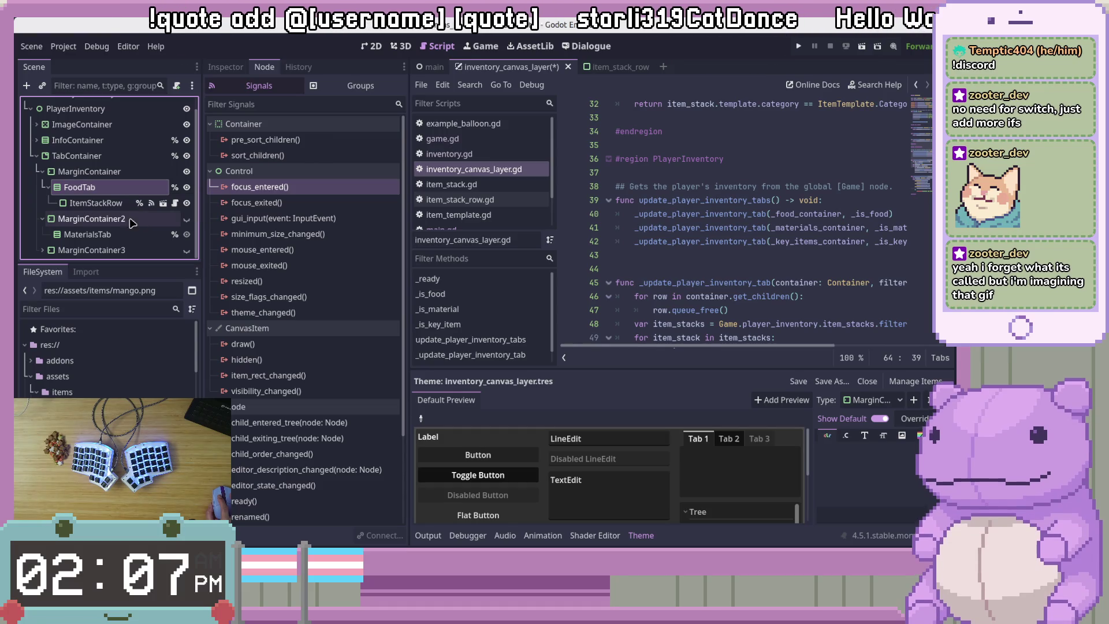
- Review the grab-focus handler's category match showing _food_container, _materials_container or _key_items_container
scroll(625, 211, "down", 7)
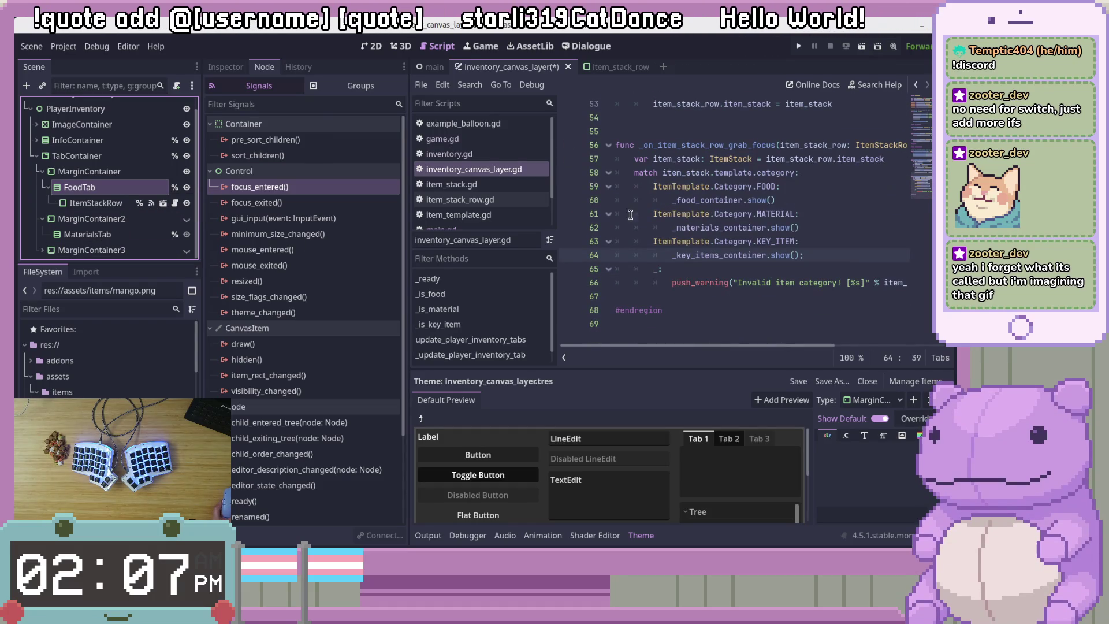
left_click(778, 228)
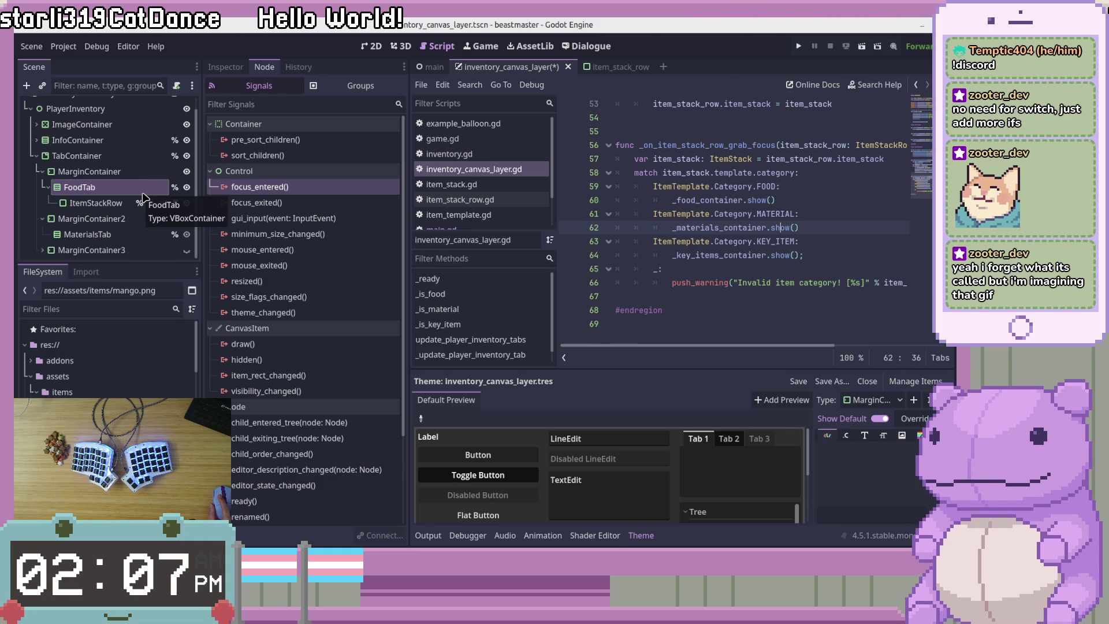
left_click(780, 200)
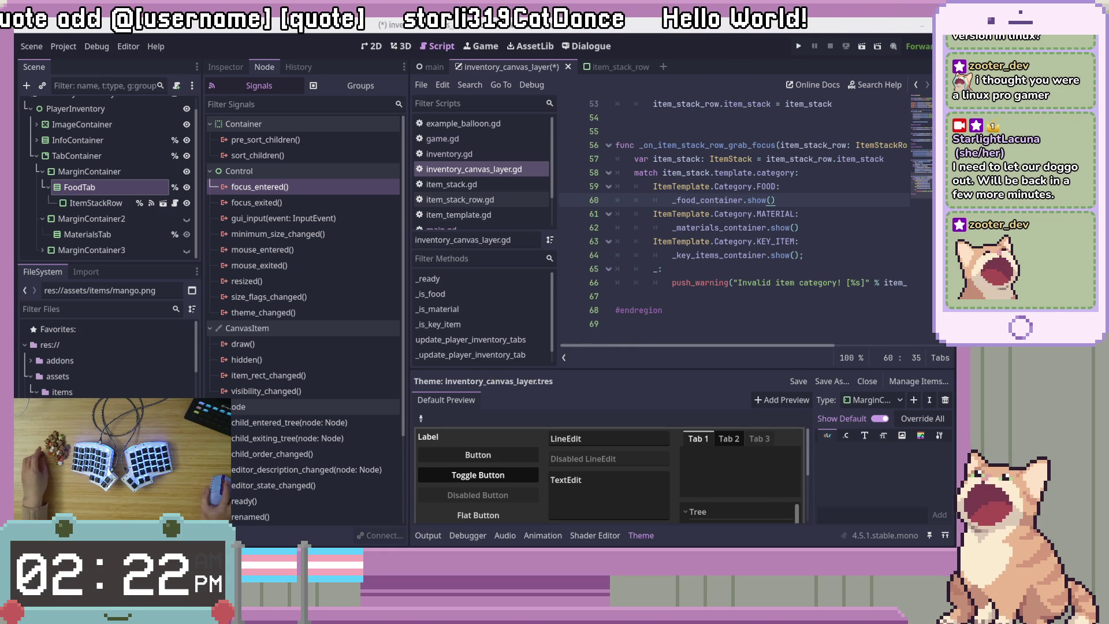
left_click(745, 273)
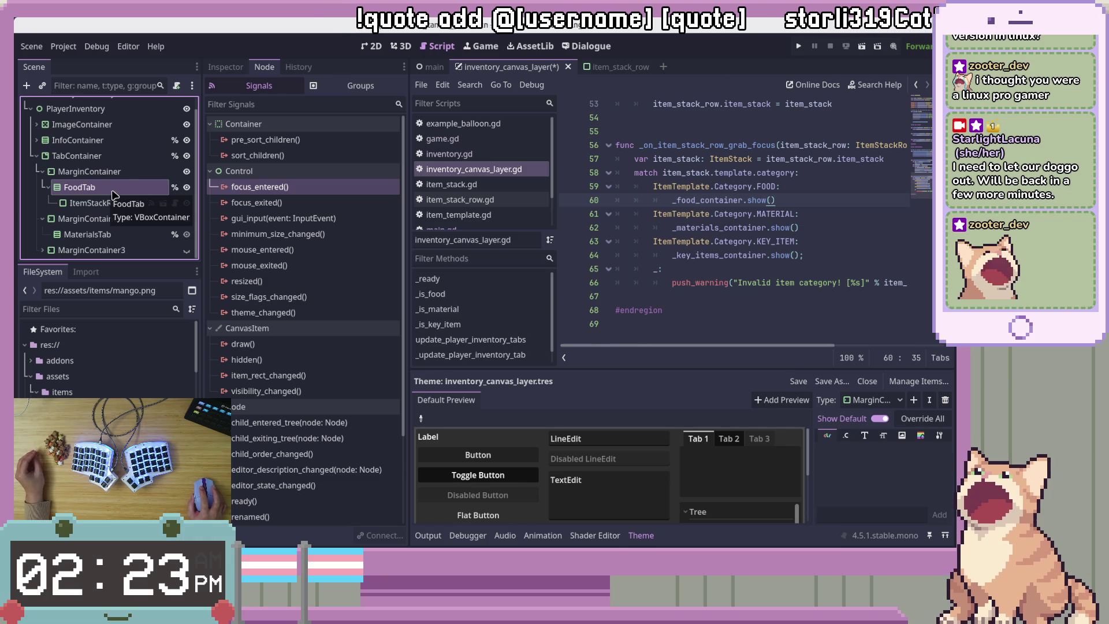
- Rename the first margin container to FoodTab and its inner list to VBoxContainer
key("F2")
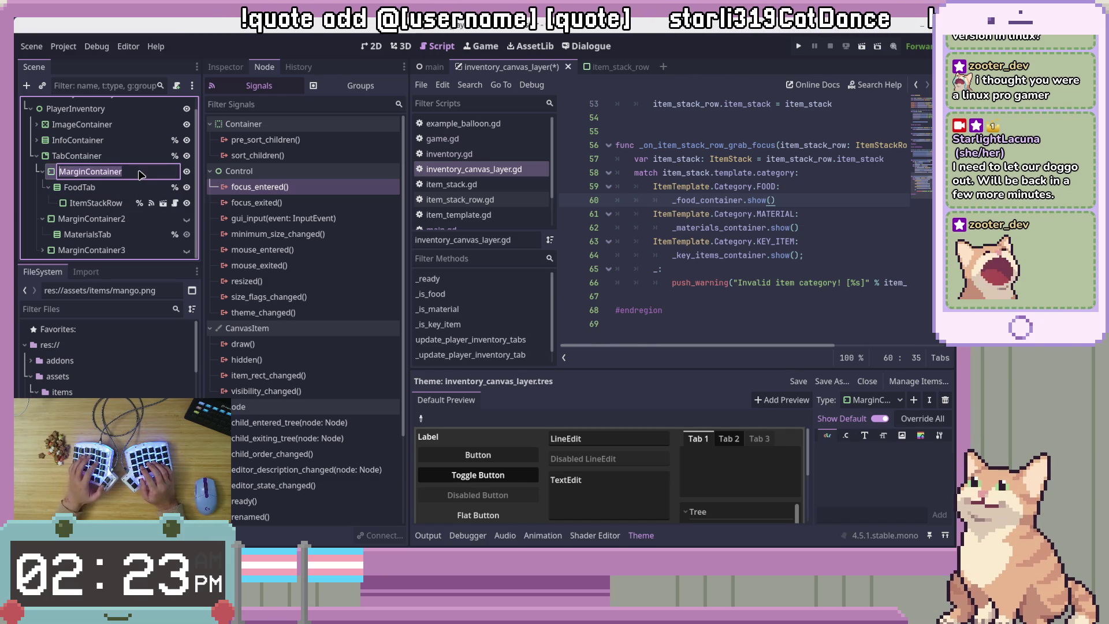
type("FoodTab")
double_click(117, 188)
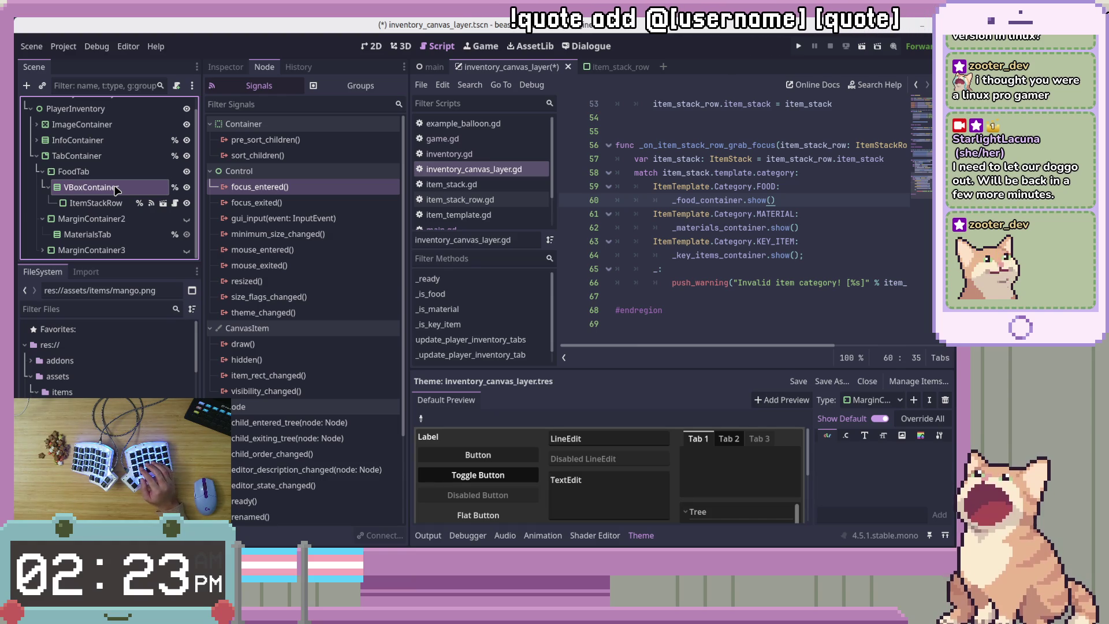
key("Down")
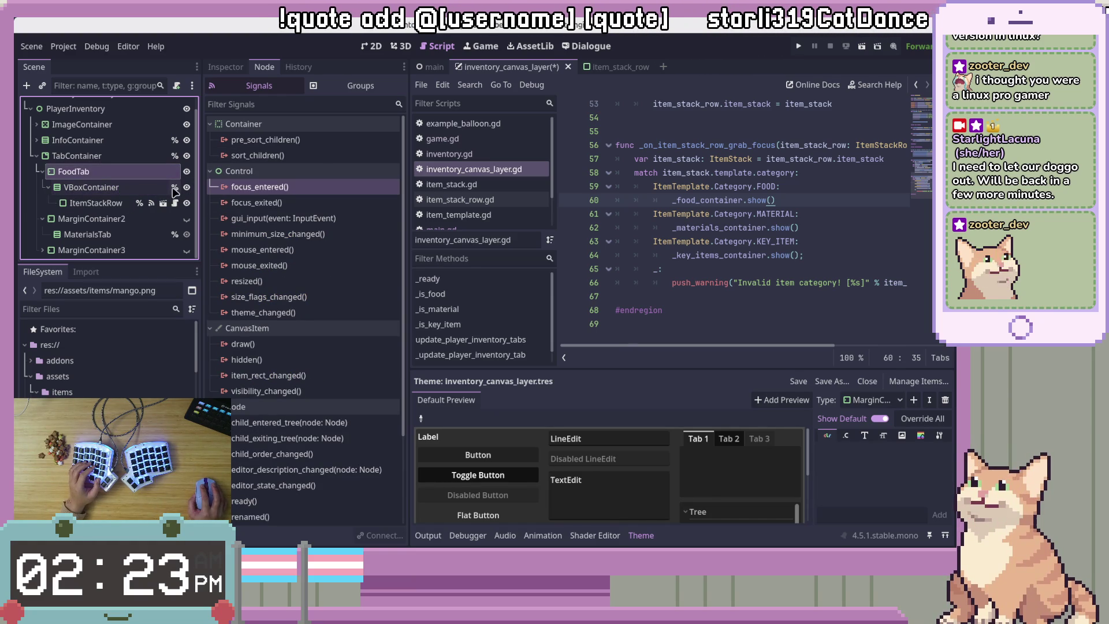
right_click(162, 191)
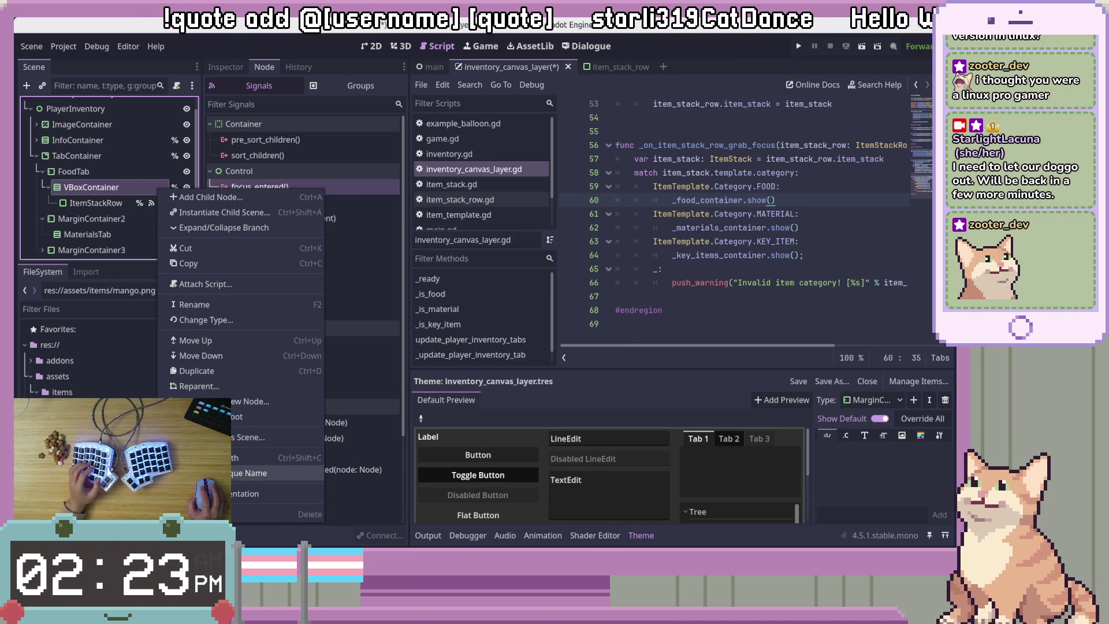
right_click(143, 174)
right_click(144, 173)
key("Escape")
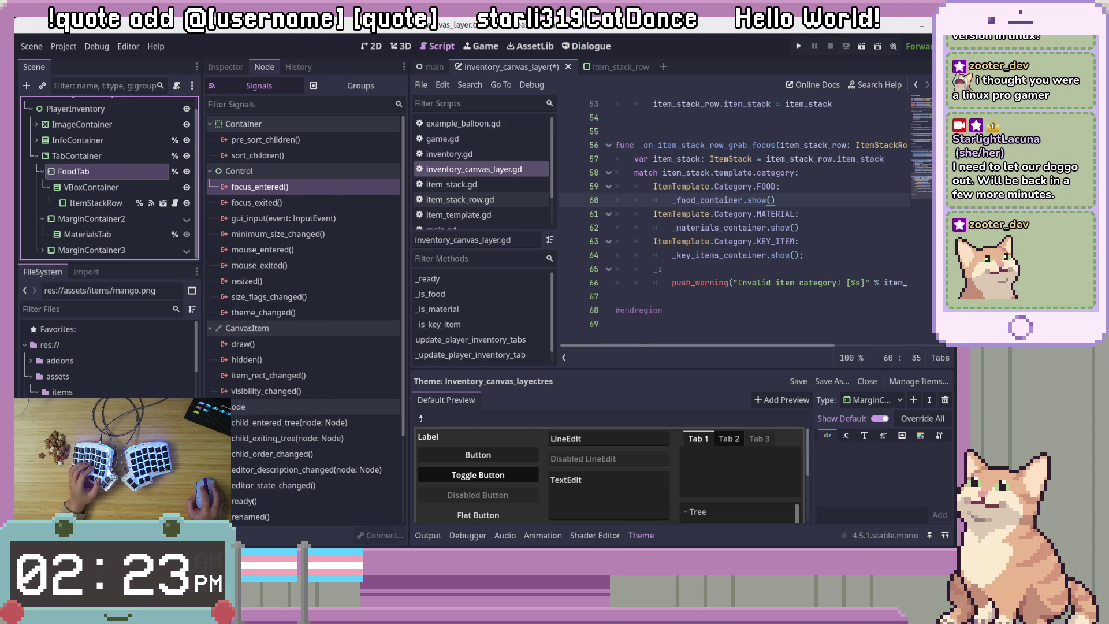
- Check the container show() lines in the script, then rename MarginContainer2 to MaterialsTab
left_click(826, 227)
scroll(851, 270, "up", 2)
key("Up")
key("Up")
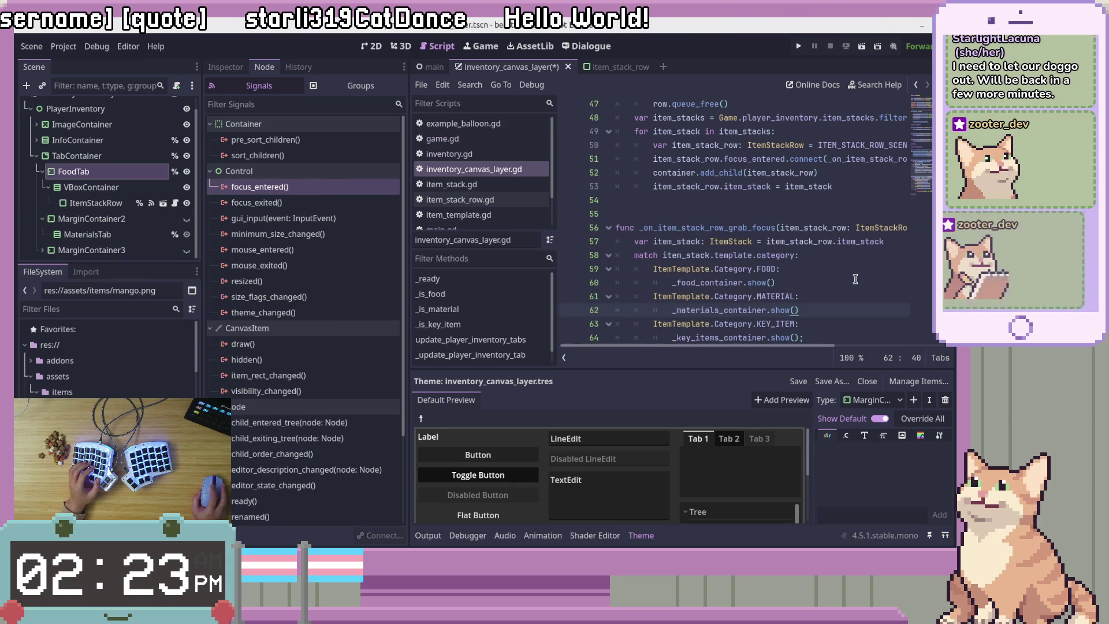
left_click(94, 224)
left_click(101, 224)
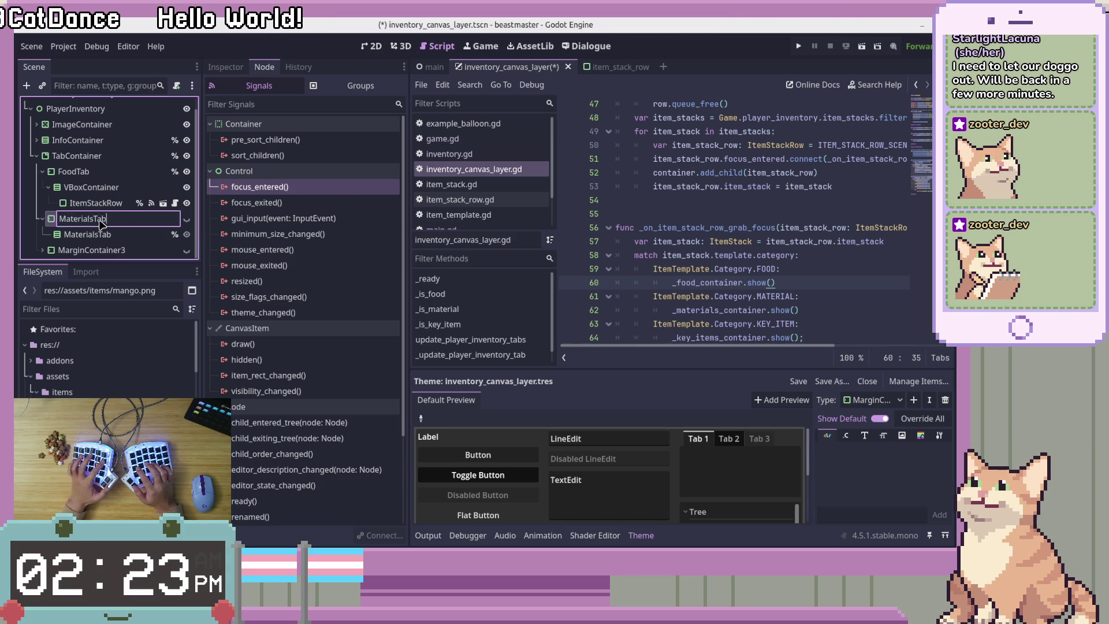
- Rename the node inside MaterialsTab to VBoxContainer
right_click(102, 224)
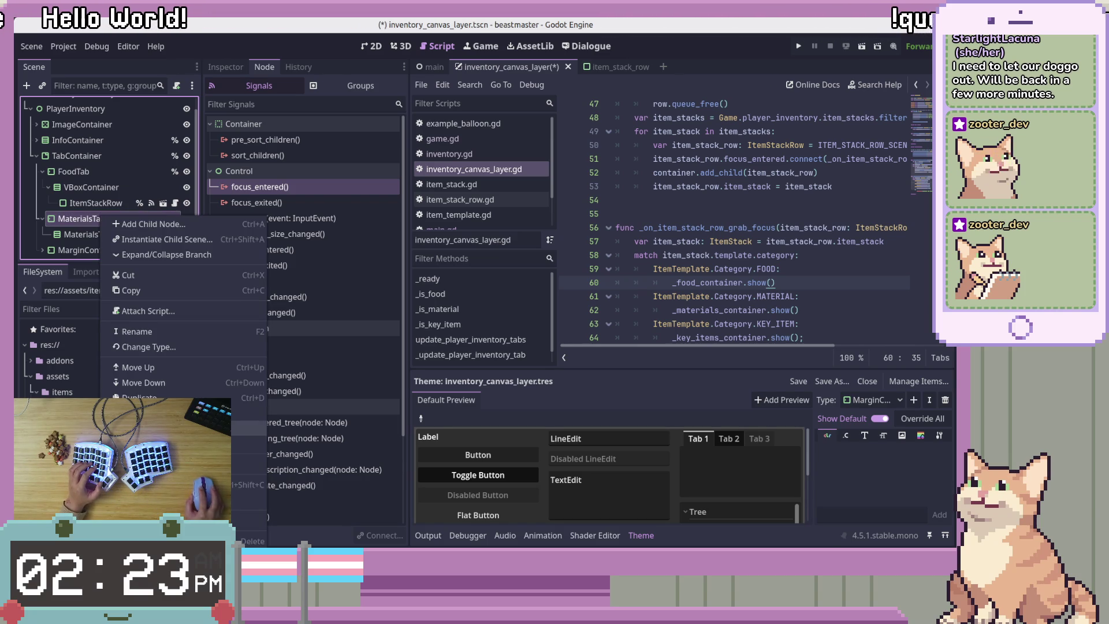
left_click(87, 234)
left_click(486, 319)
right_click(113, 236)
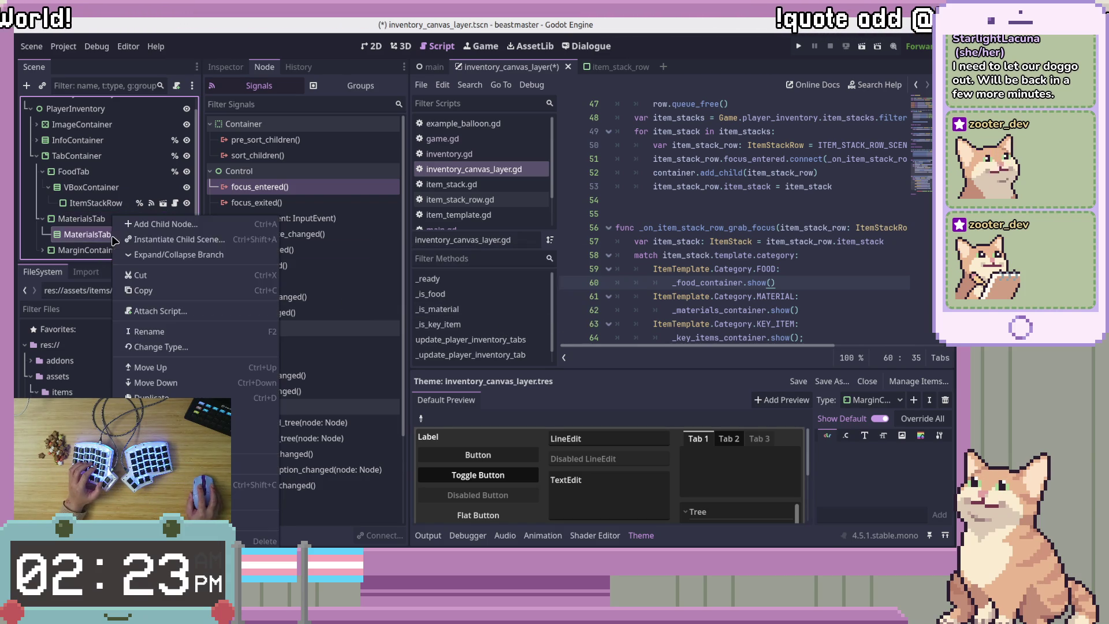
left_click(149, 332)
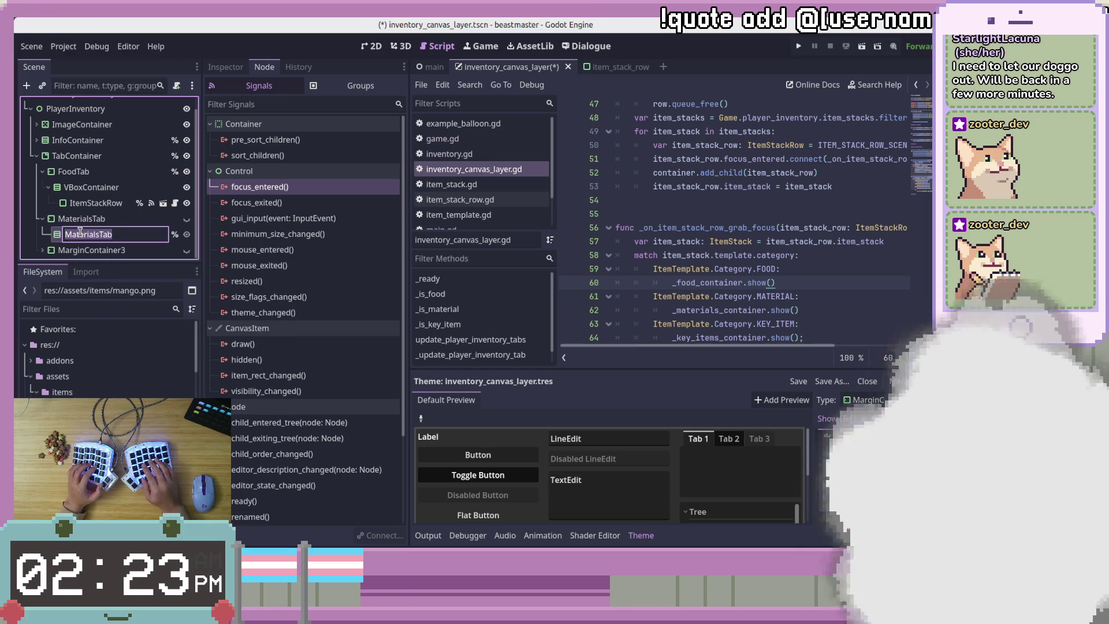
type("VBoxC")
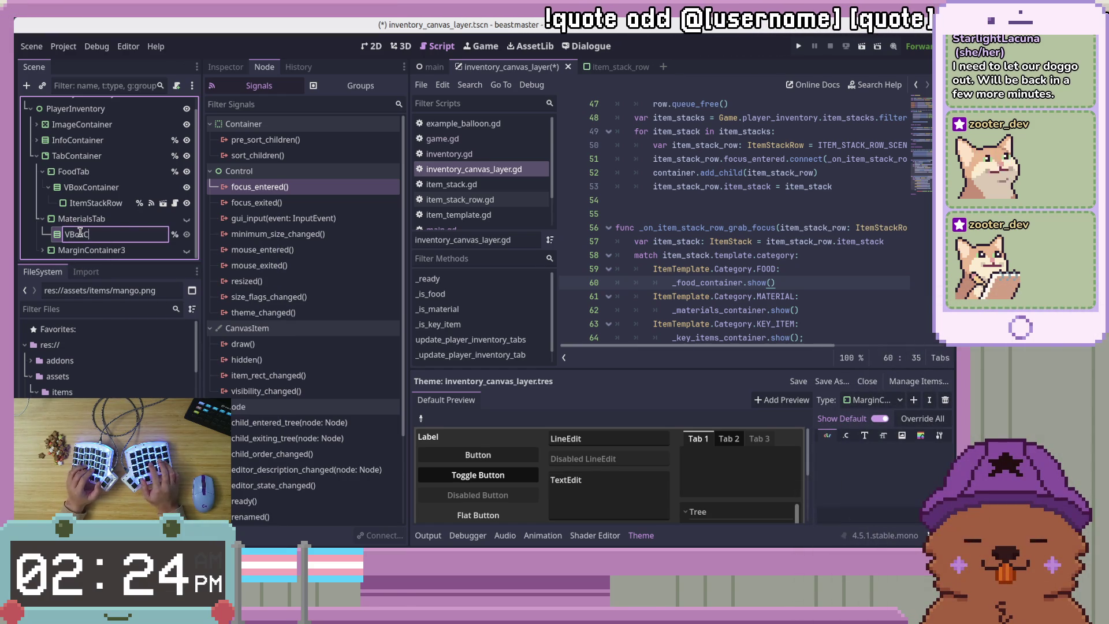
type("r")
key("Return")
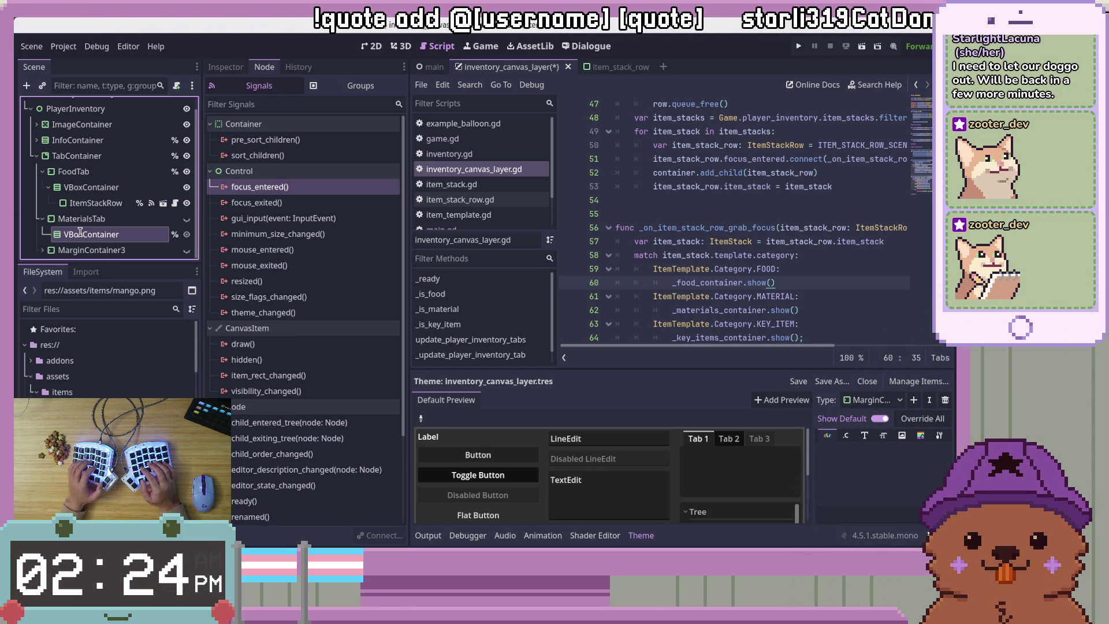
key("F2")
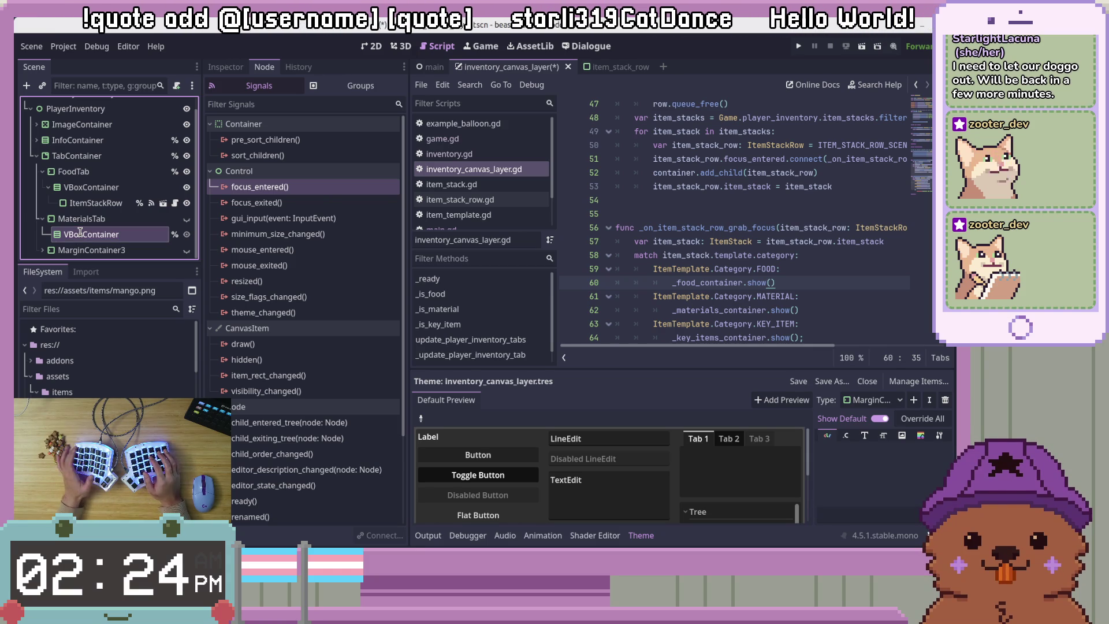
key("Escape")
key("Up")
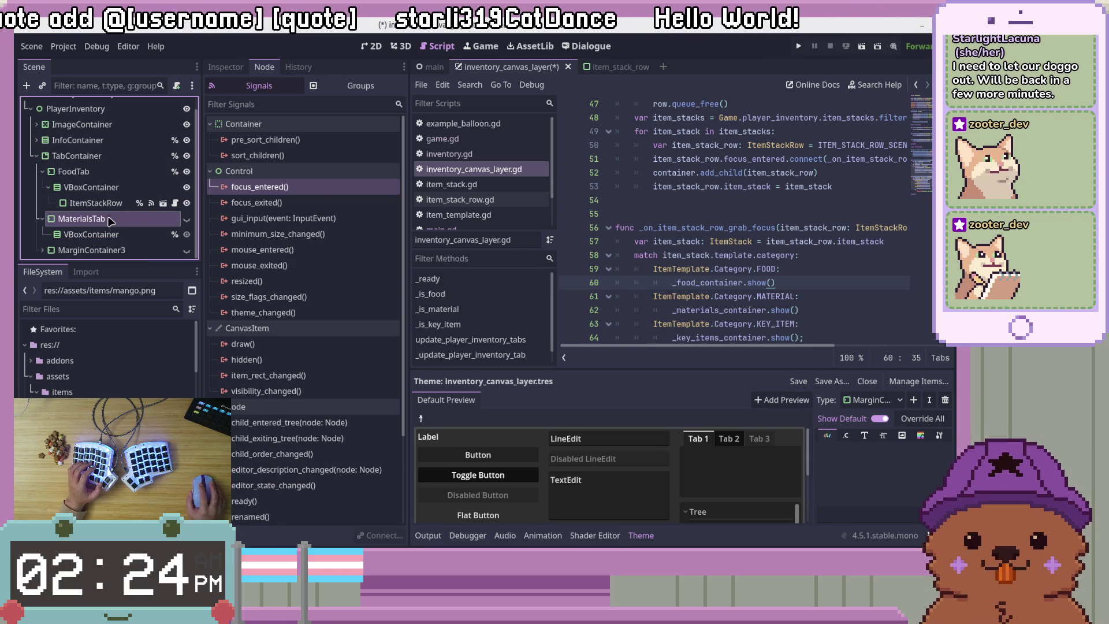
- Rename MarginContainer3 to KeyItemsTab
right_click(109, 218)
key("Escape")
right_click(93, 234)
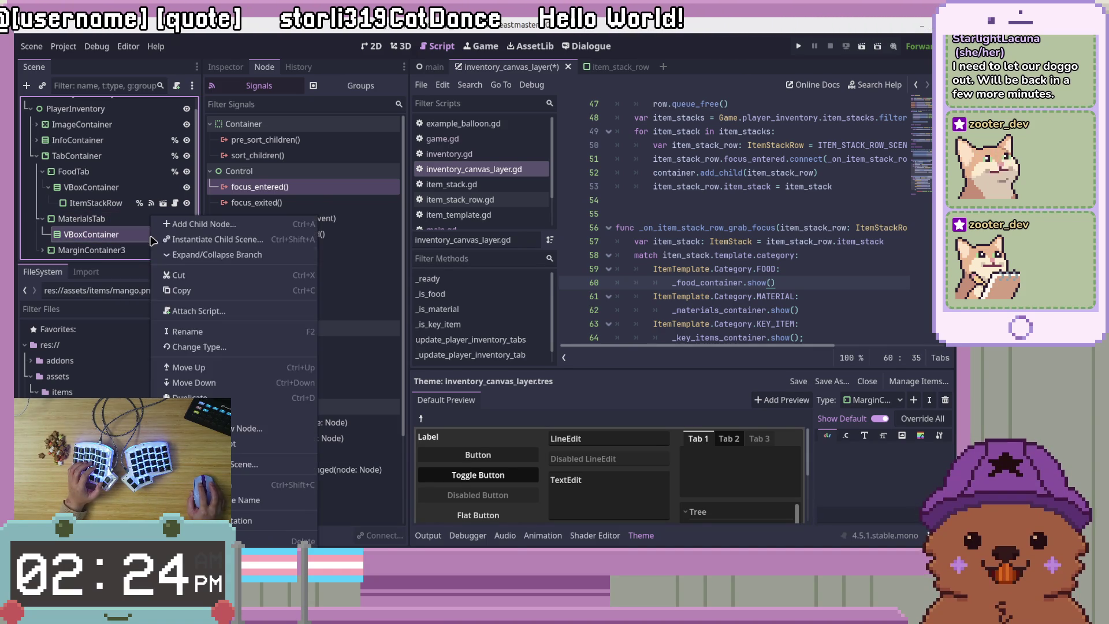
key("Escape")
left_click(119, 250)
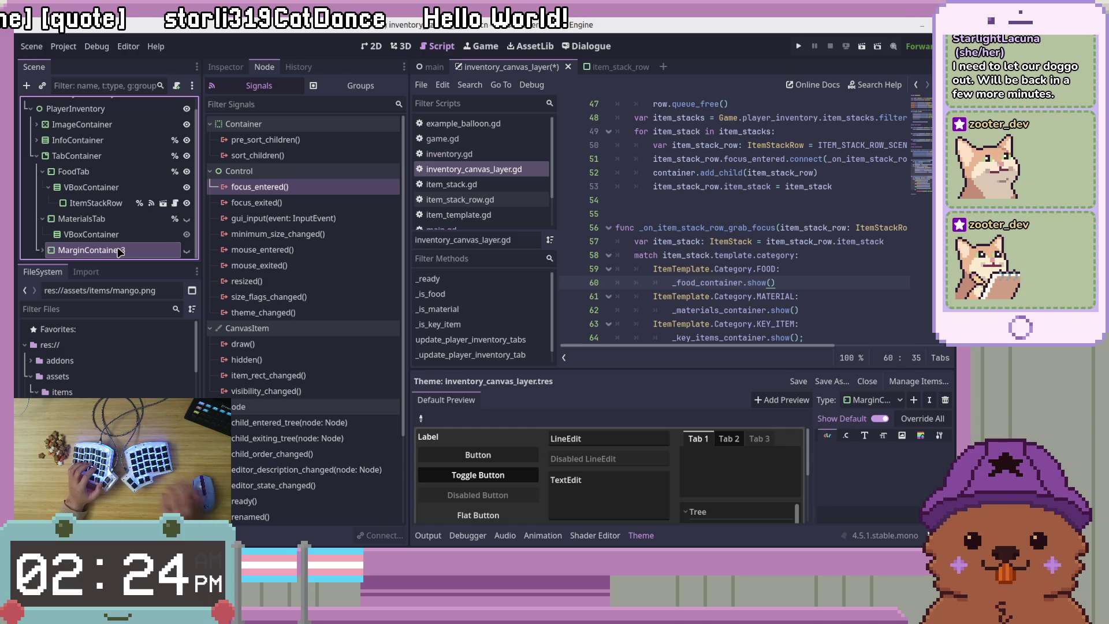
key("F2")
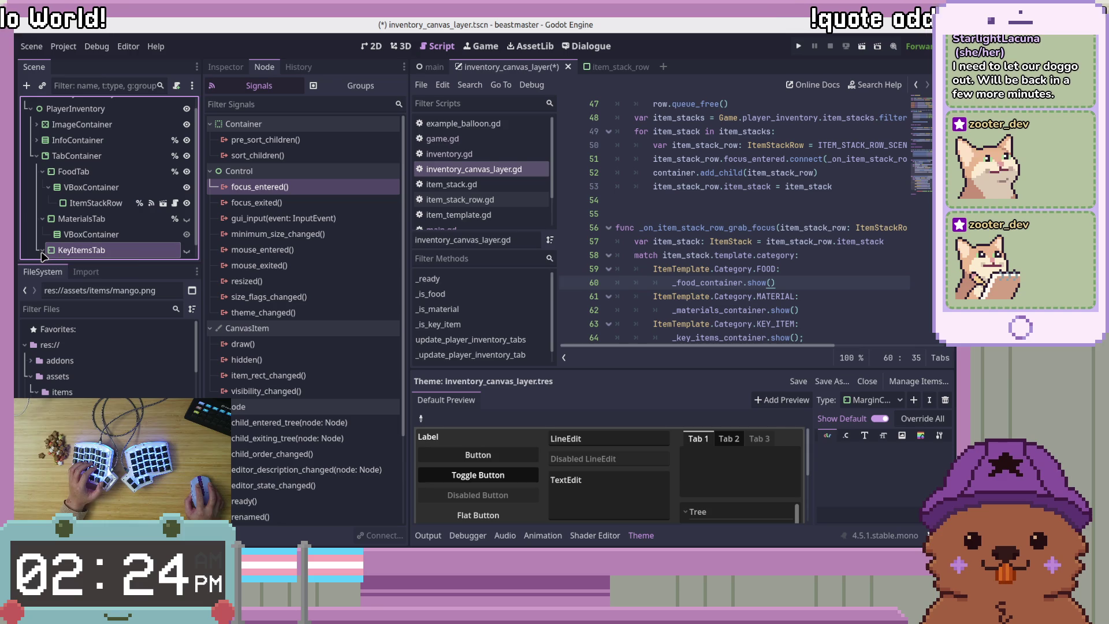
scroll(115, 235, "down", 1)
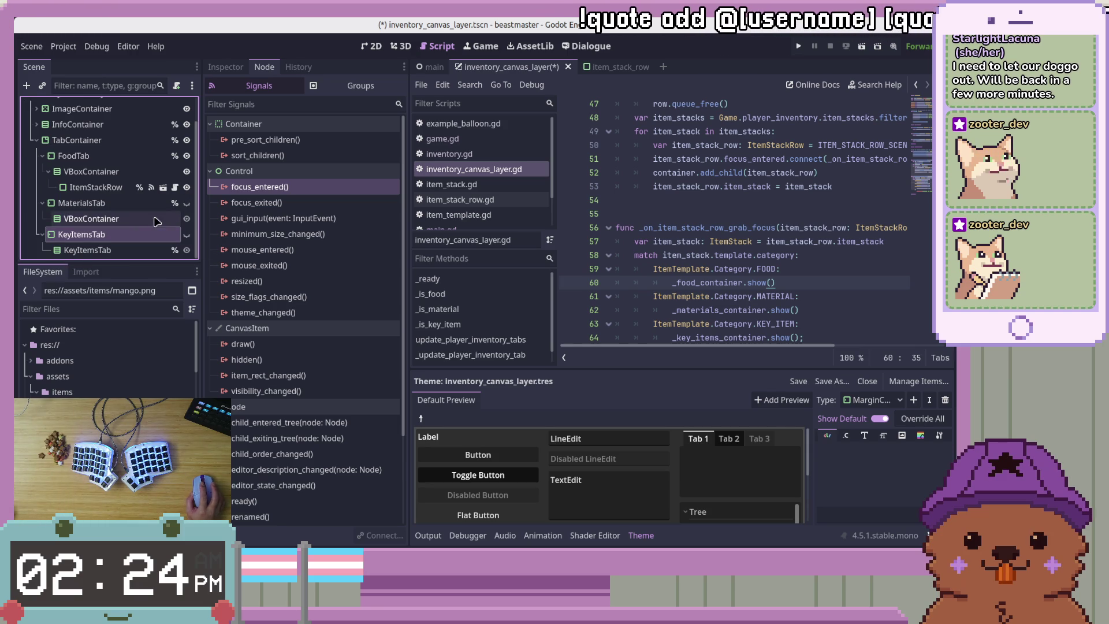
- Rename KeyItemsTab's child node to VBoxContainer
left_click(126, 252)
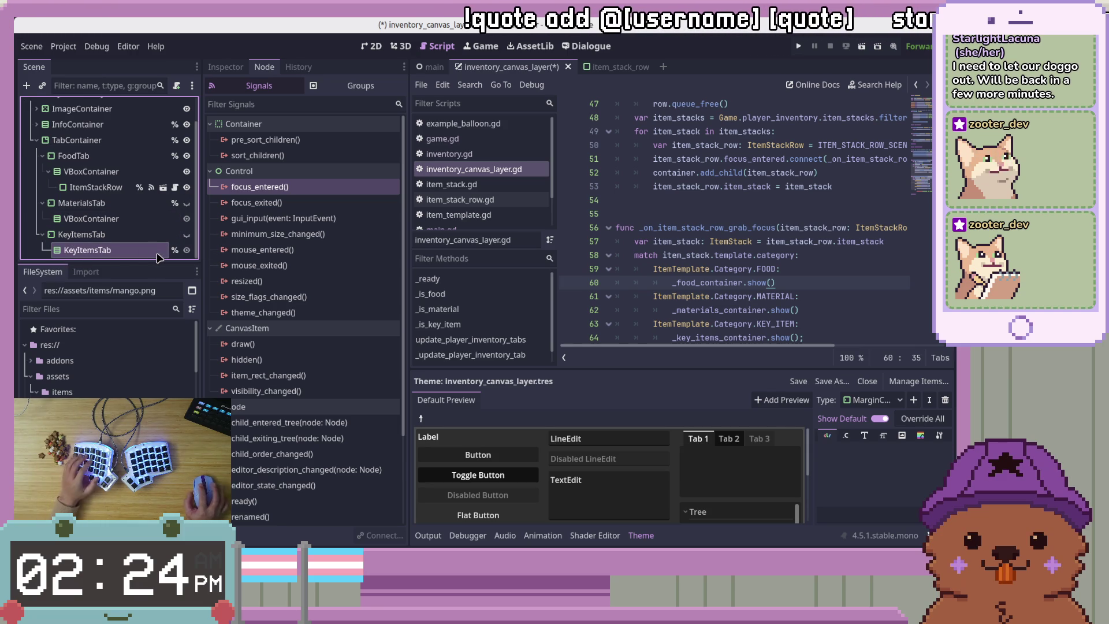
key("F2")
type("VBoxContainer")
key("Return")
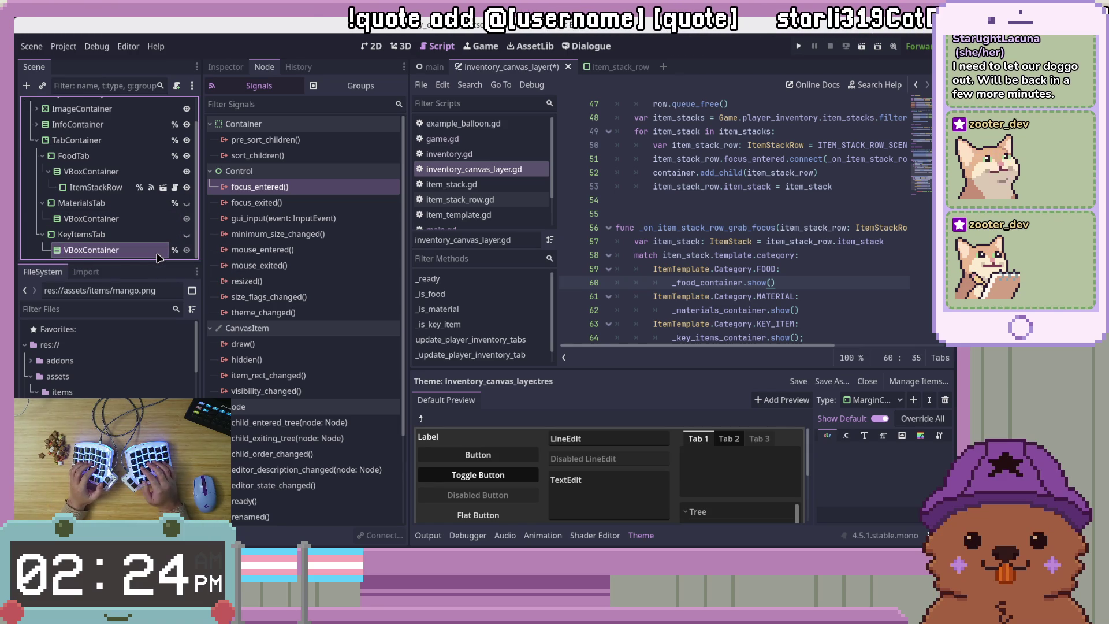
right_click(160, 256)
left_click(149, 234)
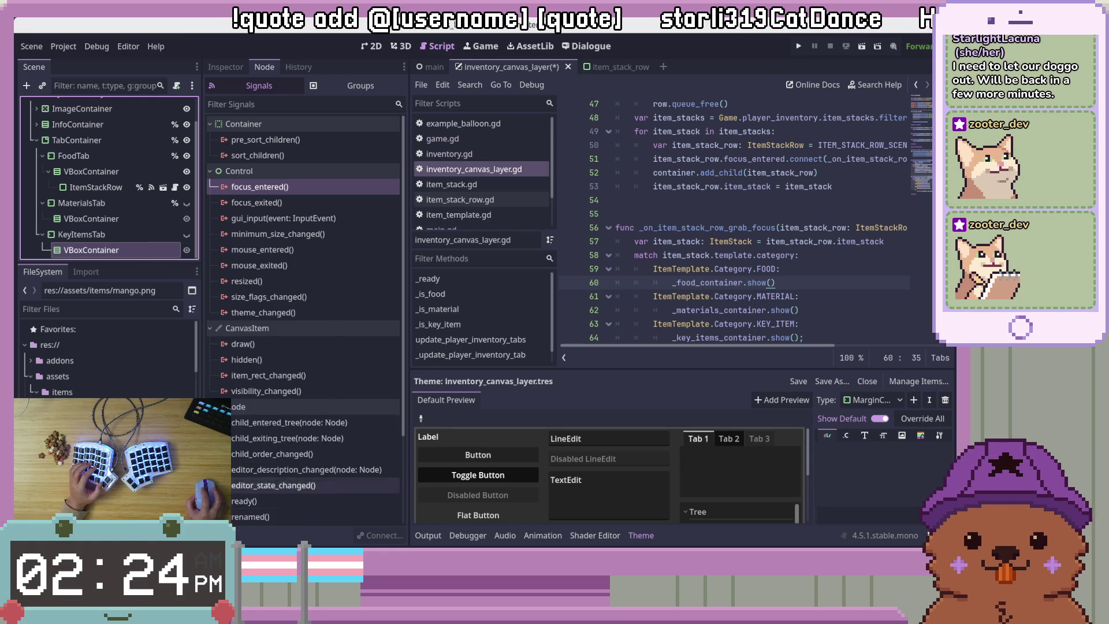
left_click(149, 234)
right_click(149, 234)
key("Escape")
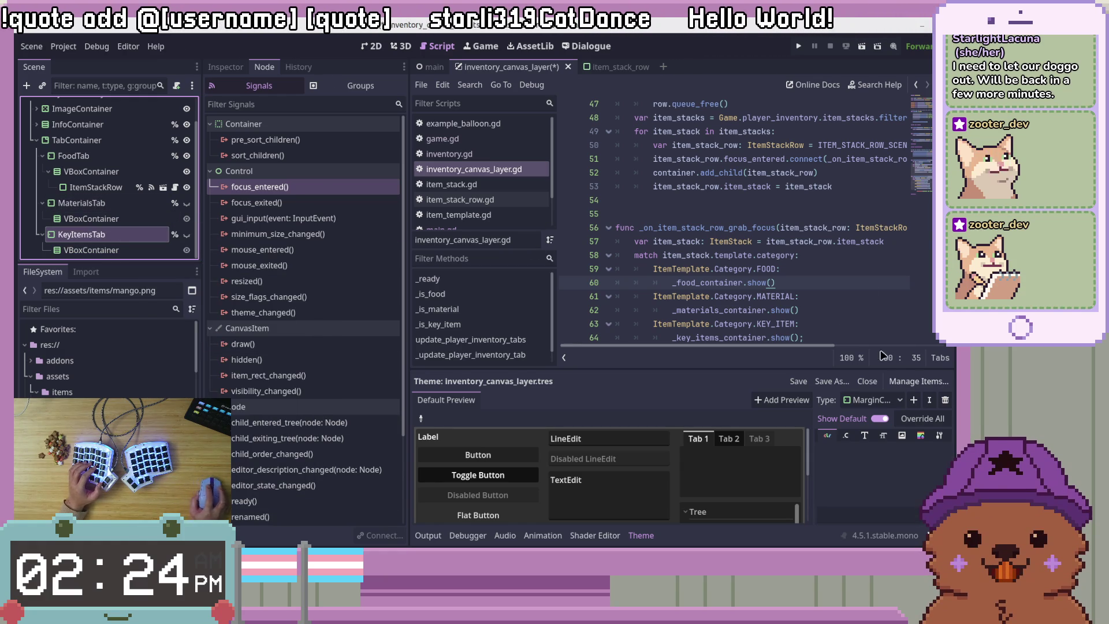
left_click(752, 268)
- Change line 46 to loop over container.get_child(0).get_children()
scroll(908, 202, "up", 3)
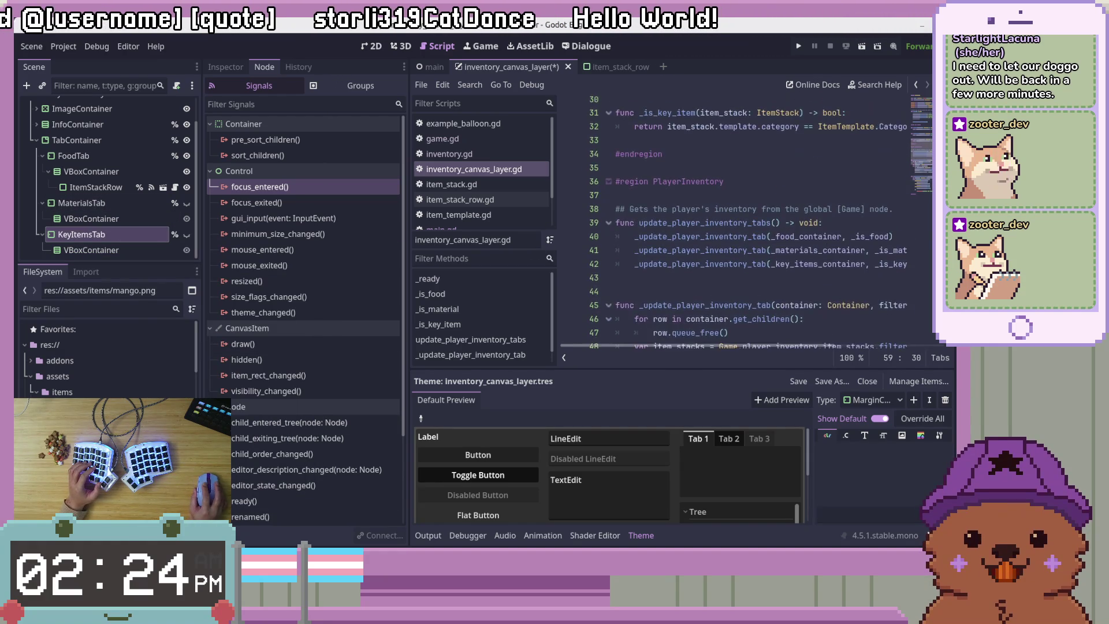
left_click(744, 214)
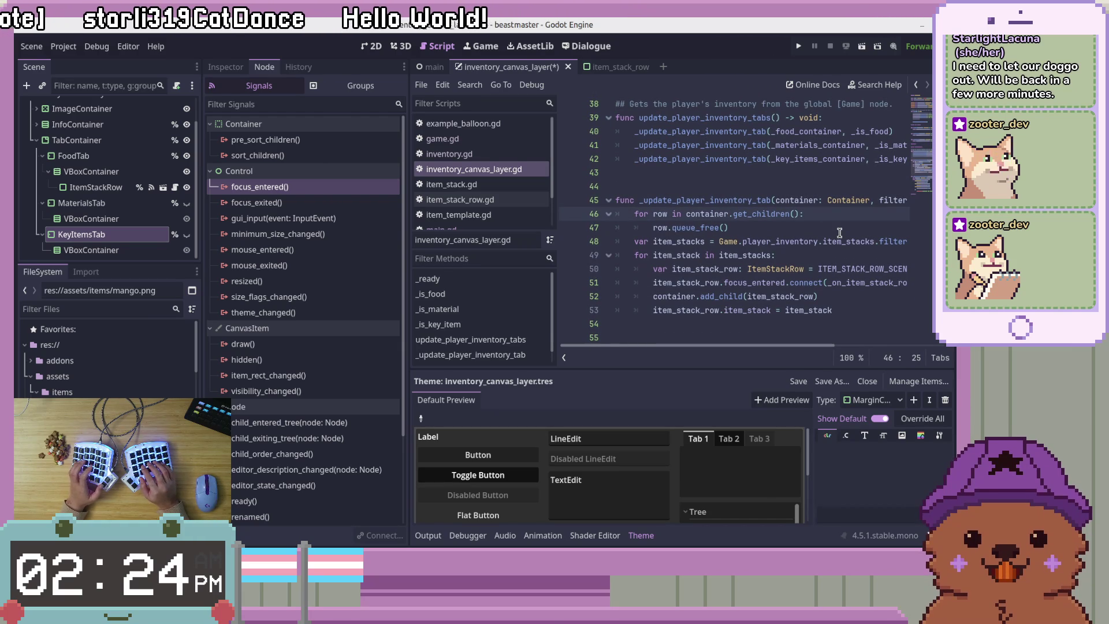
type(".")
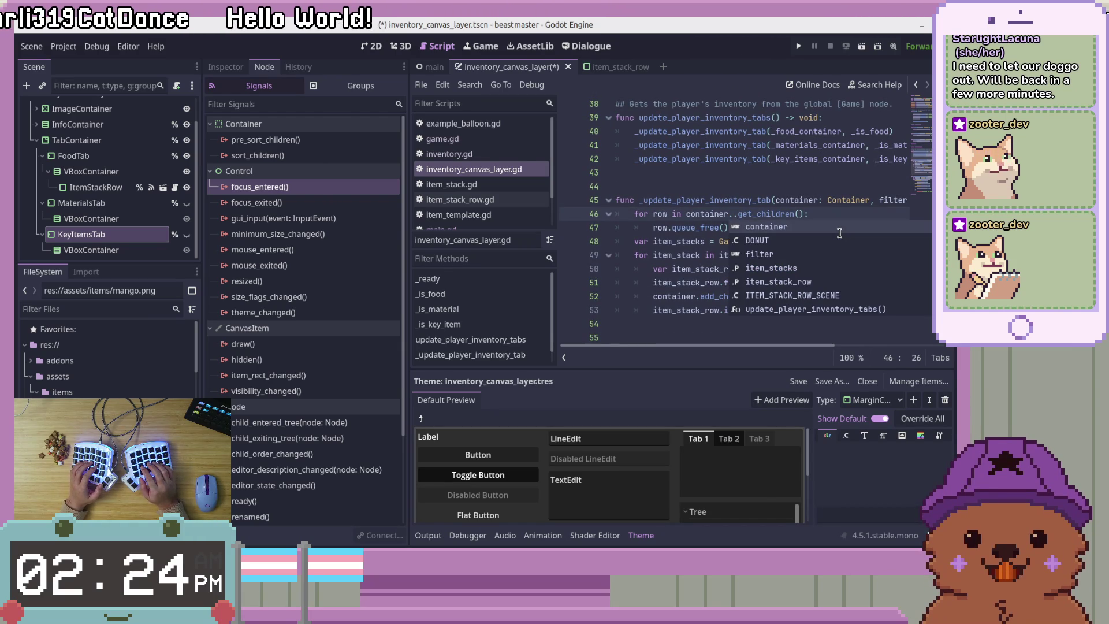
type("get")
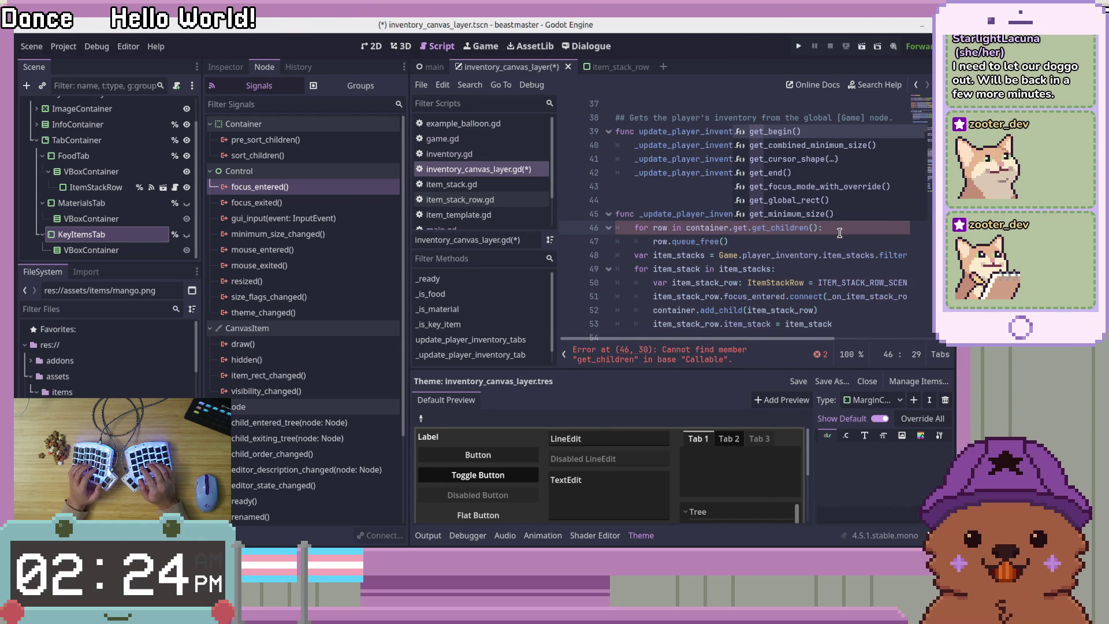
type(")")
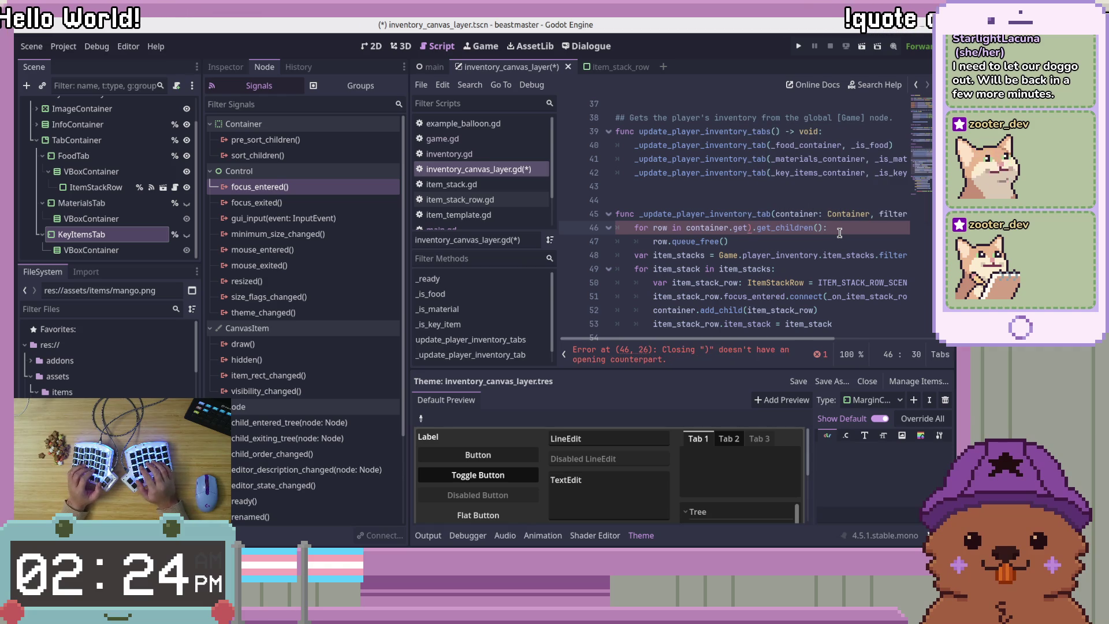
key("BackSpace")
type("_chil")
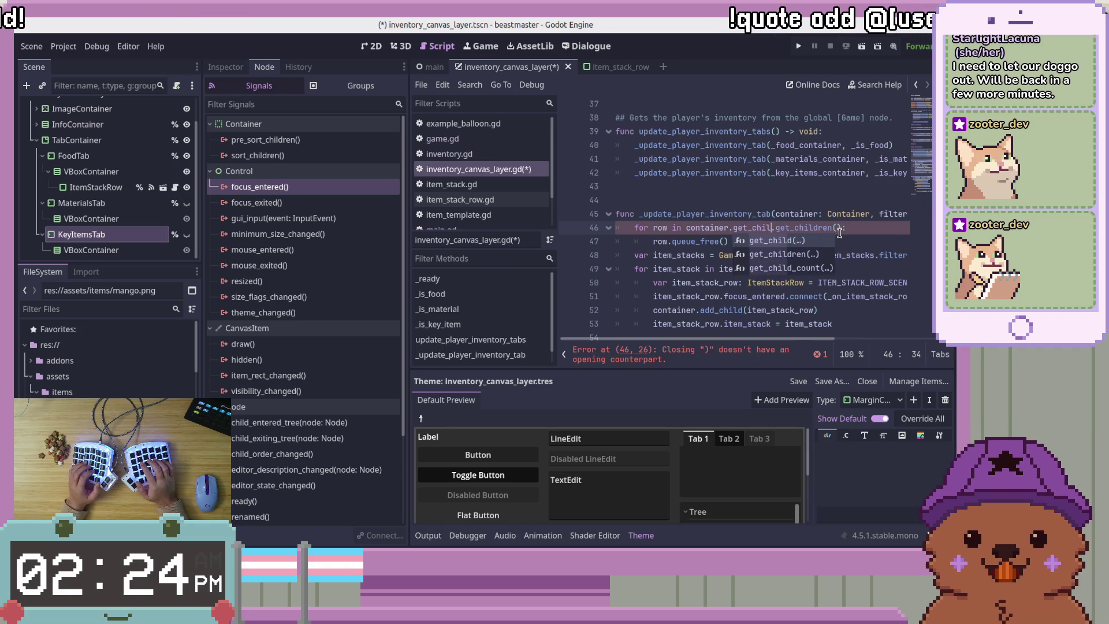
key("Return")
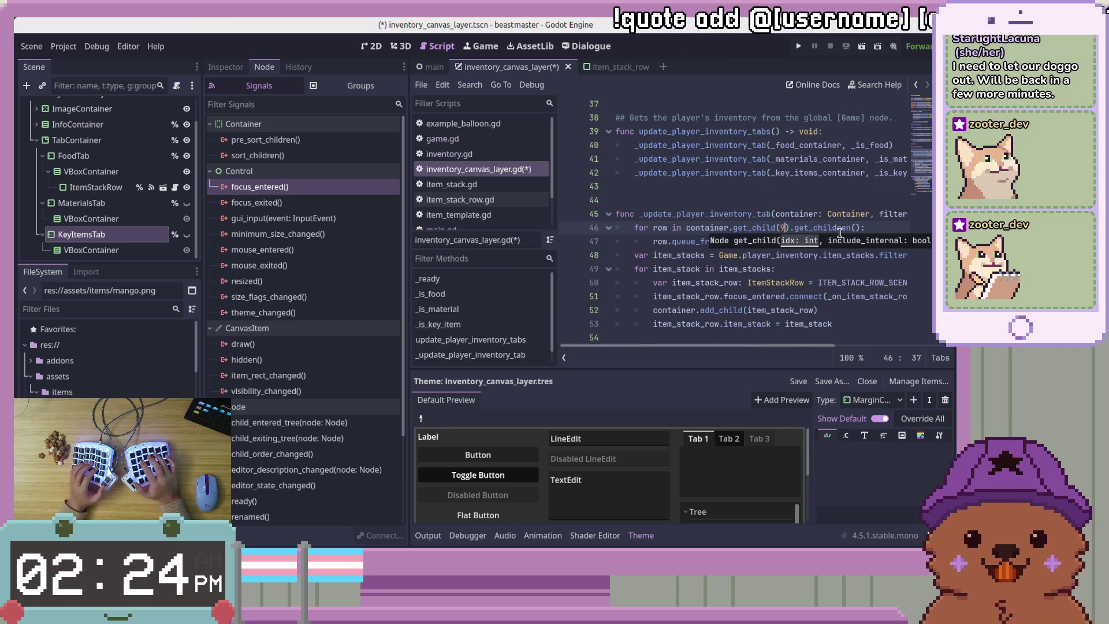
key("End")
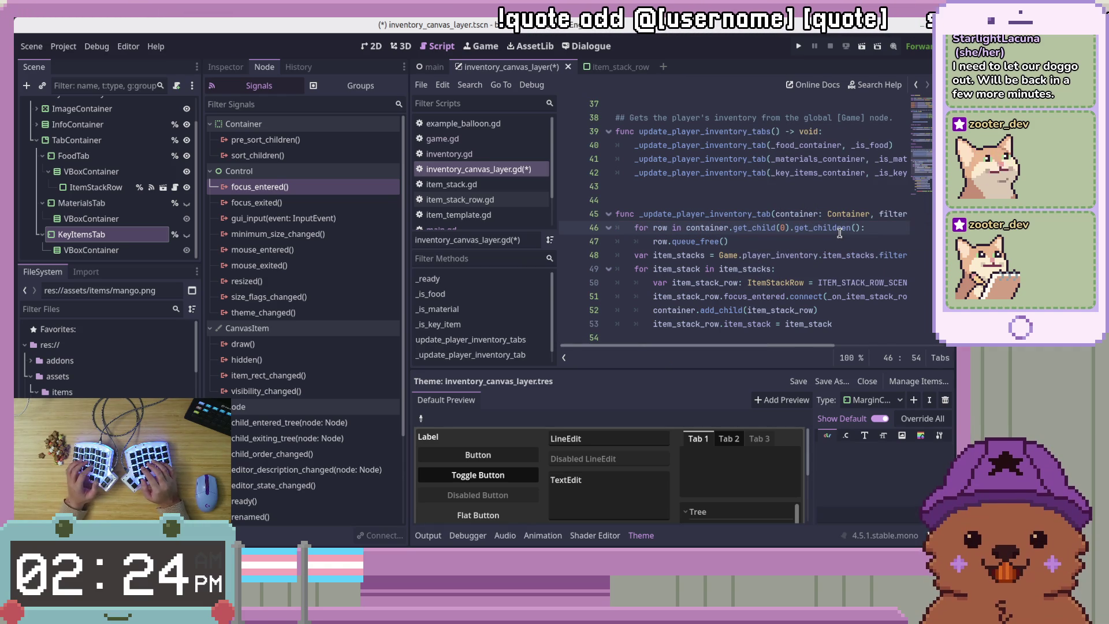
key("Down")
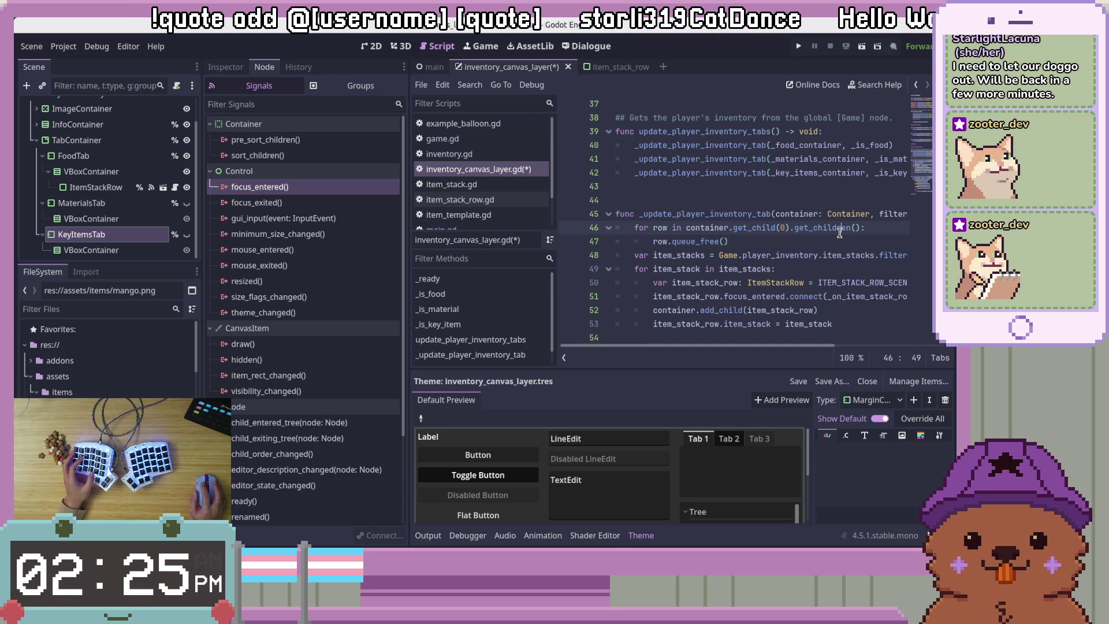
- Begin a new 'var' declaration on the line below the function signature
scroll(712, 253, "down", 2)
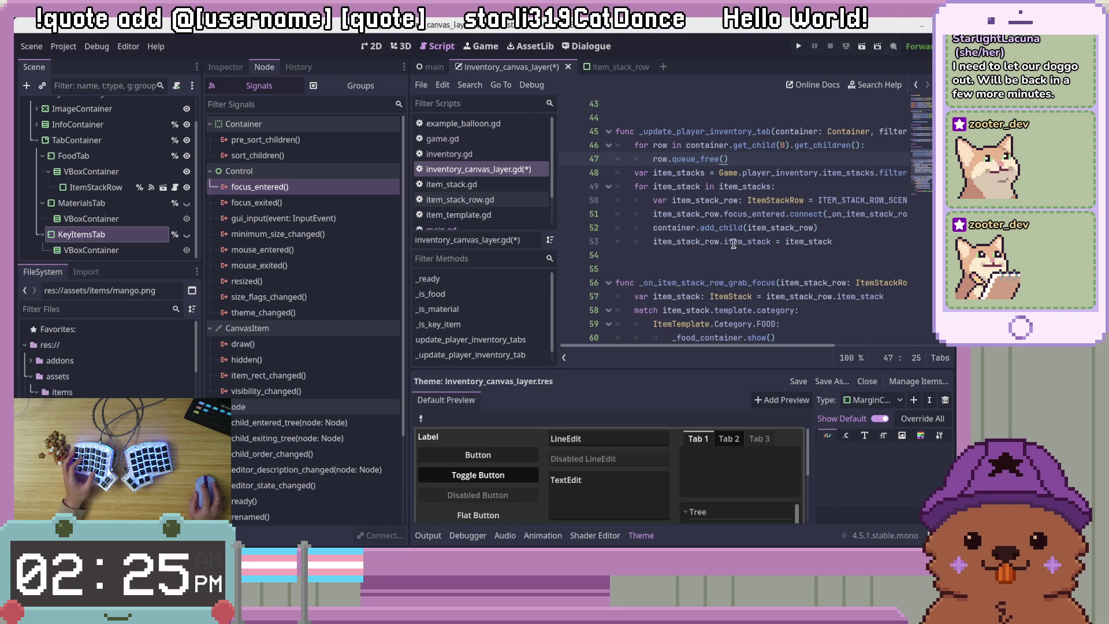
left_click(699, 228)
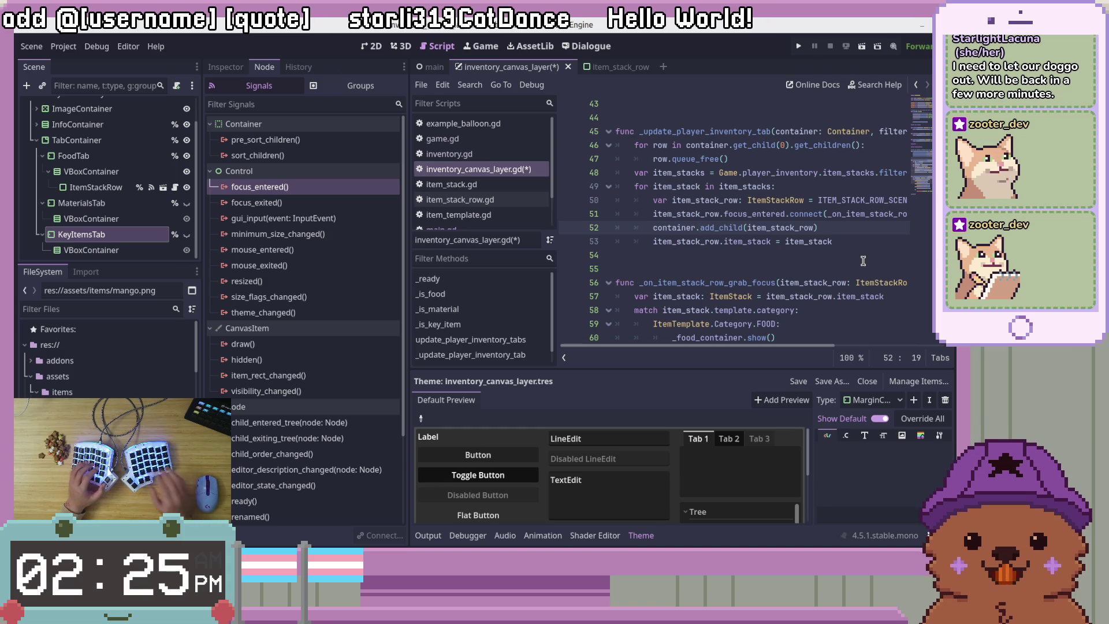
type("get")
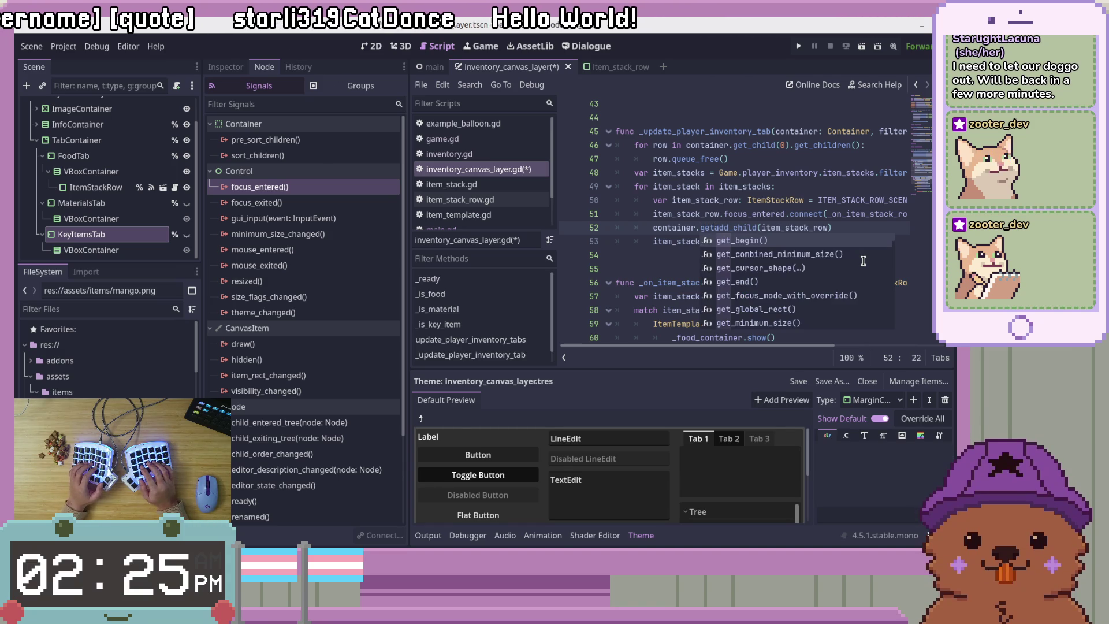
key("Escape")
key("Up")
key("Up")
key("Up")
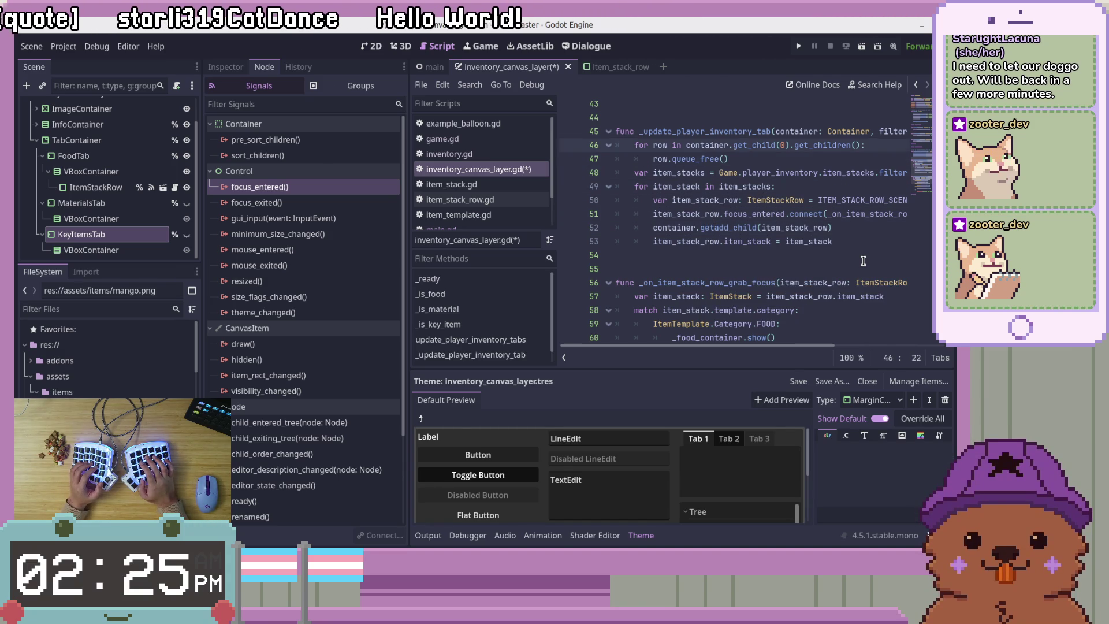
key("End")
key("Return")
type("var")
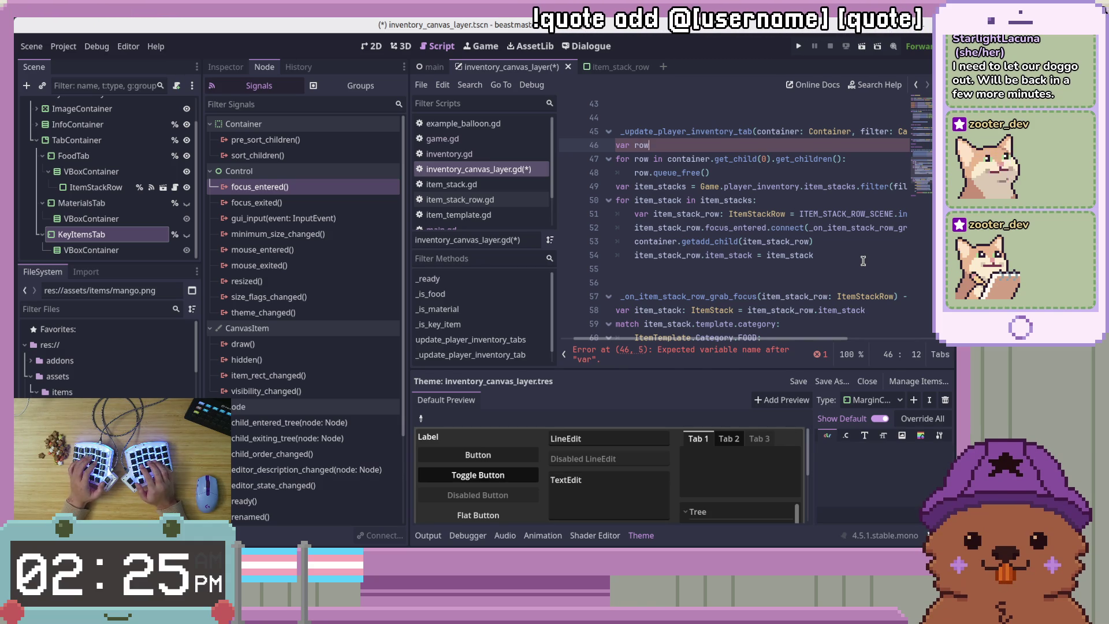
- Declare vbox as container.get_child(0) at the top of _update_player_inventory_tab
type("_paretn")
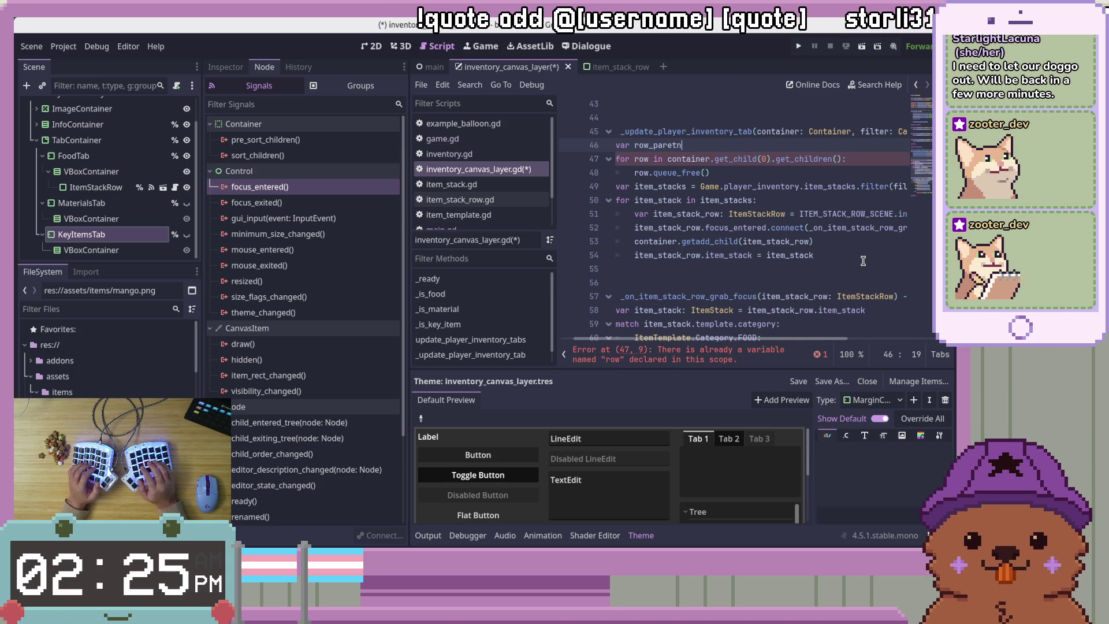
key("BackSpace")
key("BackSpace")
type("nt")
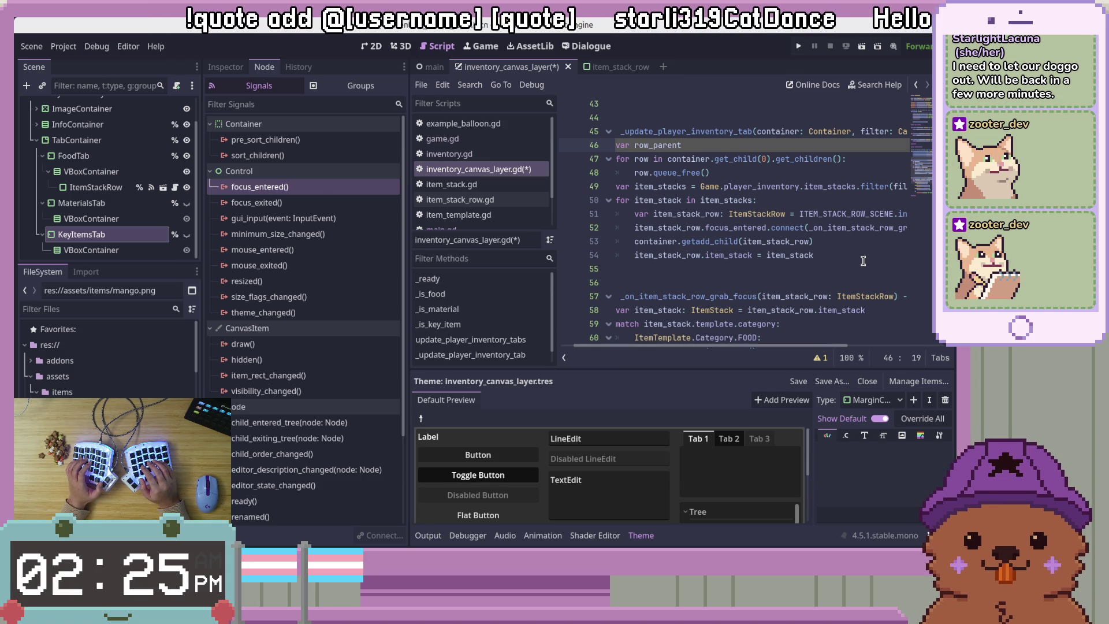
type(" =")
mouse_move(669, 159)
left_mouse_down()
mouse_move(763, 157)
mouse_move(849, 139)
left_mouse_up()
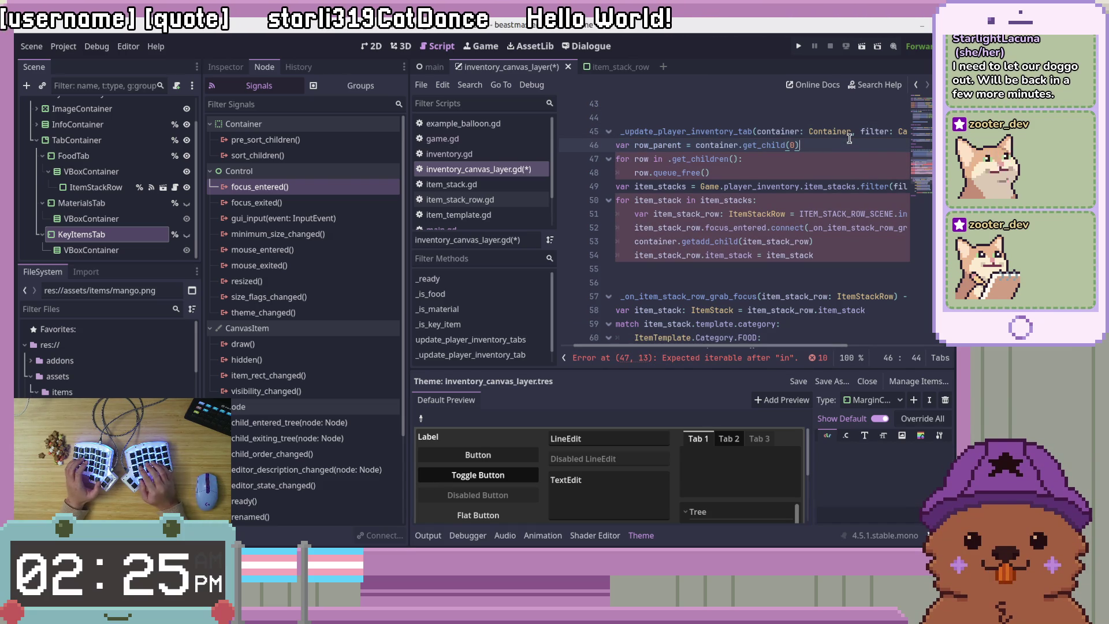
key("ctrl+Left")
key("ctrl+Left")
key("ctrl+Left")
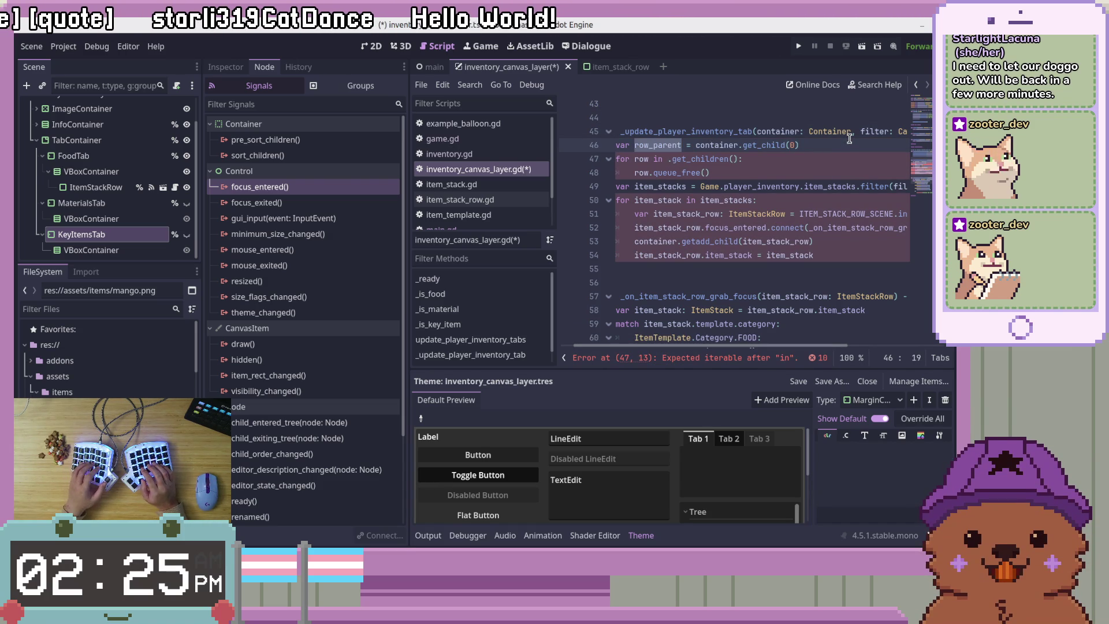
key("ctrl+BackSpace")
type("vbox: Container")
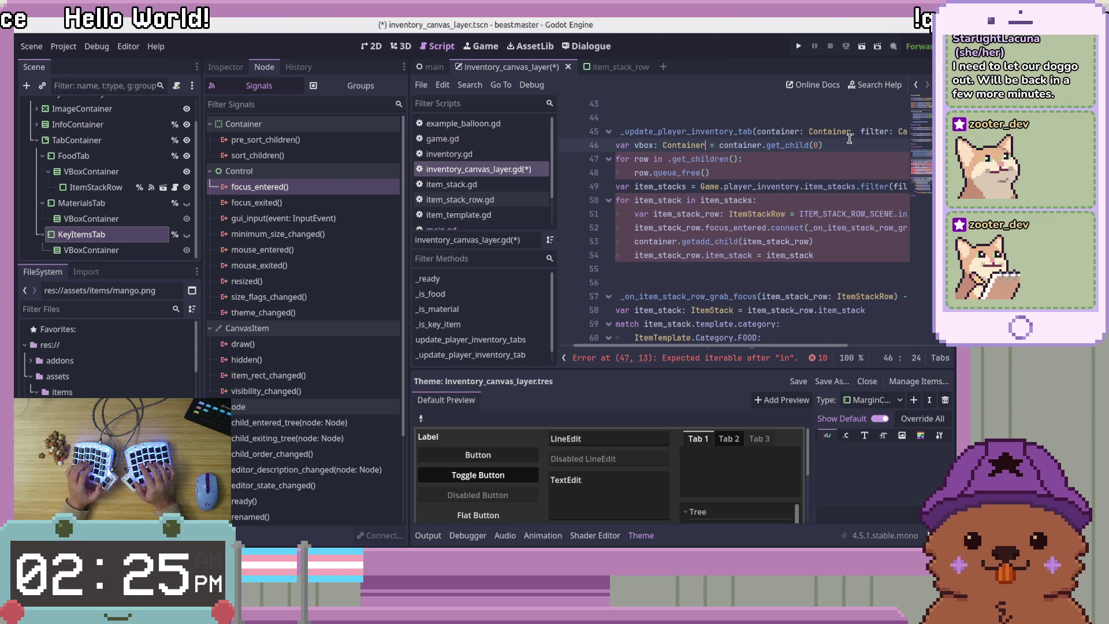
- Use vbox in the clearing loop and vbox.add_child(item_stack_row), then save the script
key("Down")
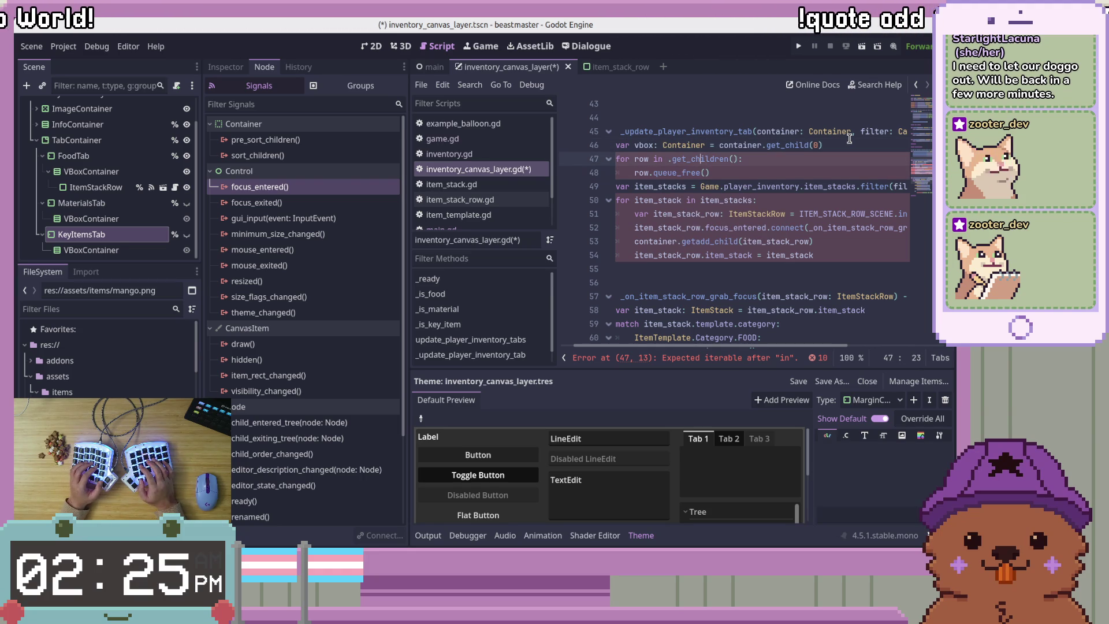
type("vbox")
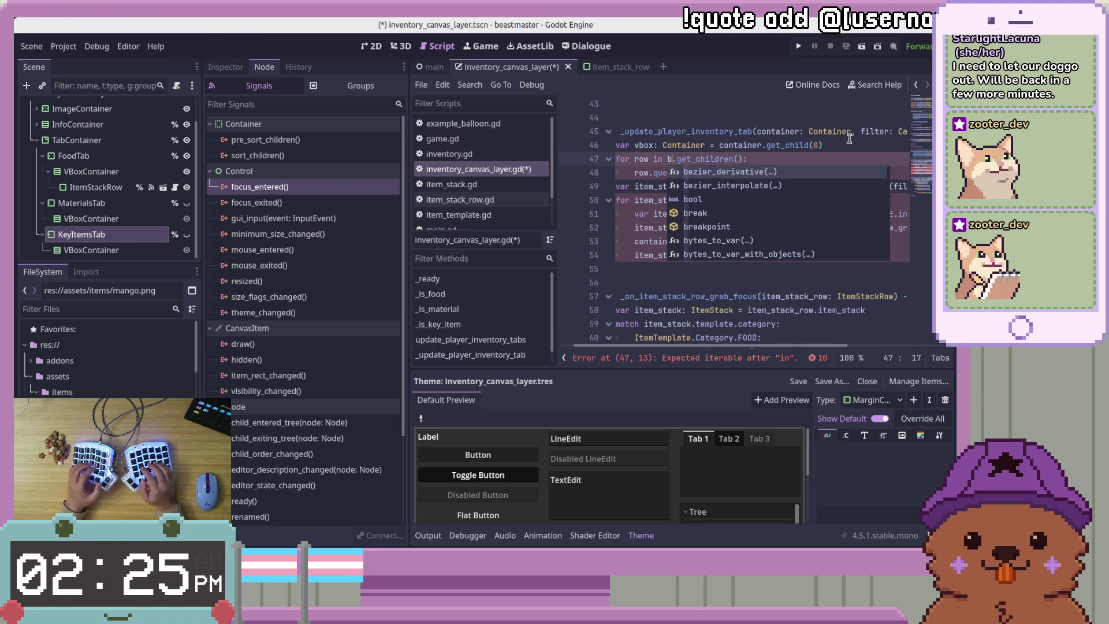
key("Escape")
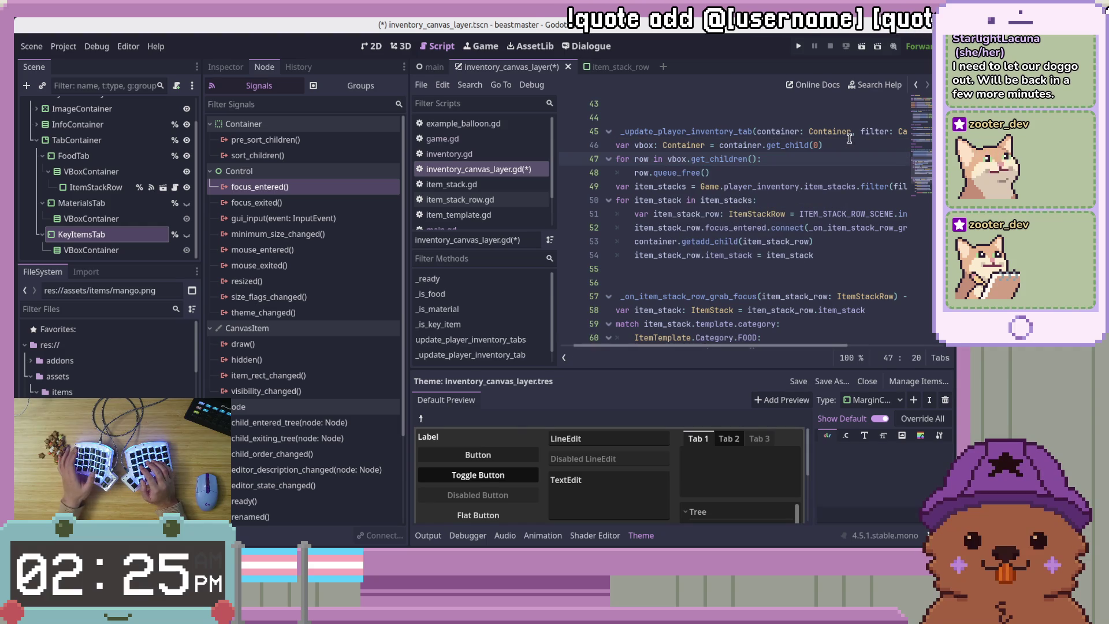
key("Down")
key("Down")
key("Down")
key("Down")
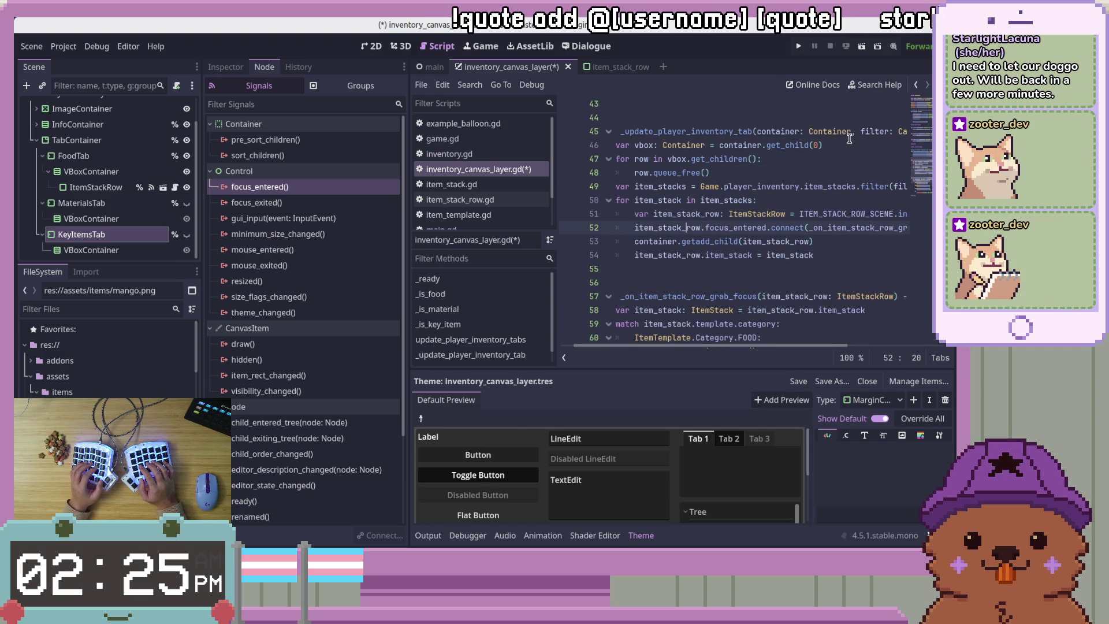
key("Down")
key("Right")
key("Right")
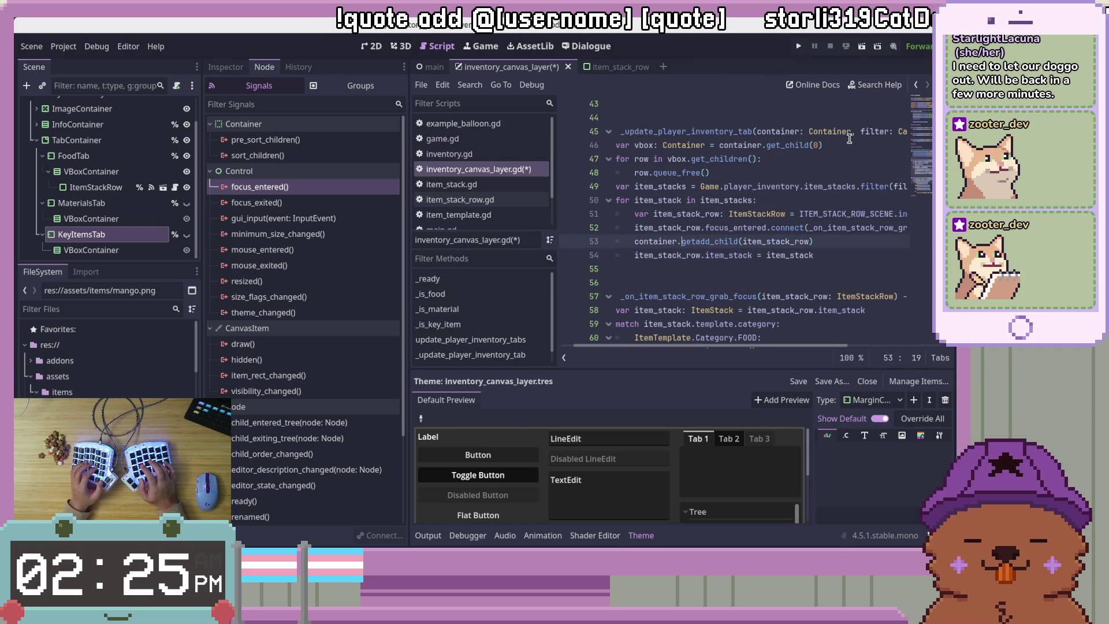
key("shift+Home")
type("v")
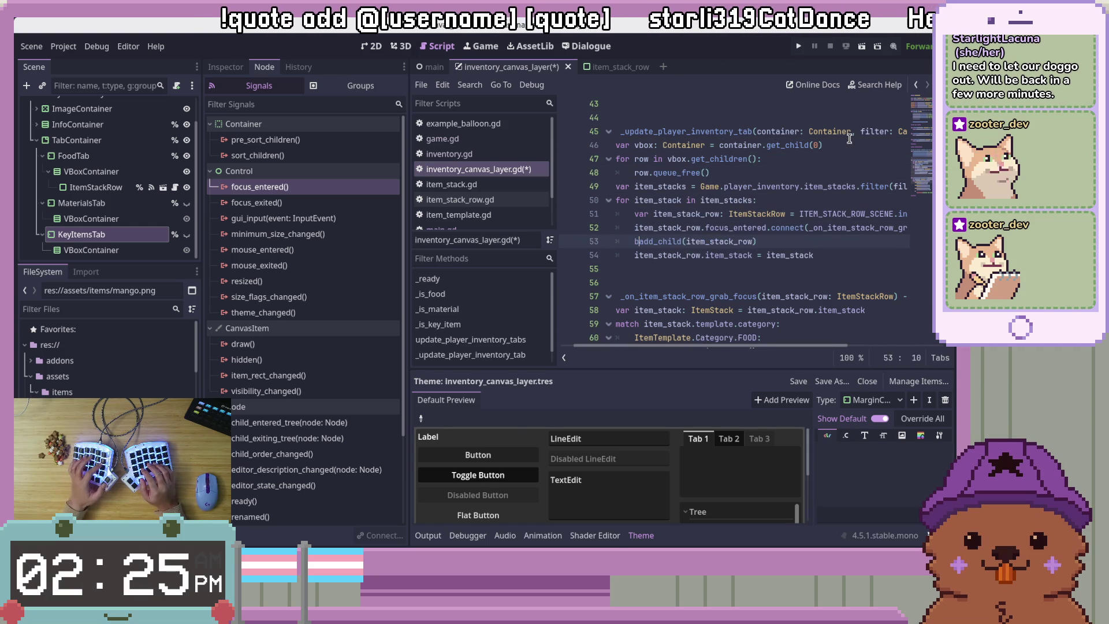
type("box.")
key("ctrl+s")
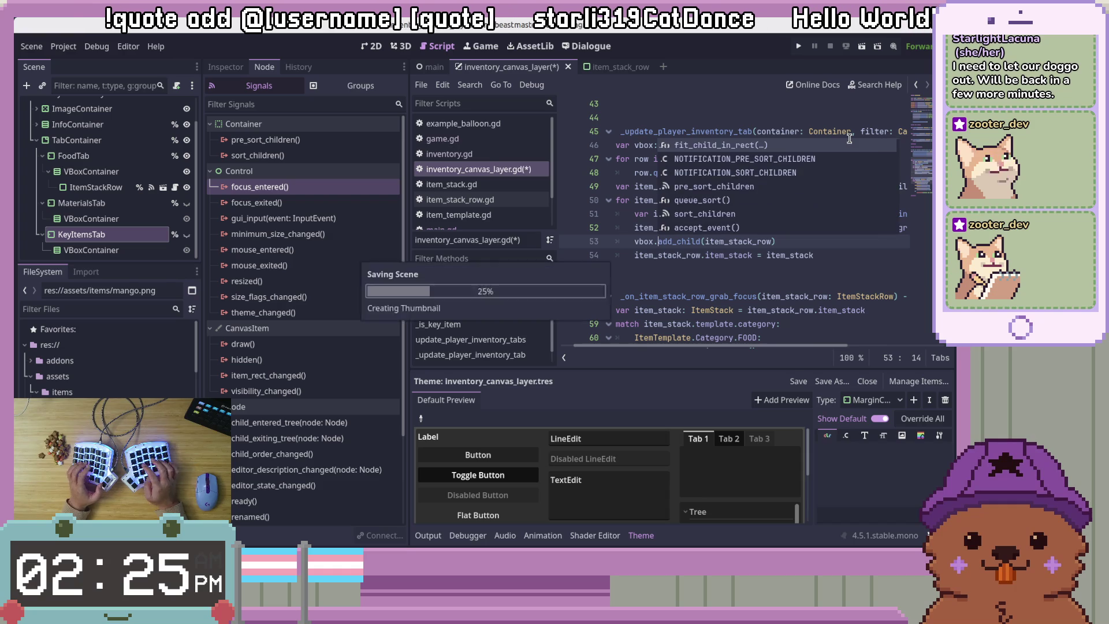
key("End")
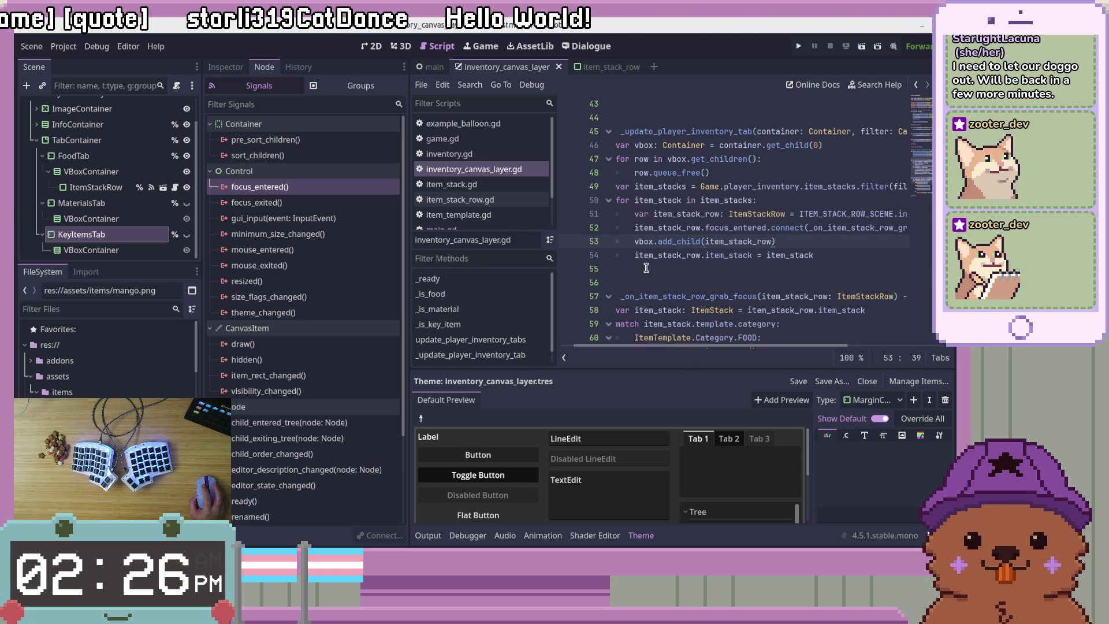
- Add a new line after the focus_entered connect call for a comment
left_click(705, 254)
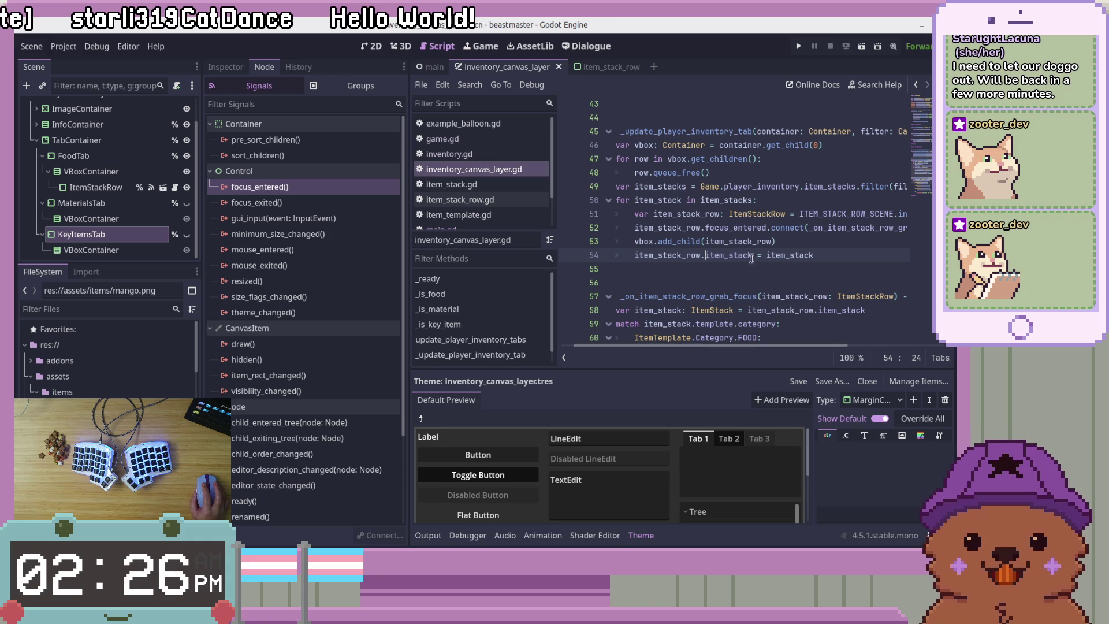
scroll(739, 347, "left", 1)
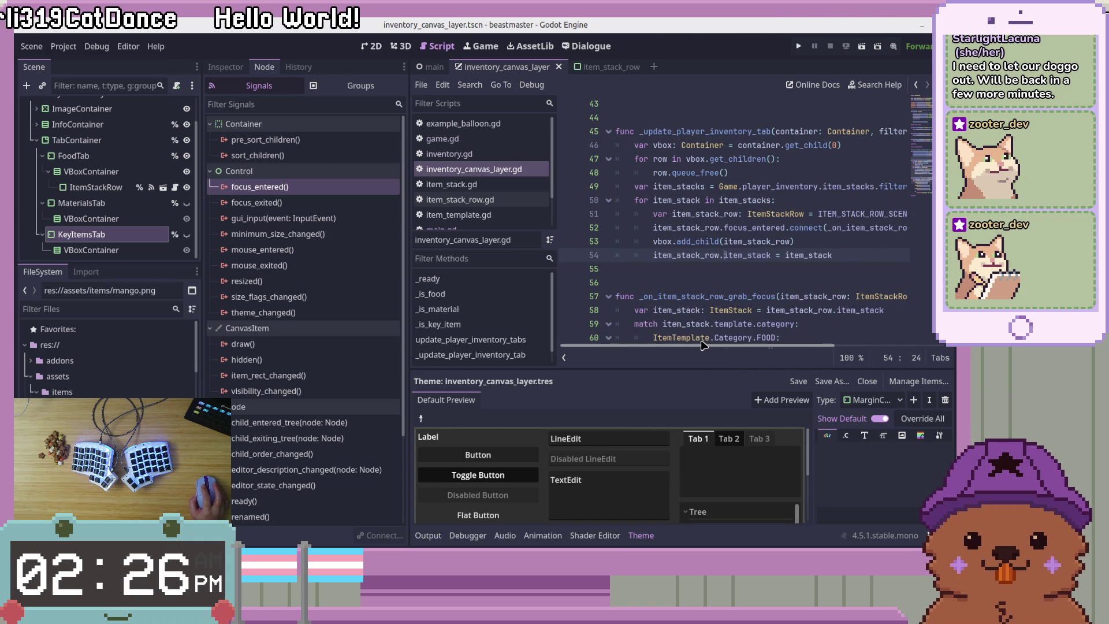
left_click(811, 227)
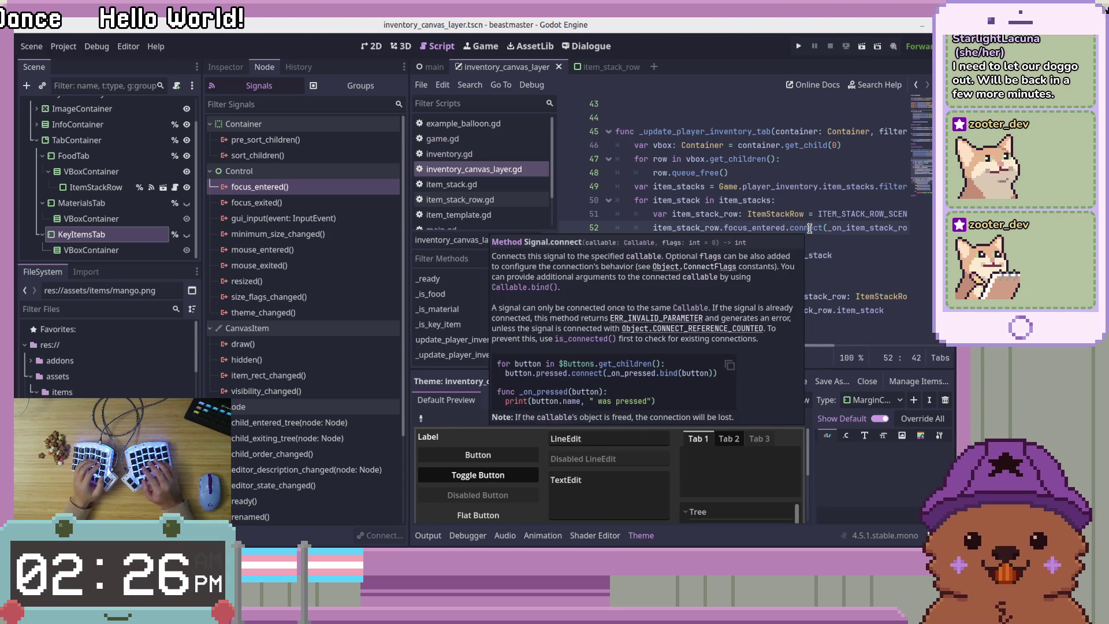
key("End")
key("Return")
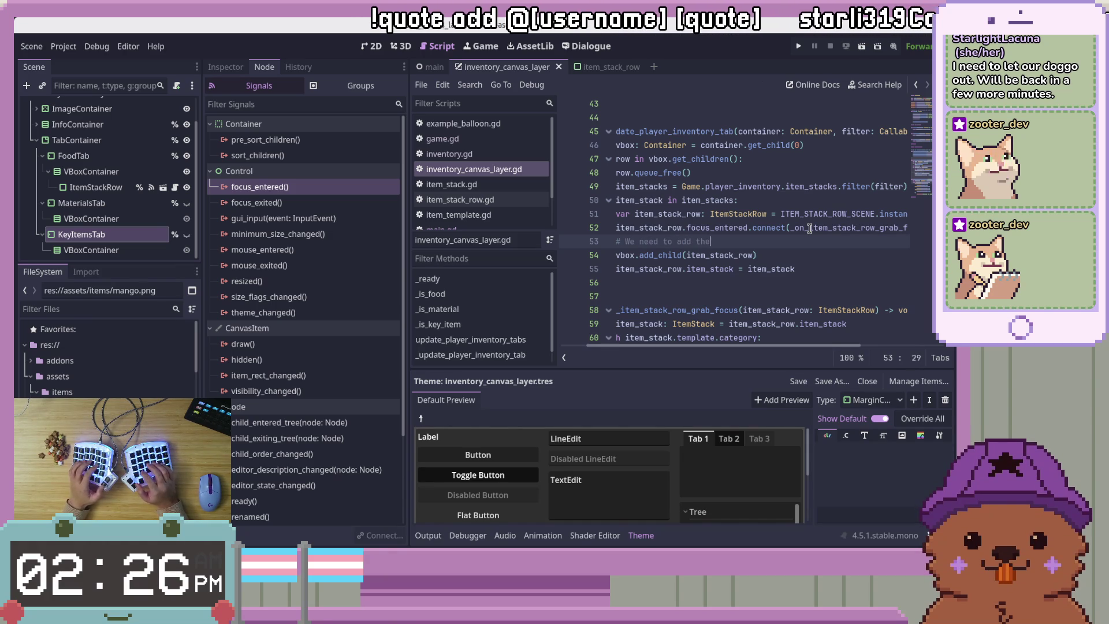
- Complete the comment '…child first to initialize the onready variables' and widen the code area
type("child first")
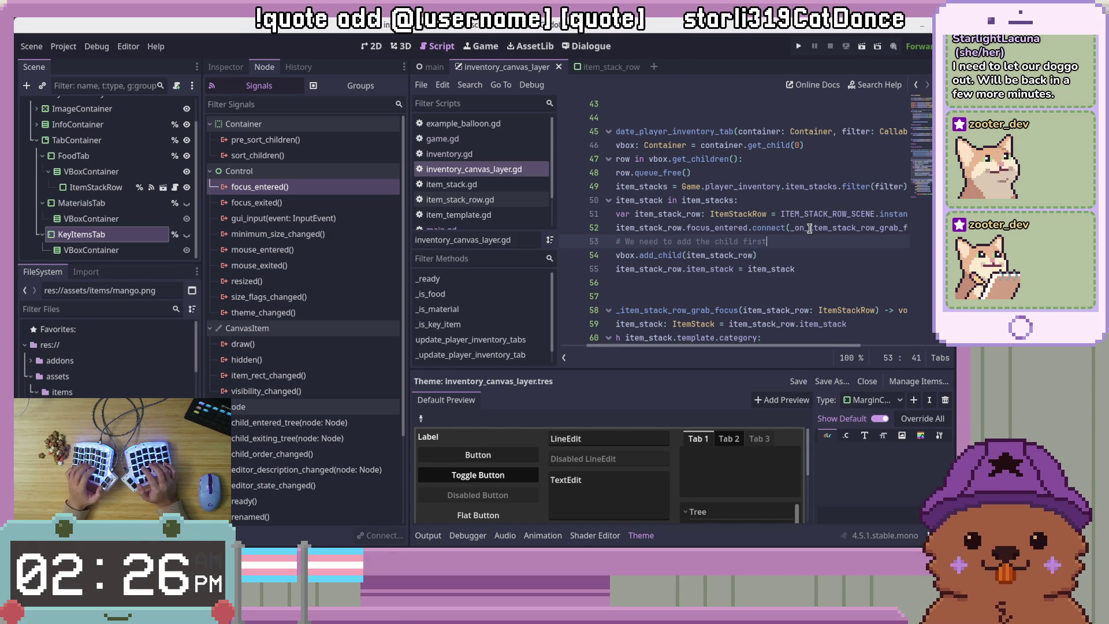
type(" to initial")
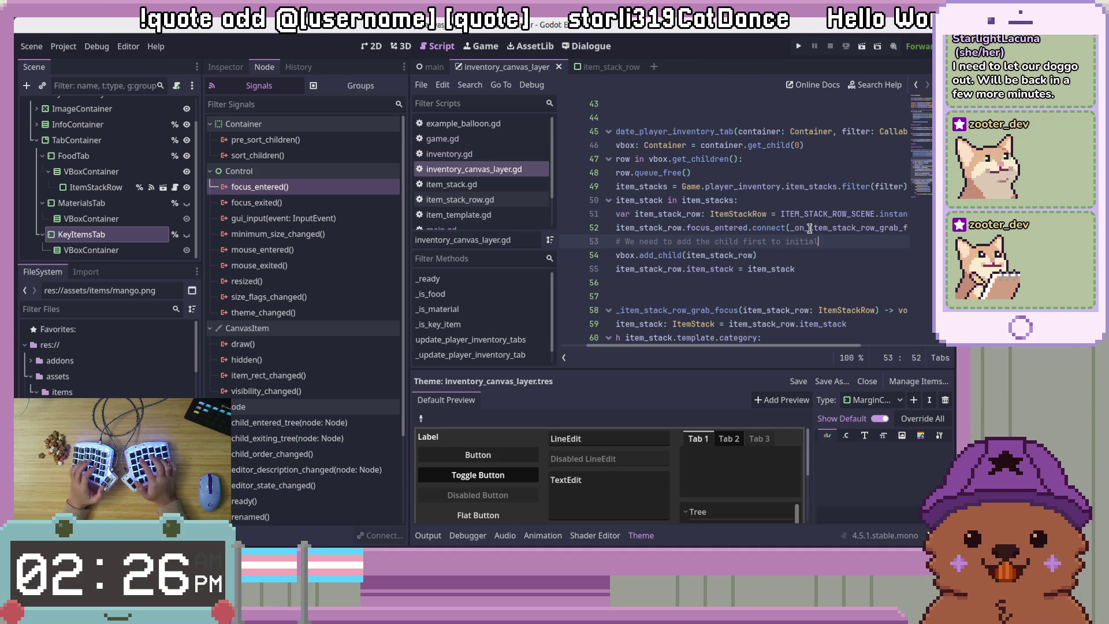
type("ize the onr")
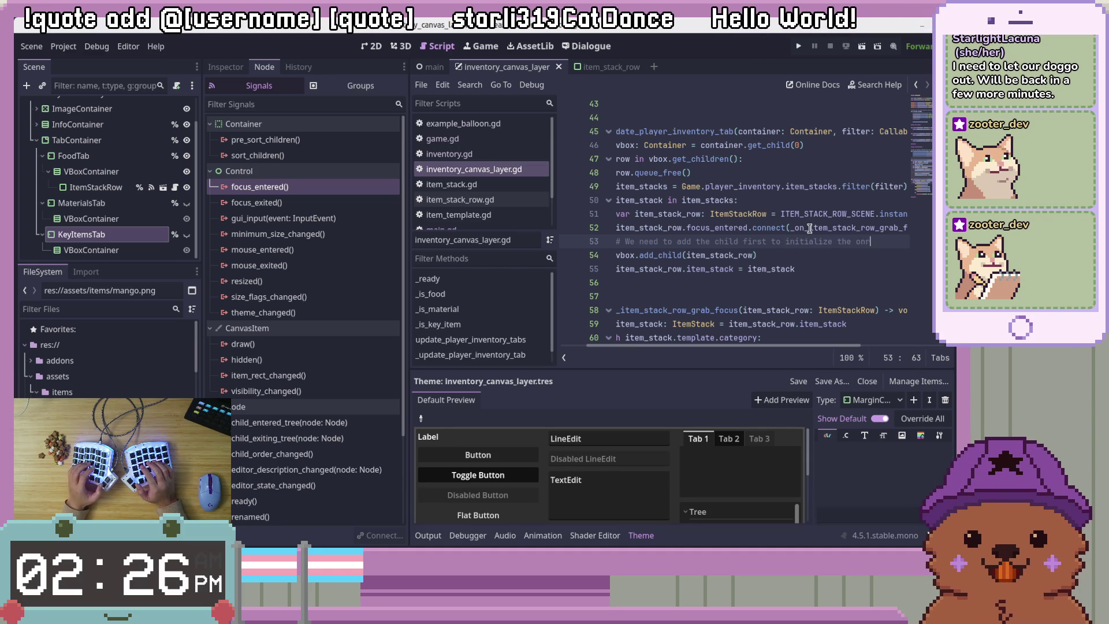
type("eady ")
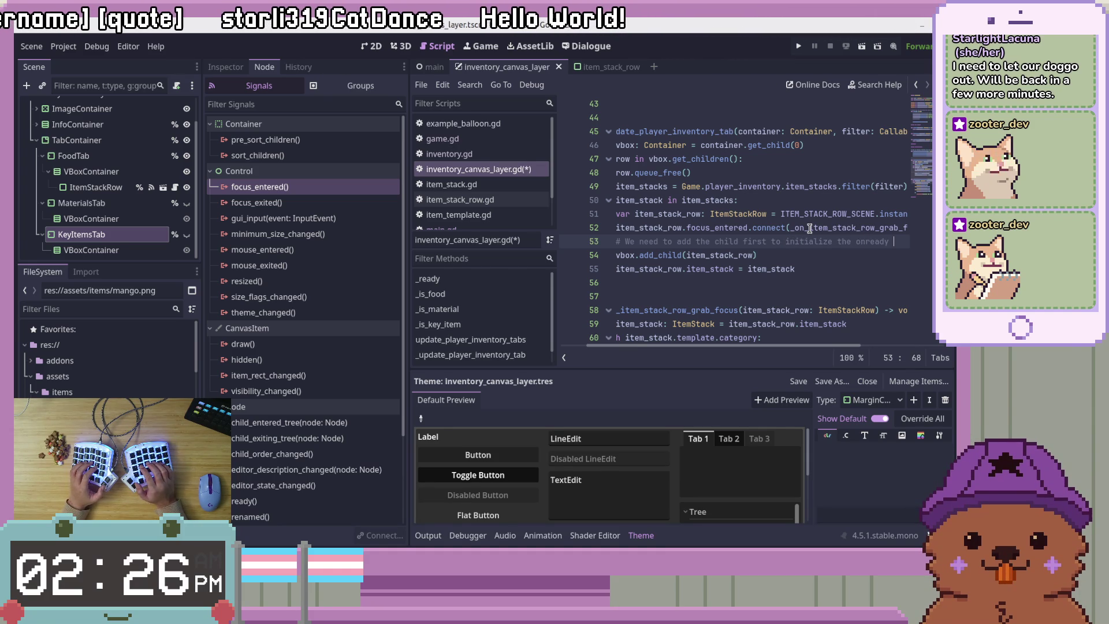
type("variables")
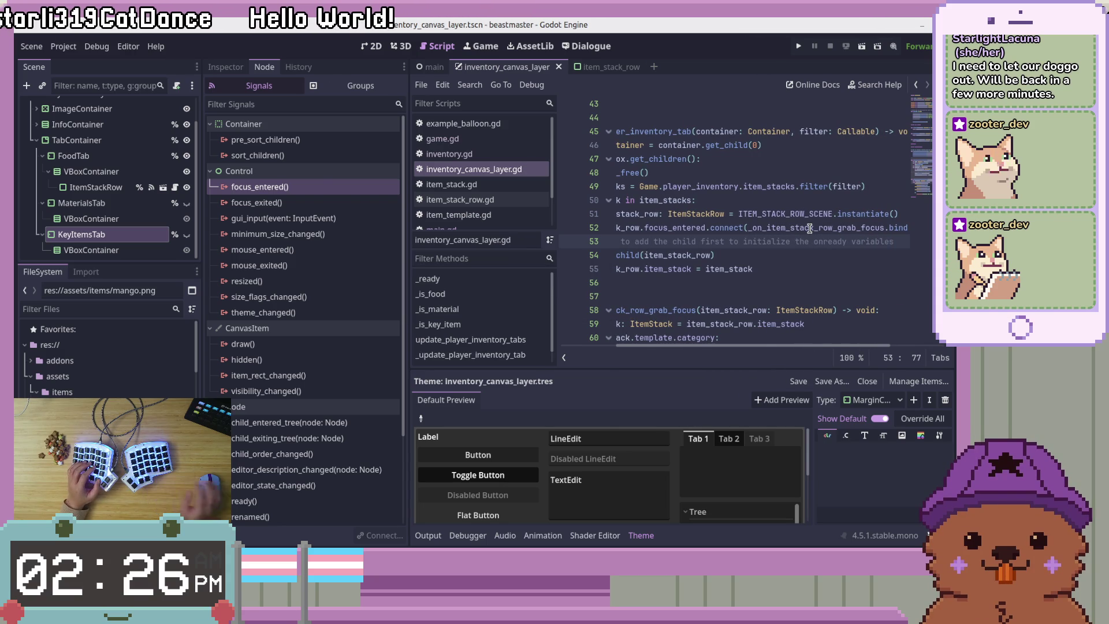
left_click_drag(773, 349, 717, 349)
left_click(726, 269)
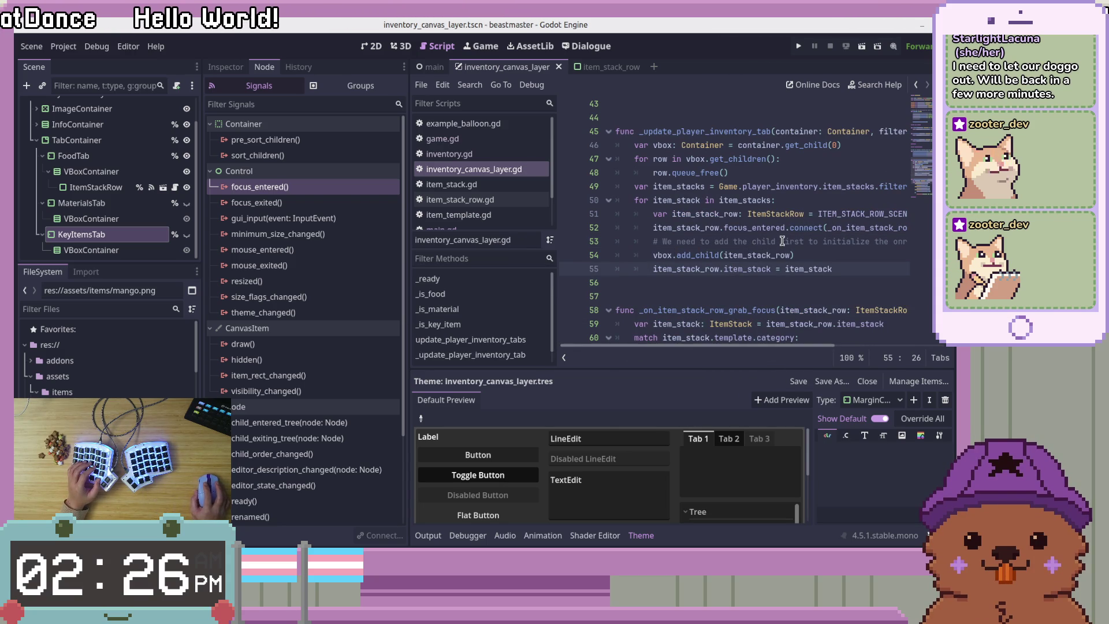
scroll(744, 285, "down", 2)
mouse_move(409, 260)
left_mouse_down()
mouse_move(385, 260)
mouse_move(373, 239)
left_mouse_up()
left_click_drag(202, 232, 192, 232)
left_click(810, 228)
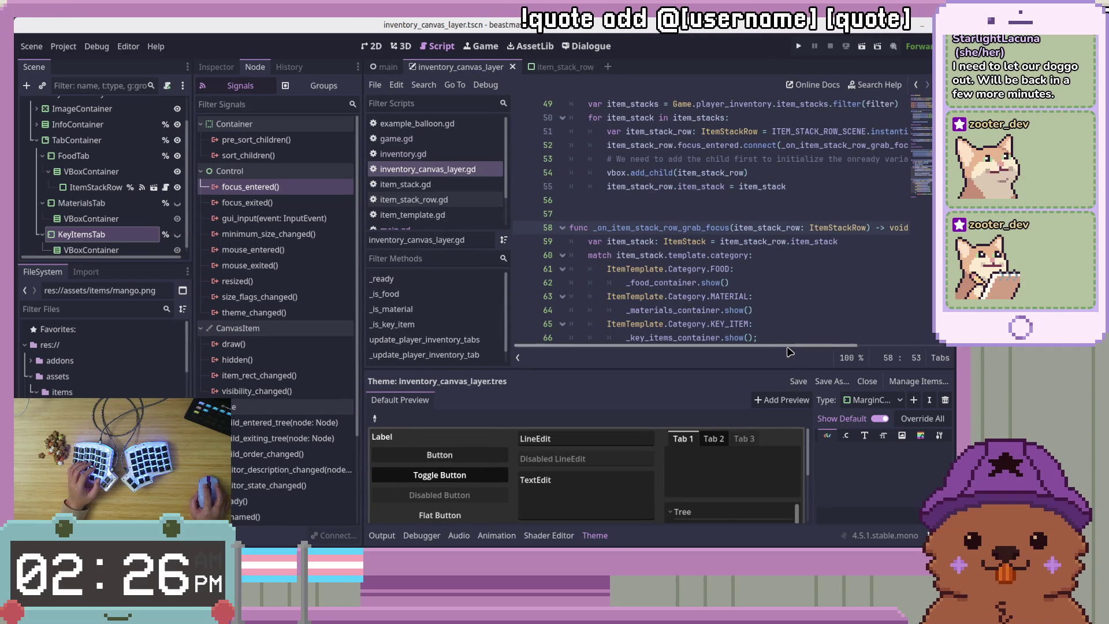
scroll(798, 246, "up", 2)
left_click(801, 241)
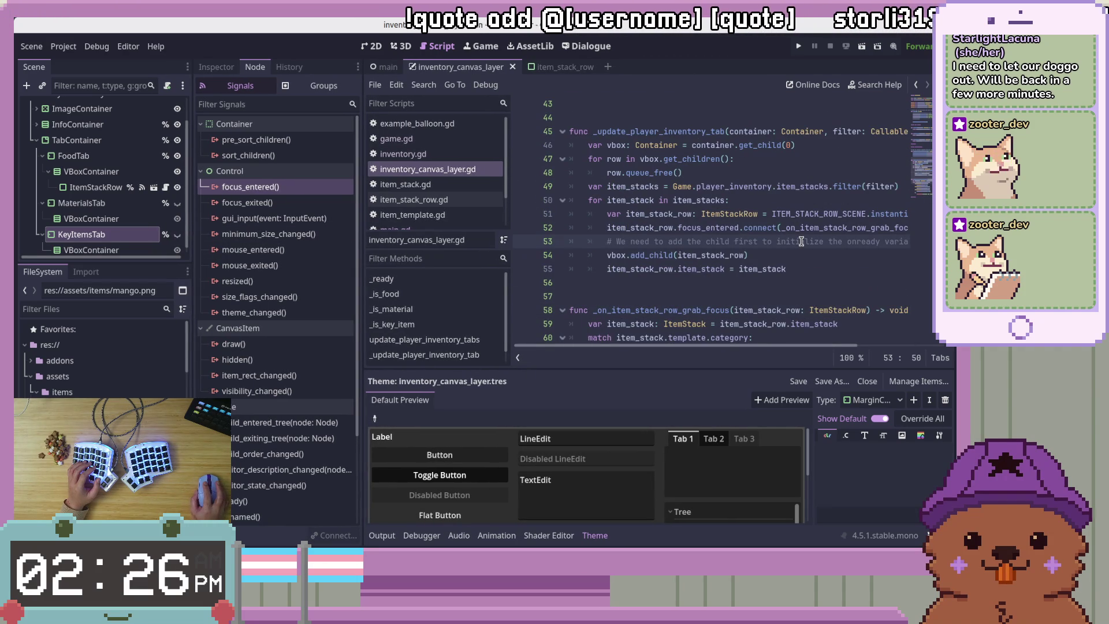
- Reword the comment to say 'before' instead of 'first', and save the script
key("Down")
key("Down")
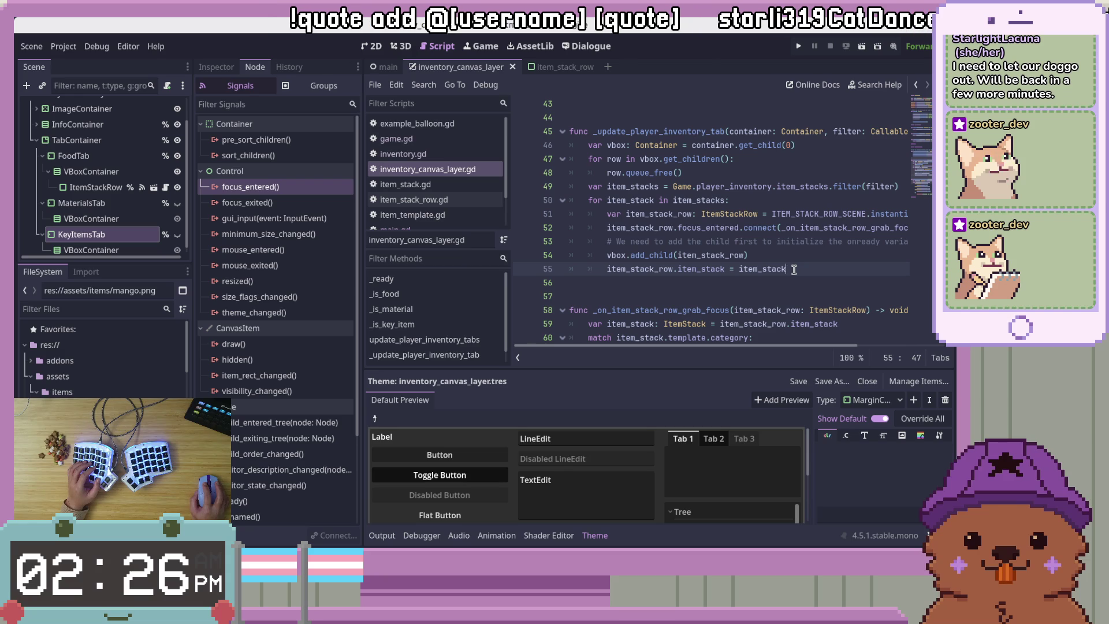
left_click(757, 241)
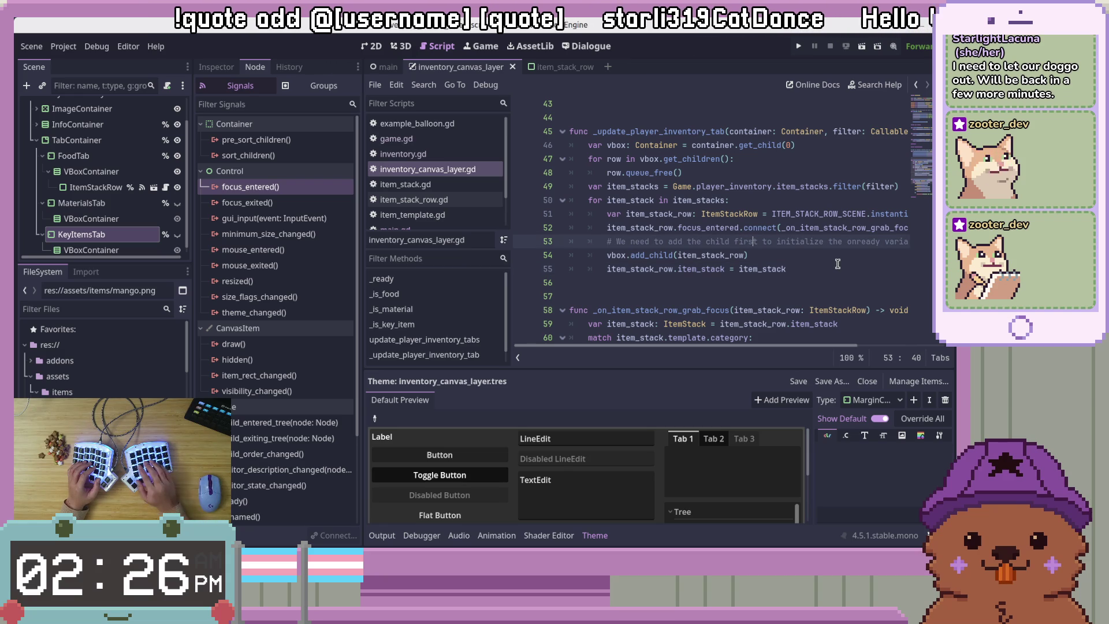
key("BackSpace")
key("BackSpace")
key("BackSpace")
type("befor")
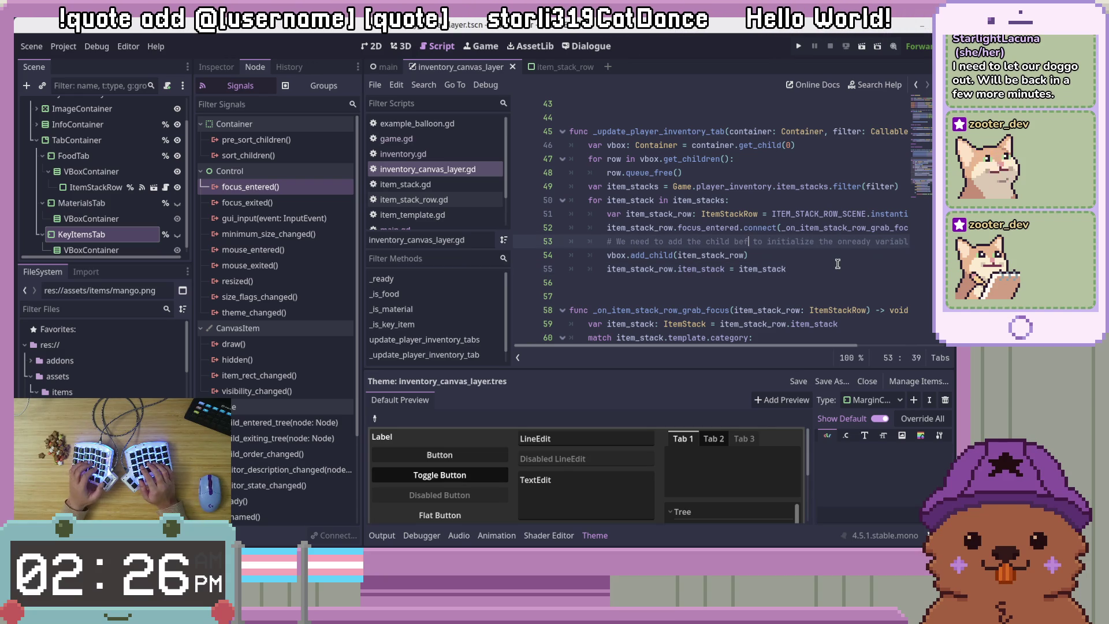
type("e setting the item_stack")
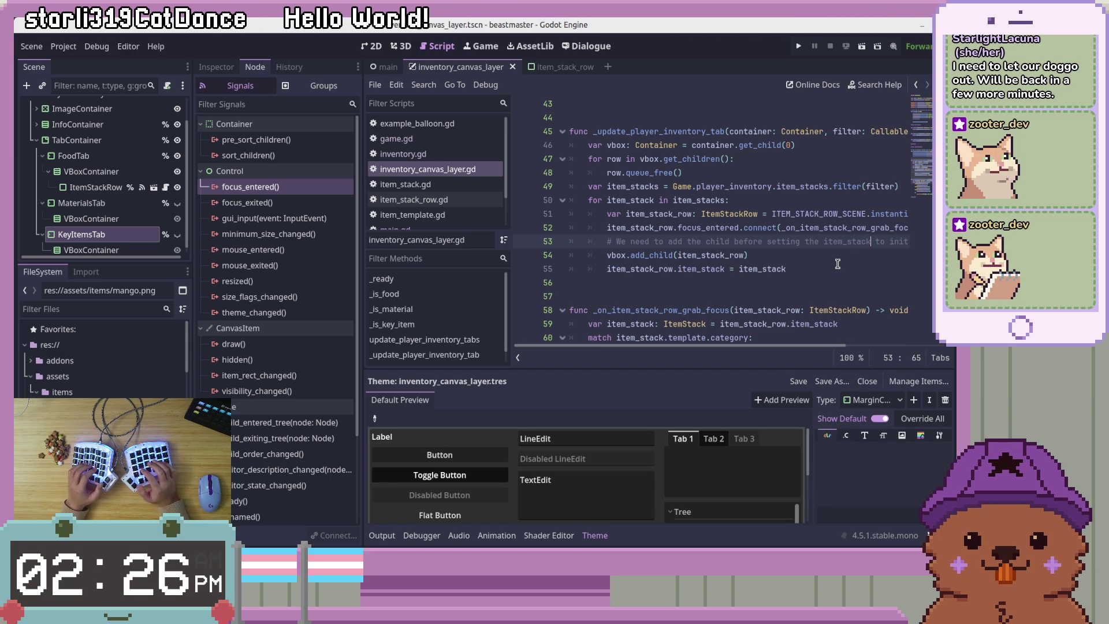
type("ialize the onready variables")
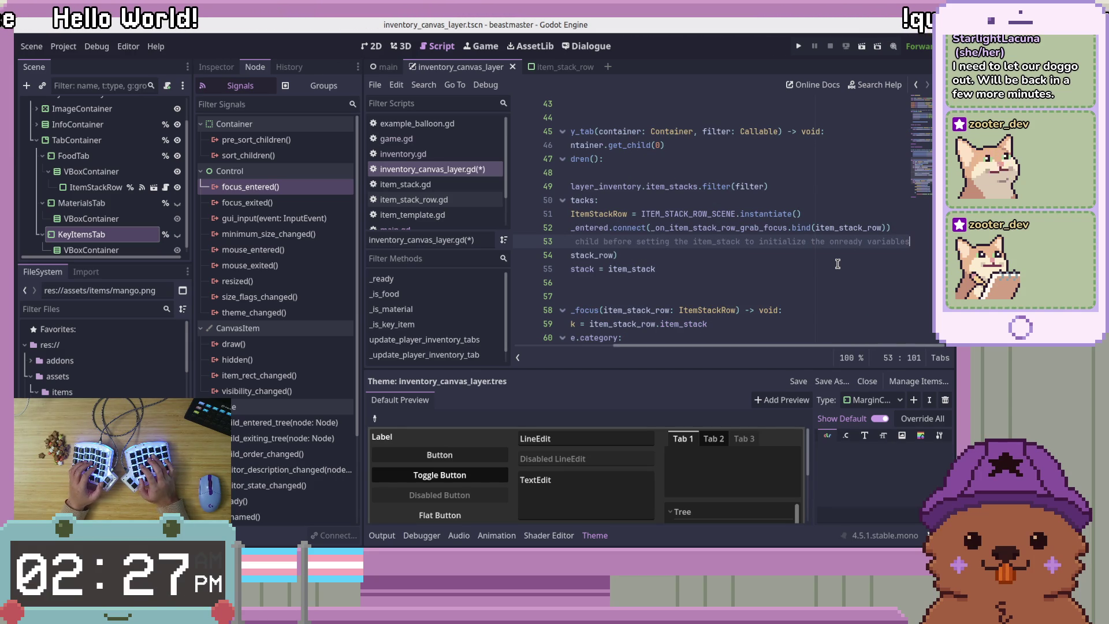
key("Home")
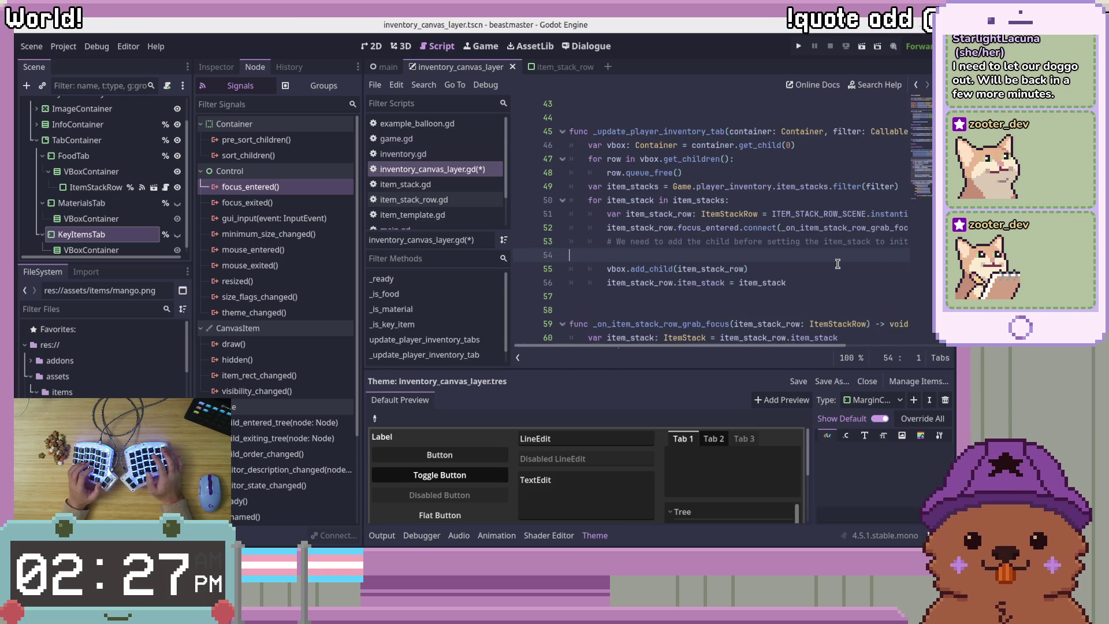
key("End")
key("ctrl+s")
left_click_drag(858, 345, 646, 346)
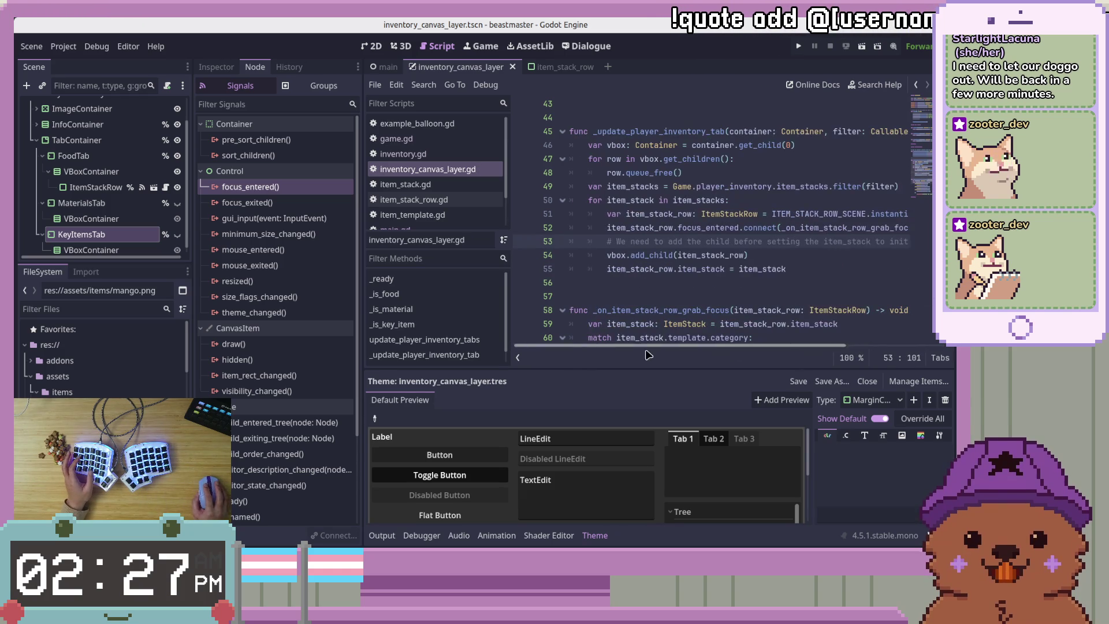
left_click(811, 284)
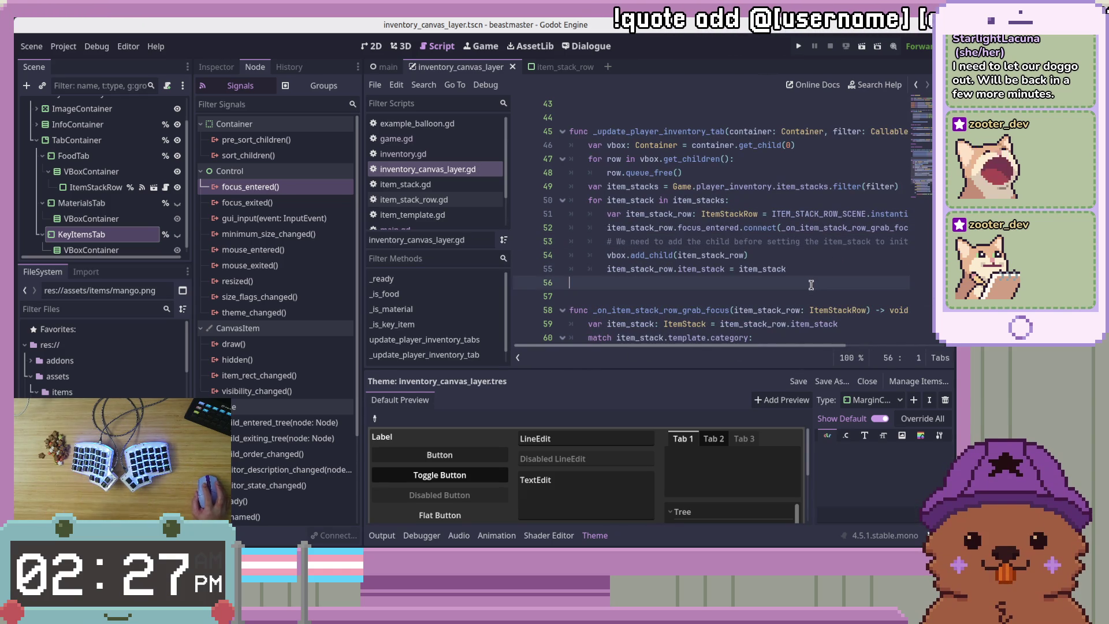
left_click(813, 229)
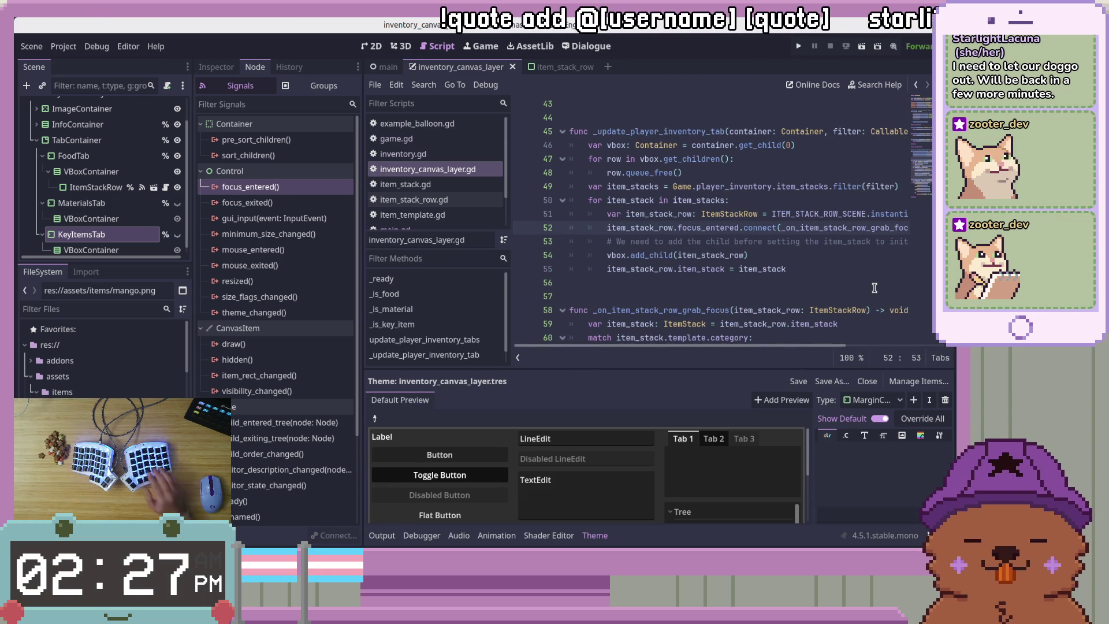
key("Down")
key("Down")
key("Down")
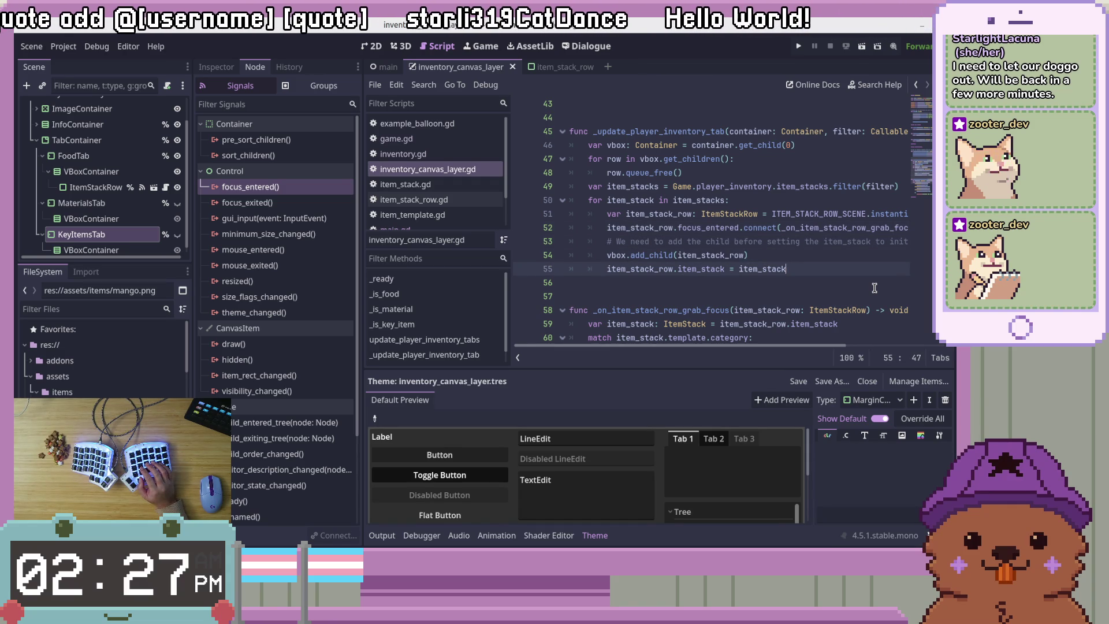
- Run the game, switch between the Key Items and Food tabs twice, then close it
key("F5")
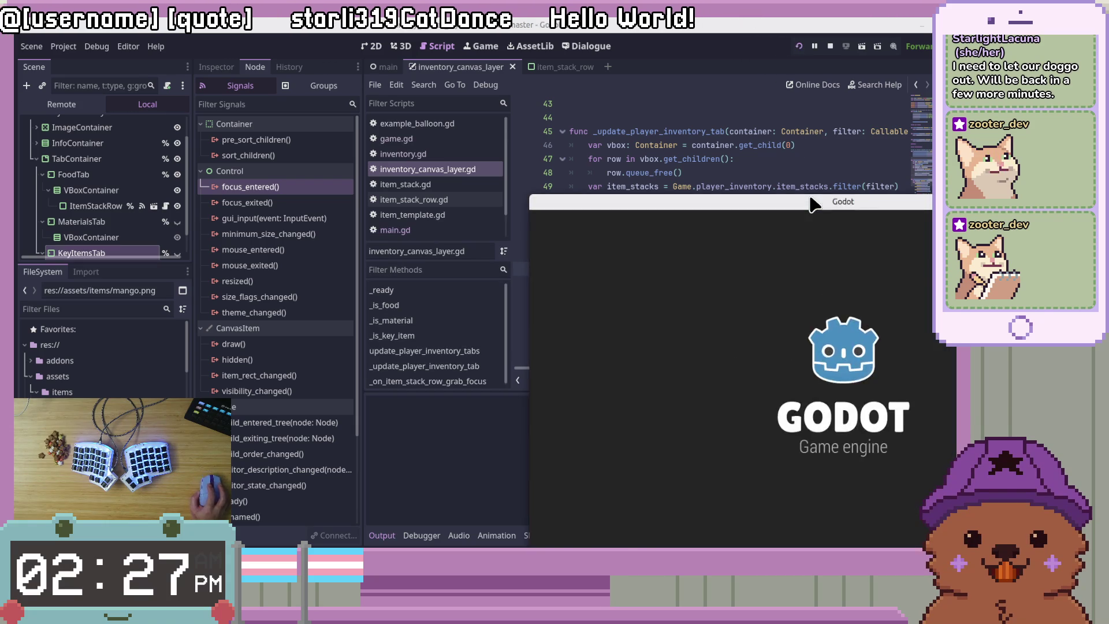
mouse_move(821, 199)
left_mouse_down()
mouse_move(571, 156)
mouse_move(557, 142)
left_mouse_up()
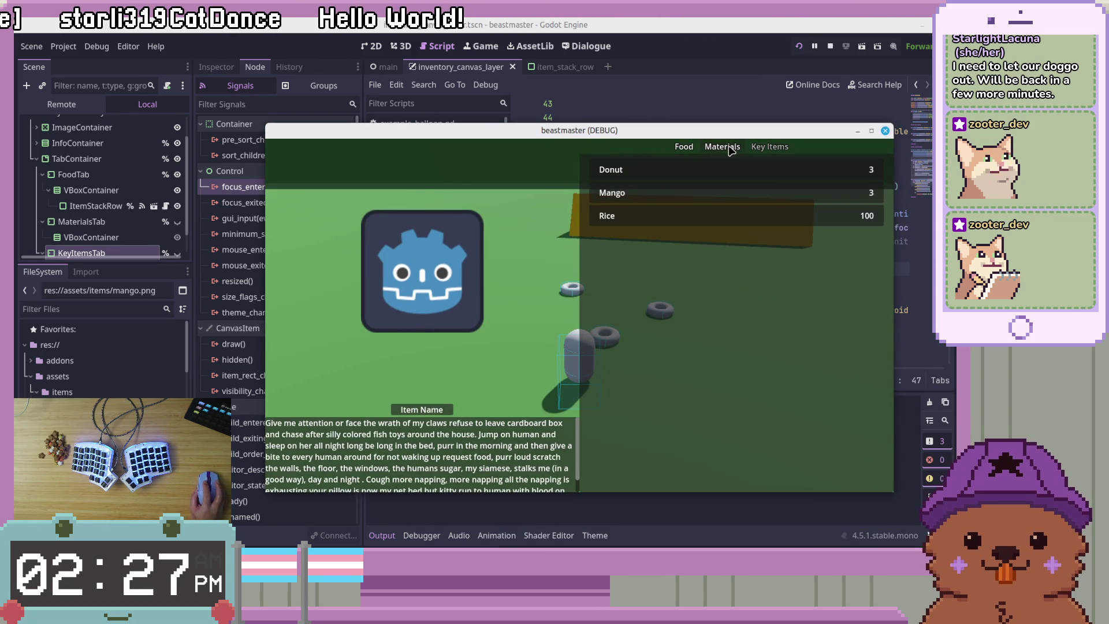
left_click(761, 148)
left_click(683, 147)
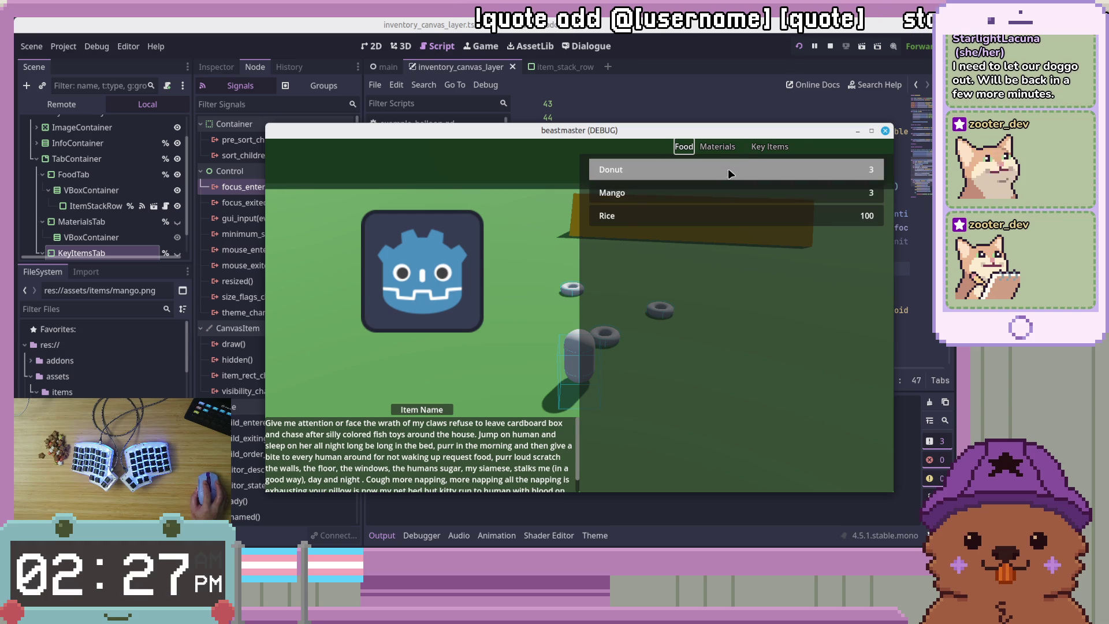
left_click(773, 146)
left_click(684, 146)
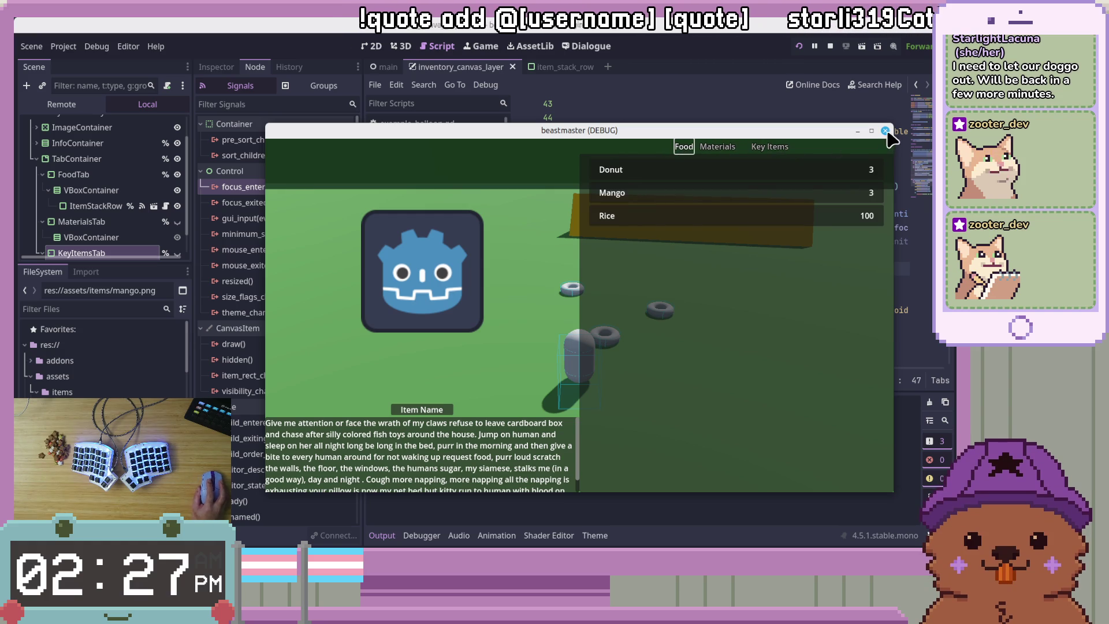
left_click(885, 132)
scroll(785, 275, "down", 3)
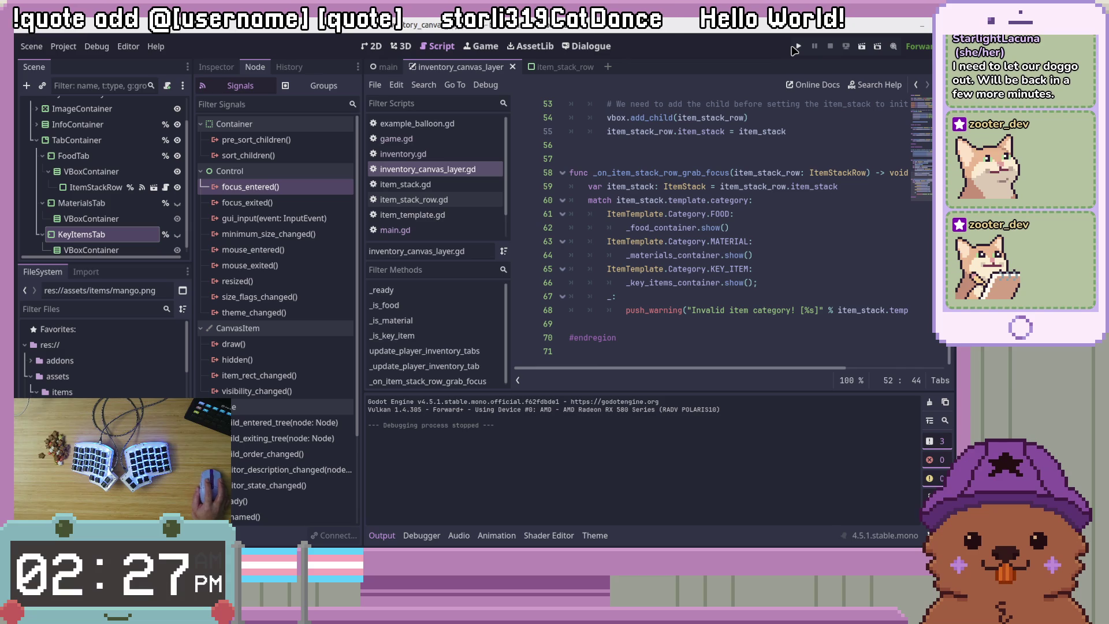
- Run the project again, drag the game window into view, and minimize it
left_click(795, 47)
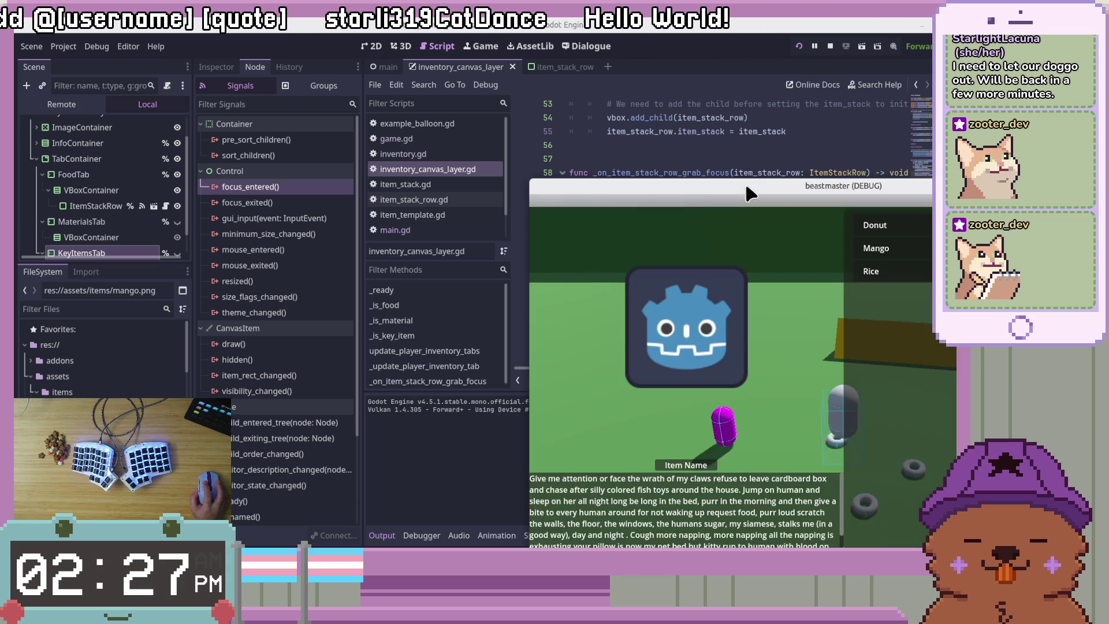
left_click_drag(745, 194, 495, 104)
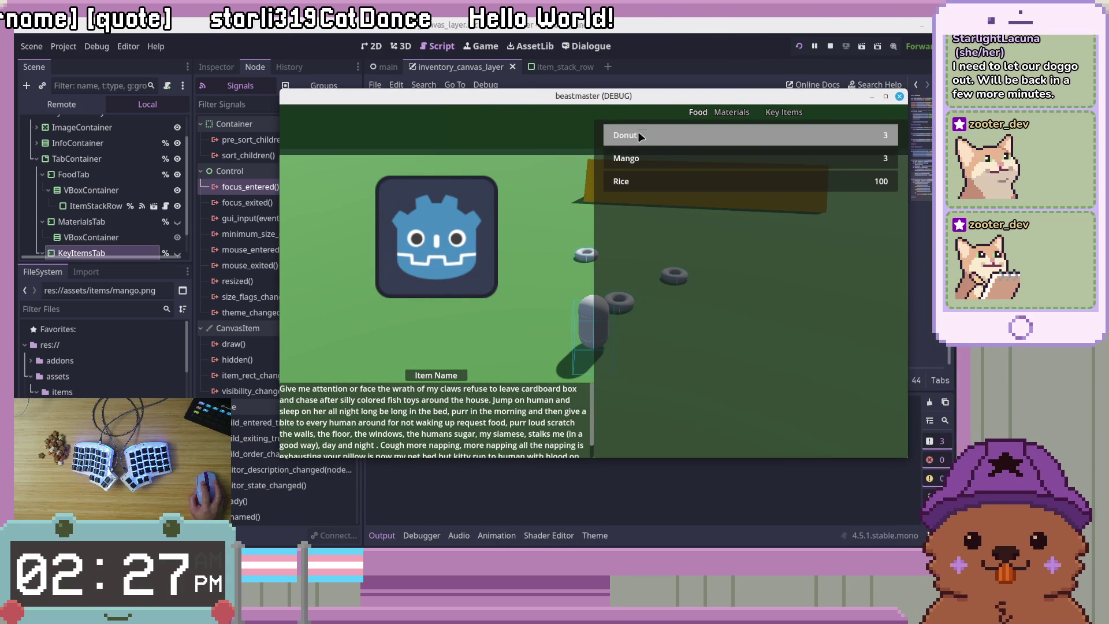
left_click(874, 97)
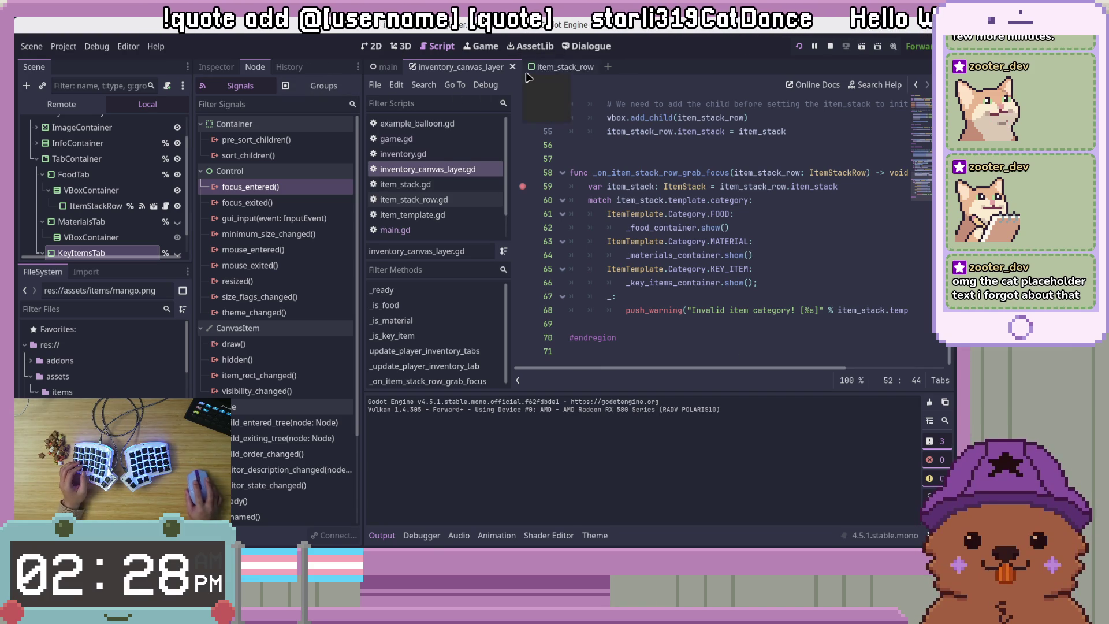
- Bring the beastmaster (DEBUG) game to the front, then stop it with F8
left_click(711, 272)
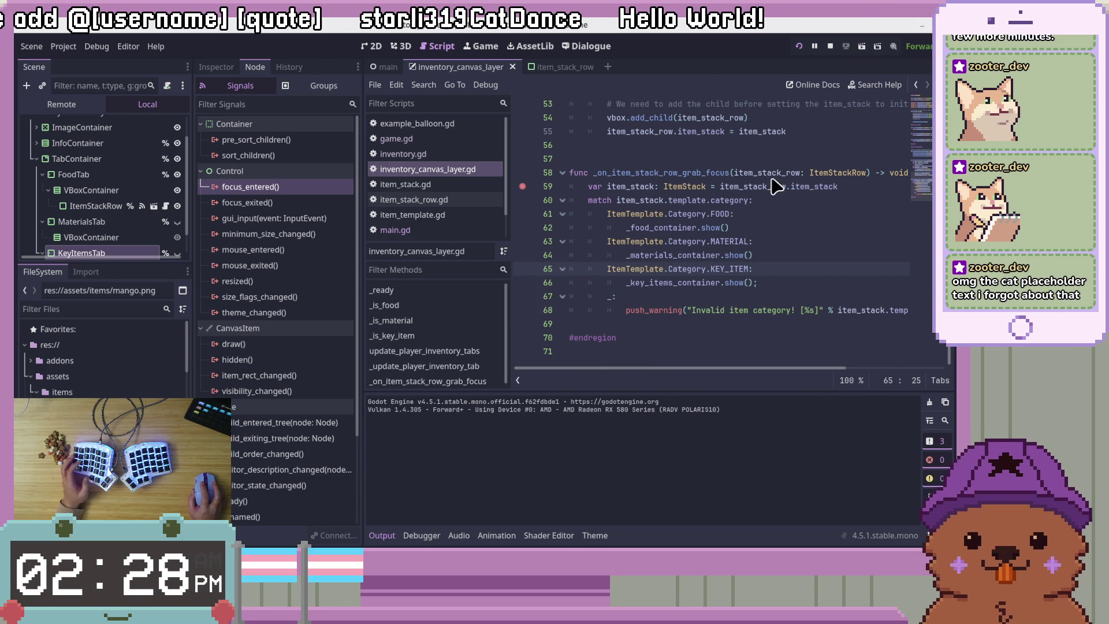
key("alt+Tab")
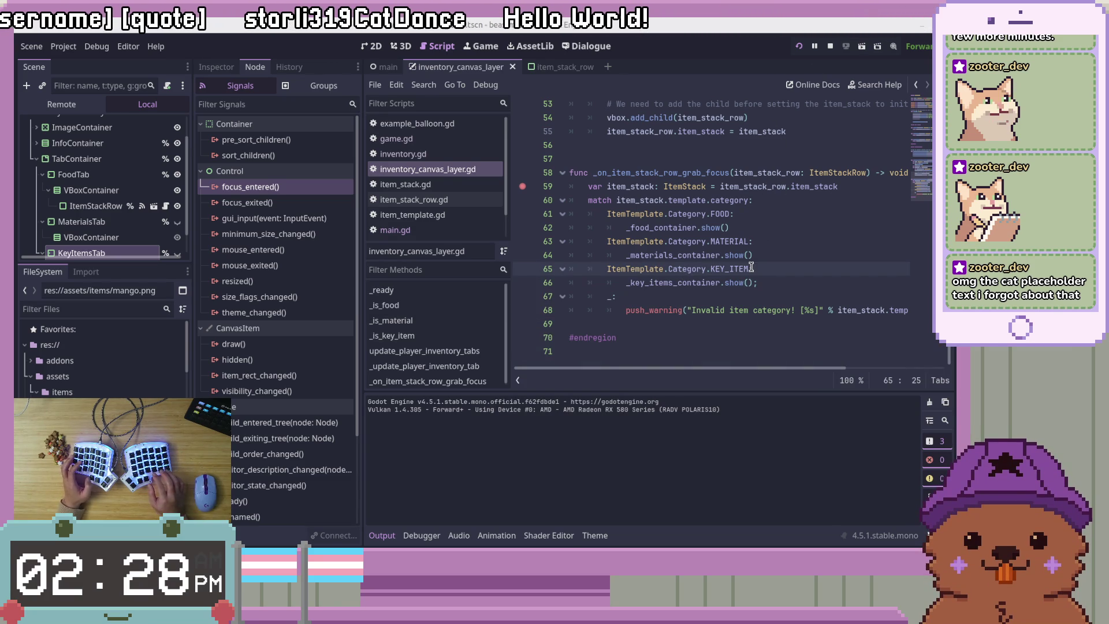
key("alt+Tab")
key("alt+Tab")
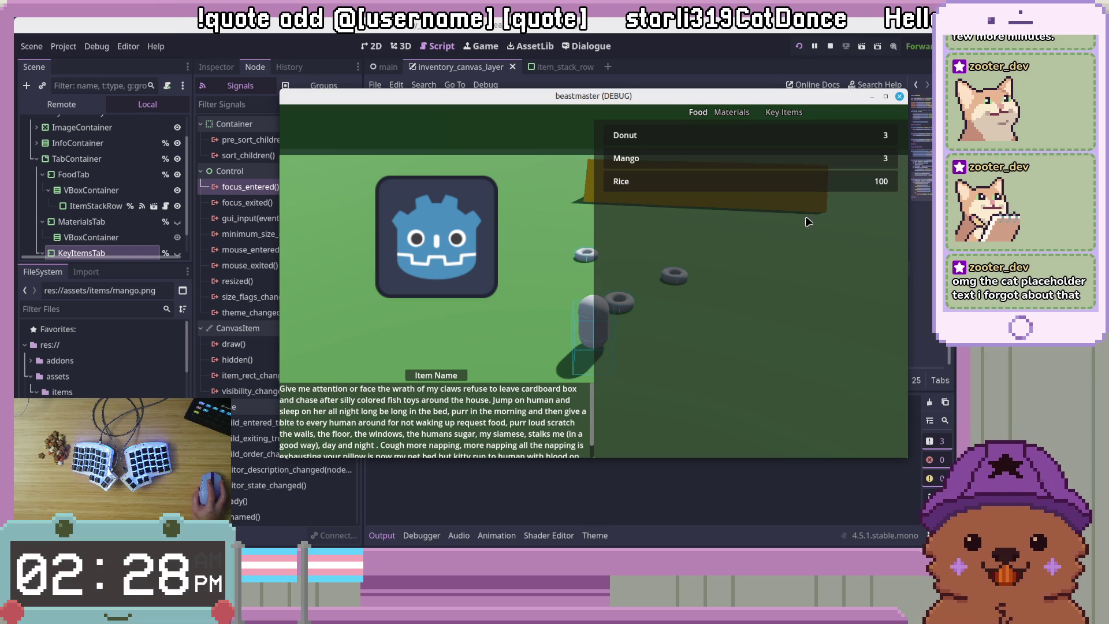
key("F8")
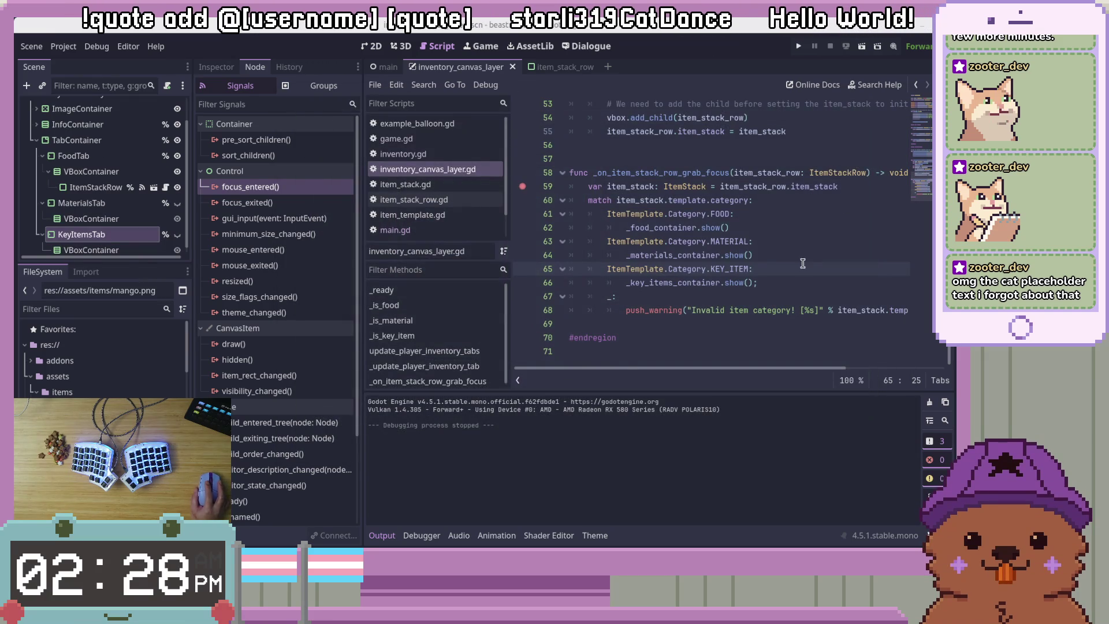
left_click(779, 273)
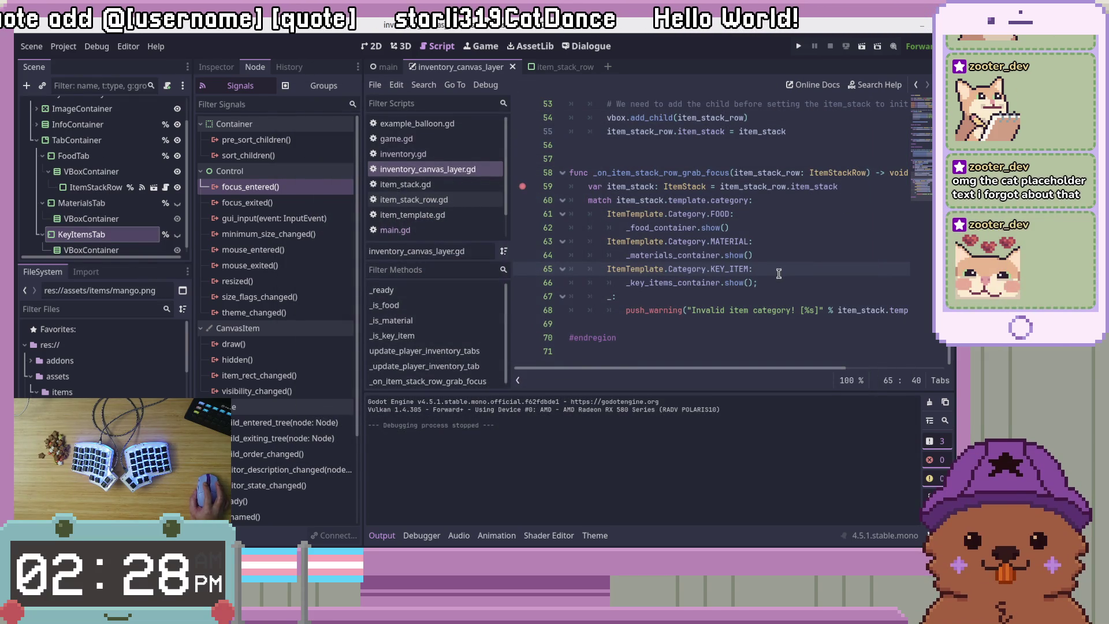
- Inspect the mouse_entered and focus_exited signals, then switch to the item_stack_row scene
left_click(257, 249)
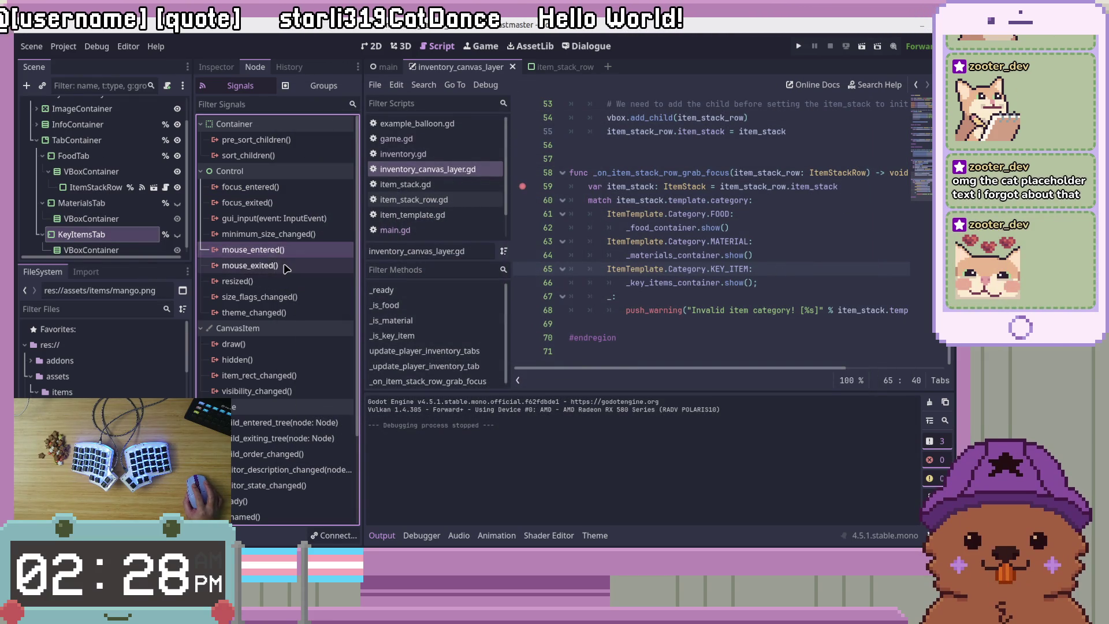
left_click(285, 202)
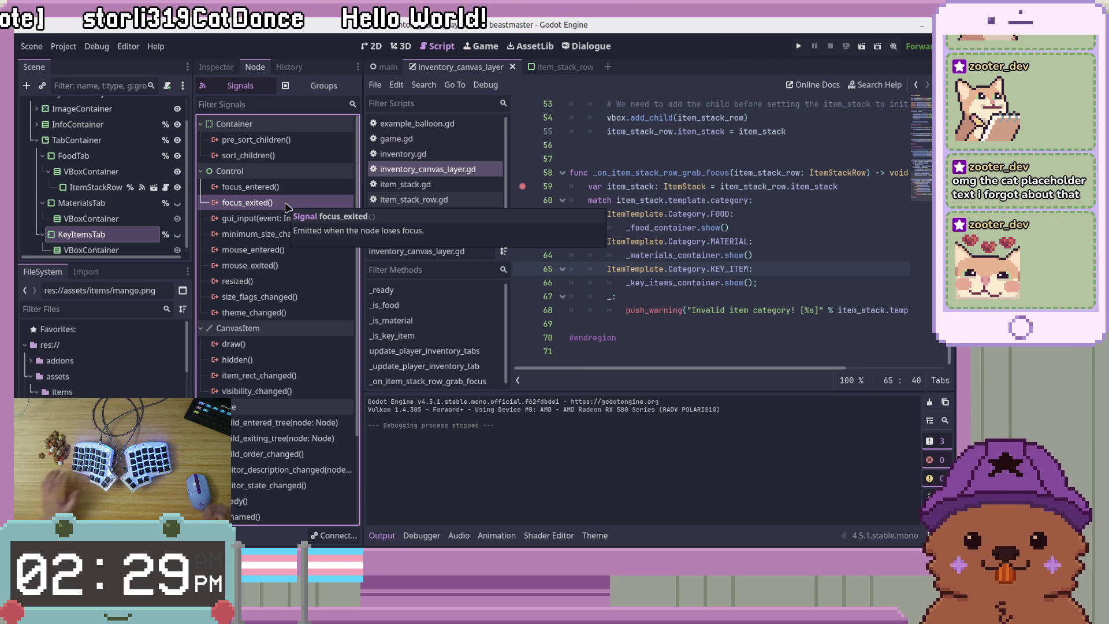
key("ctrl+Tab")
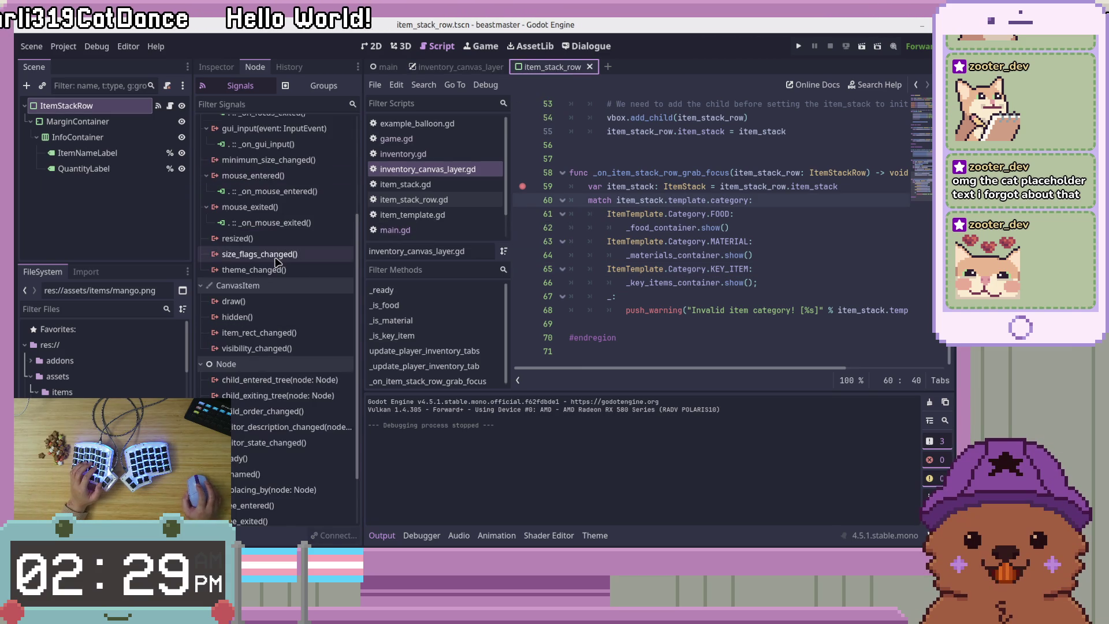
scroll(277, 323, "down", 2)
double_click(283, 294)
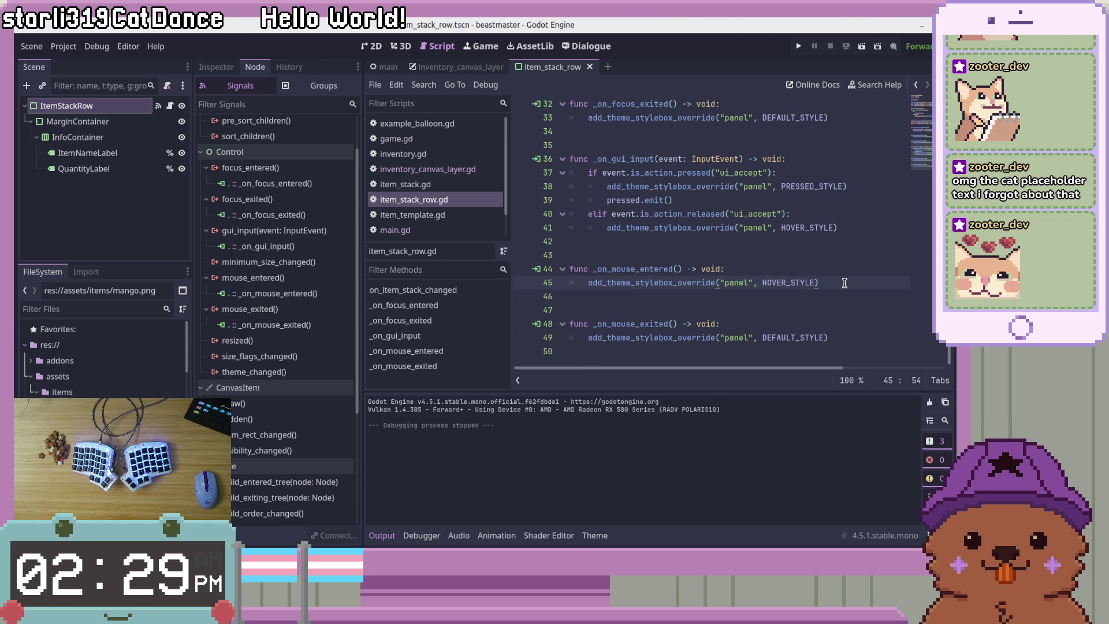
scroll(845, 283, "up", 5)
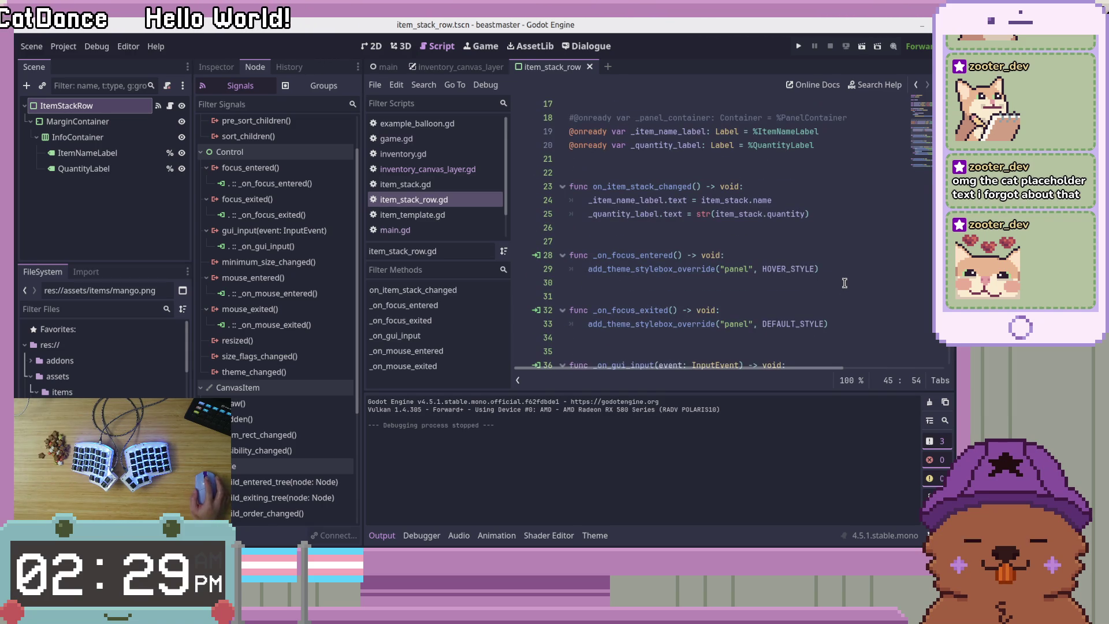
scroll(837, 268, "down", 3)
left_click(889, 200)
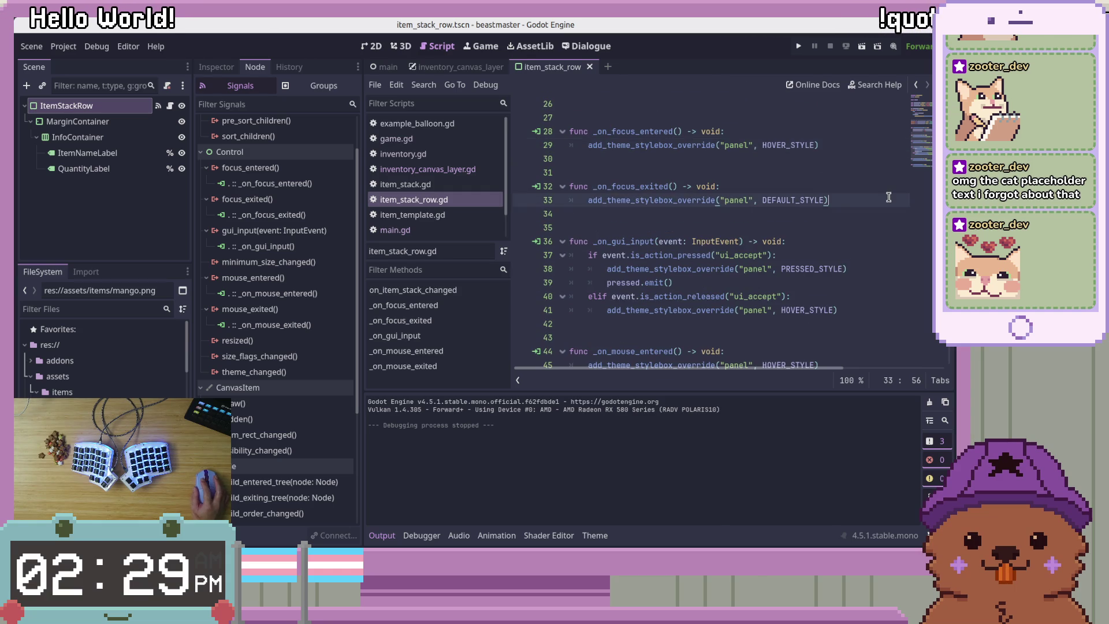
scroll(890, 211, "down", 1)
scroll(891, 218, "down", 1)
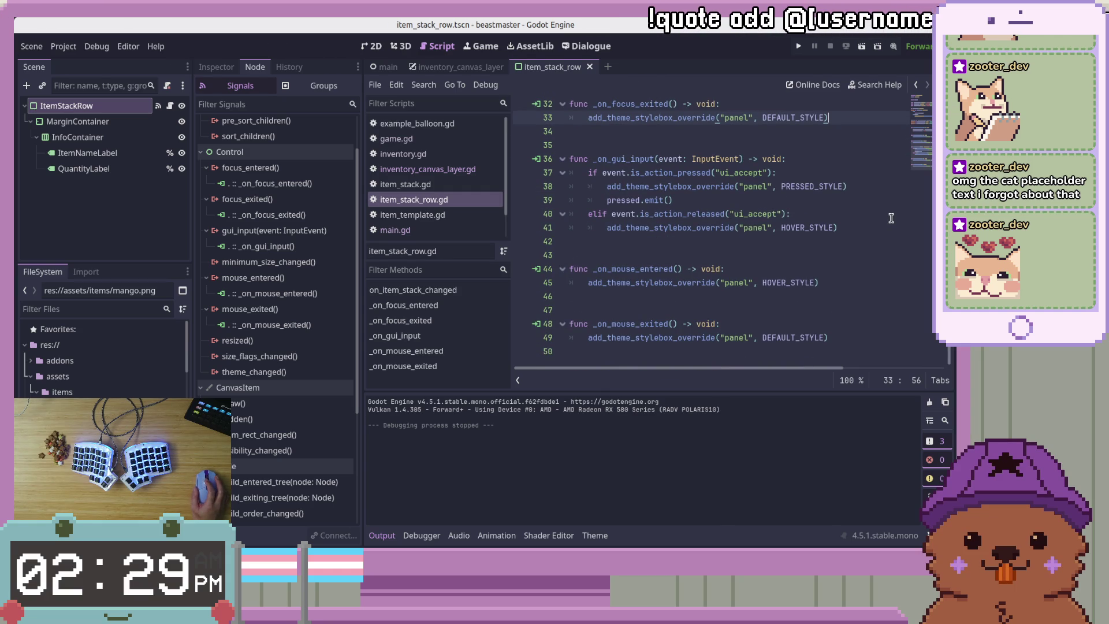
scroll(891, 217, "up", 1)
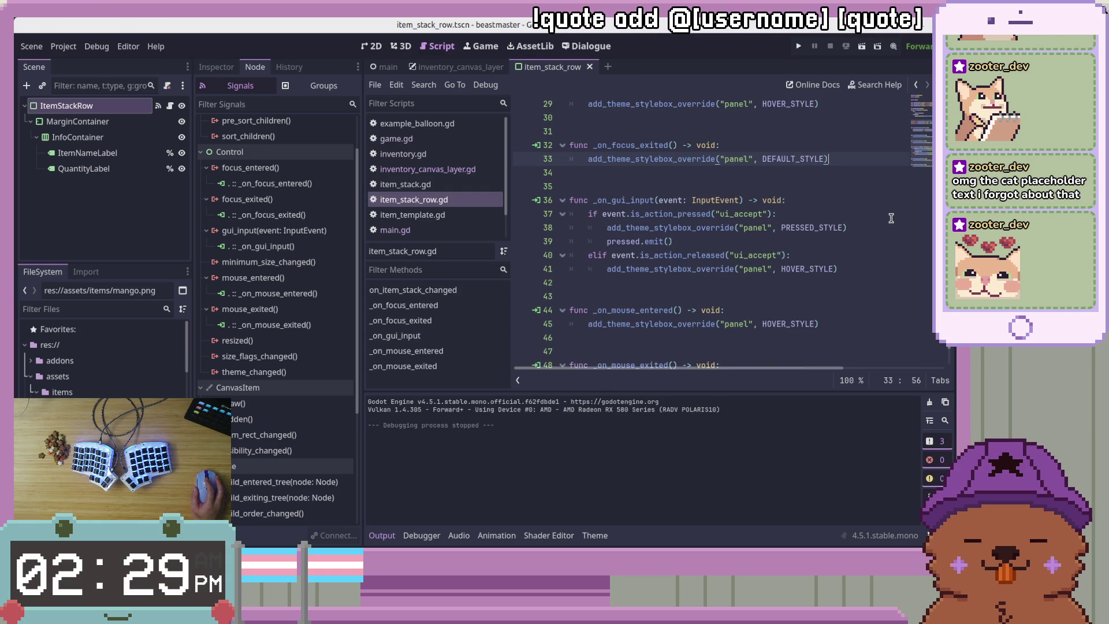
scroll(891, 217, "down", 1)
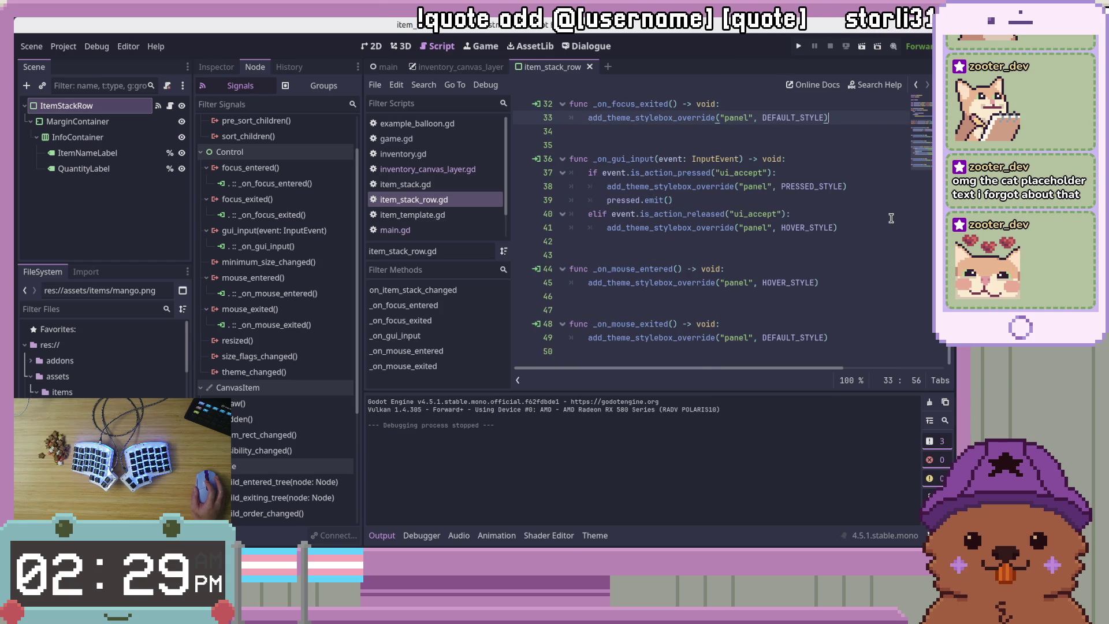
left_click(873, 284)
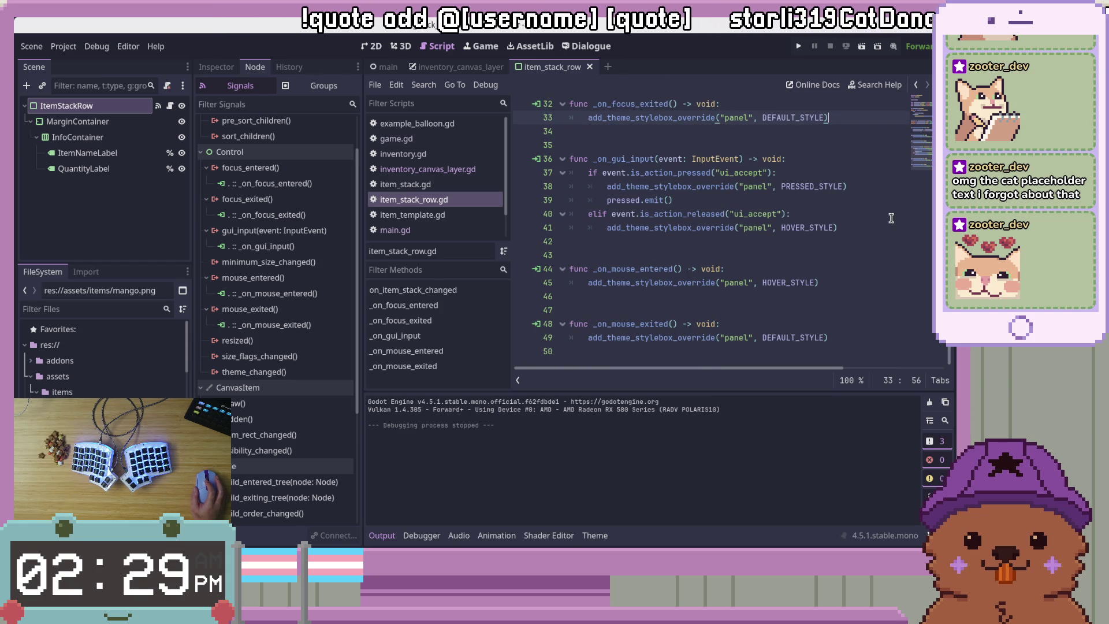
key("ctrl+k")
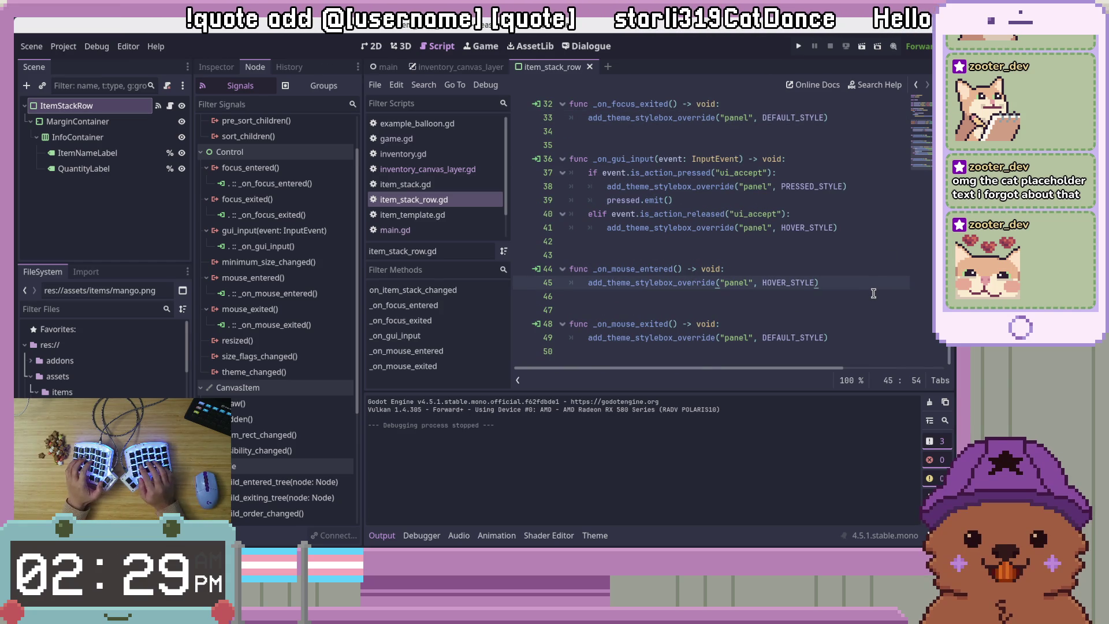
- Add grab_focus.call_deferred() on hover, comment out the _on_mouse_exited function, and save the script
key("Return")
type("g")
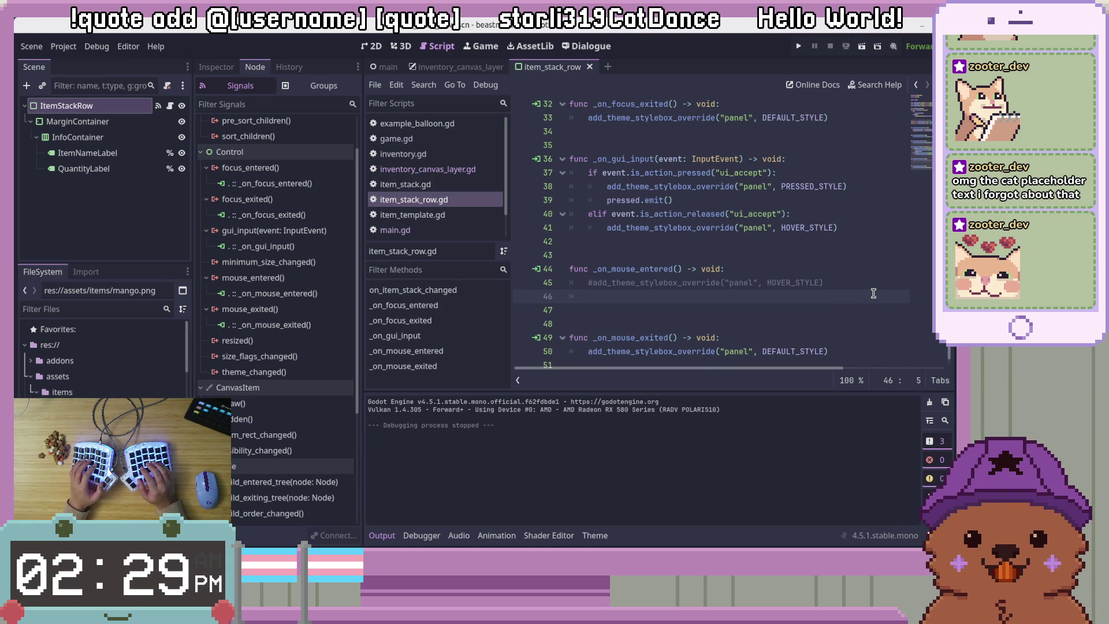
type("rab")
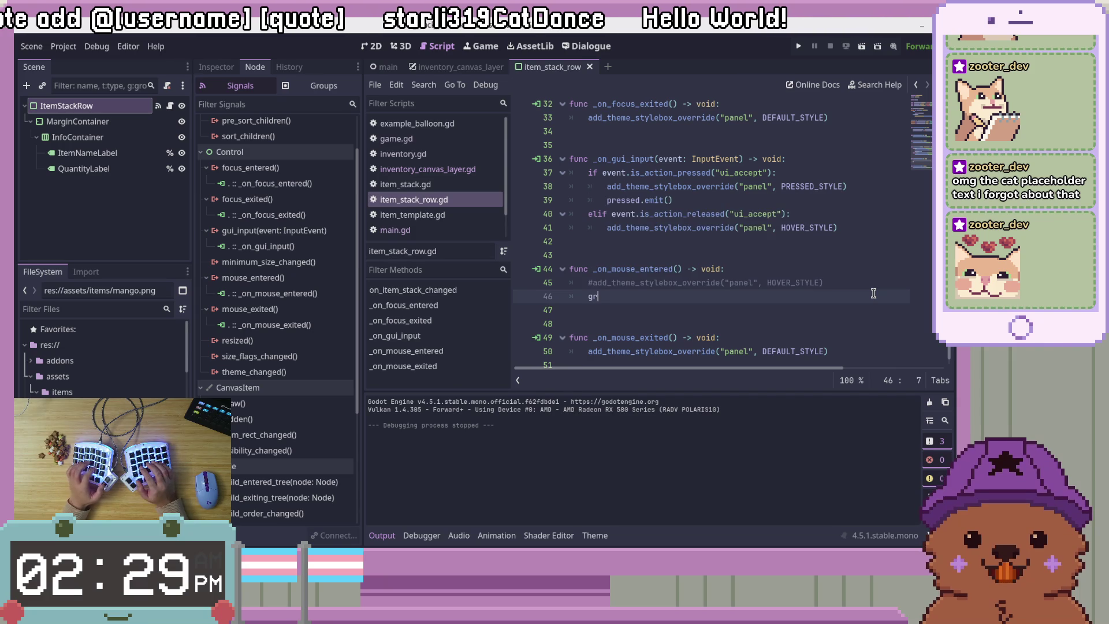
type("_focus.")
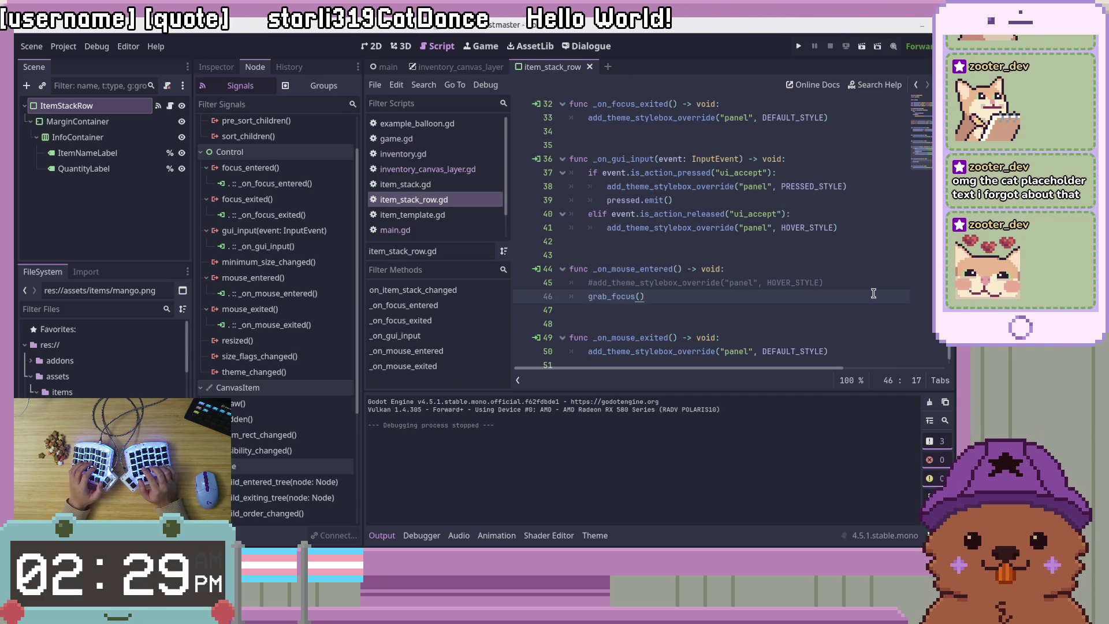
type("call_d")
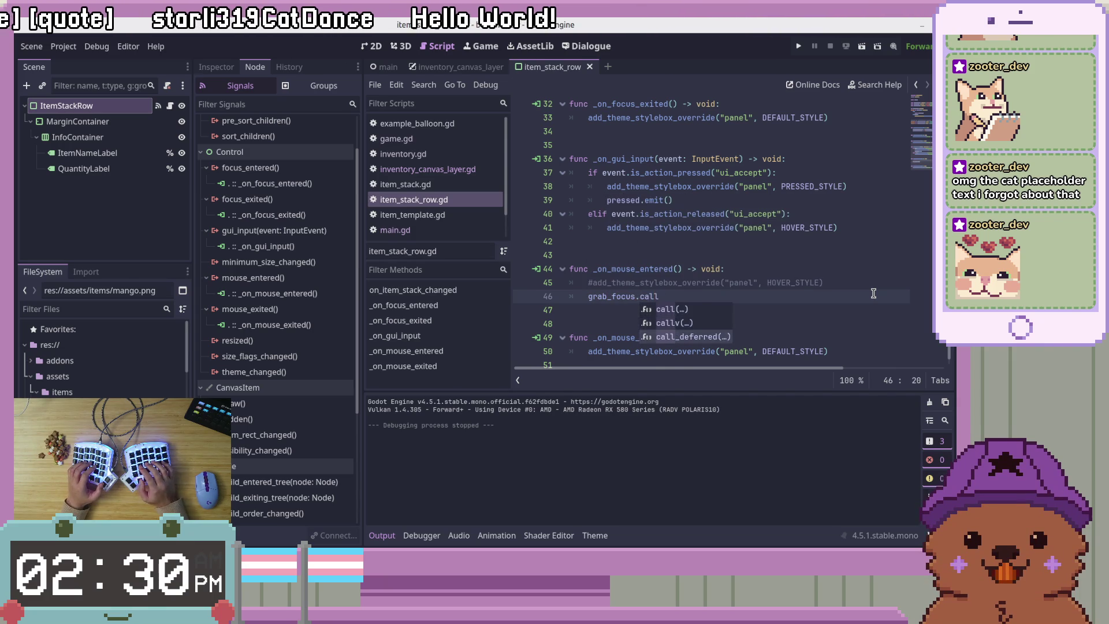
key("Return")
key("Down")
key("Down")
key("Down")
key("Down")
key("End")
key("ctrl+k")
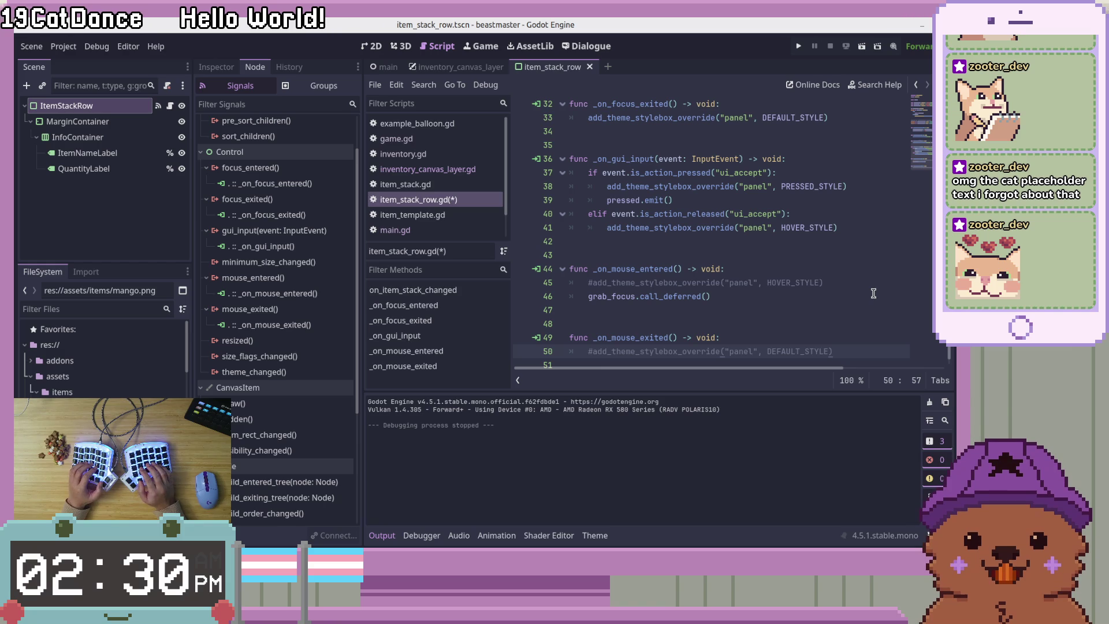
key("Return")
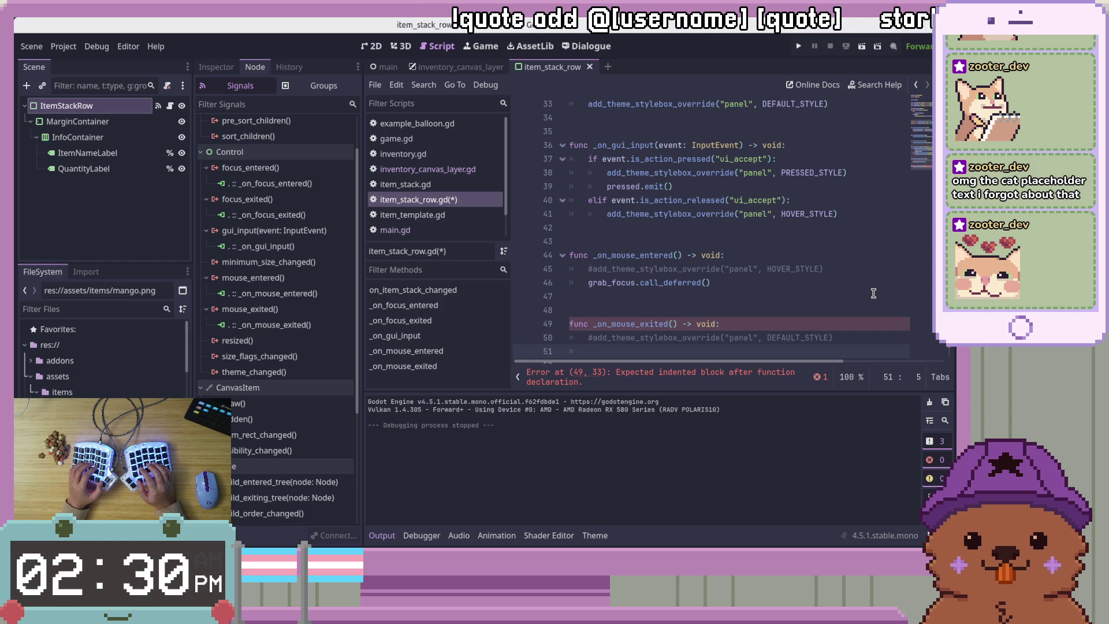
key("Up")
key("Up")
key("ctrl+k")
key("ctrl+s")
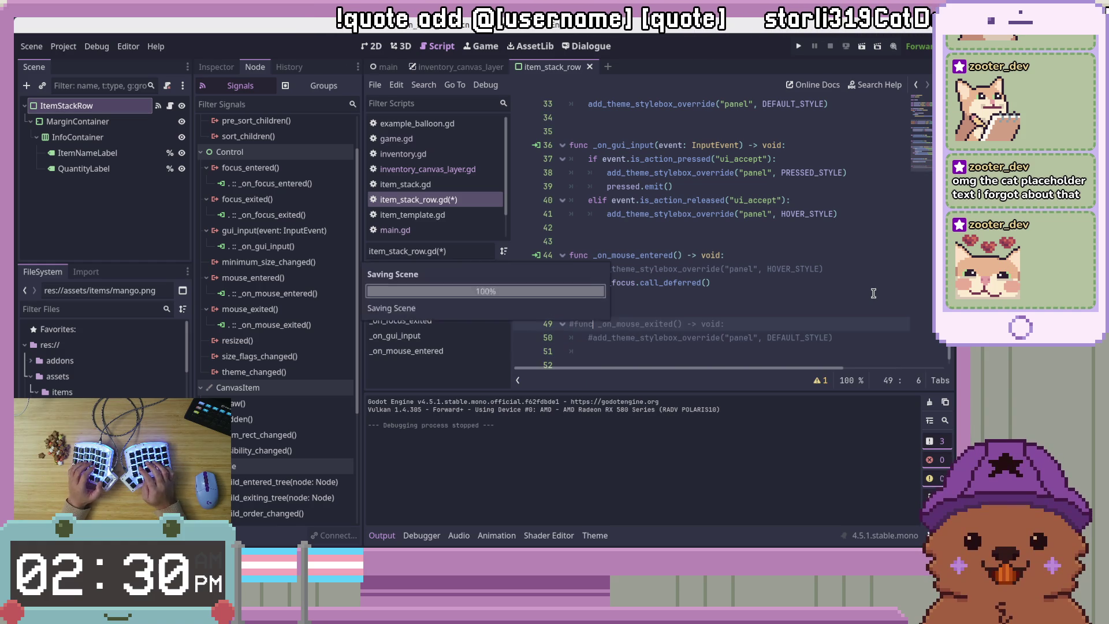
- Disconnect _on_mouse_exited from the mouse_exited signal and run the game with F5
right_click(289, 325)
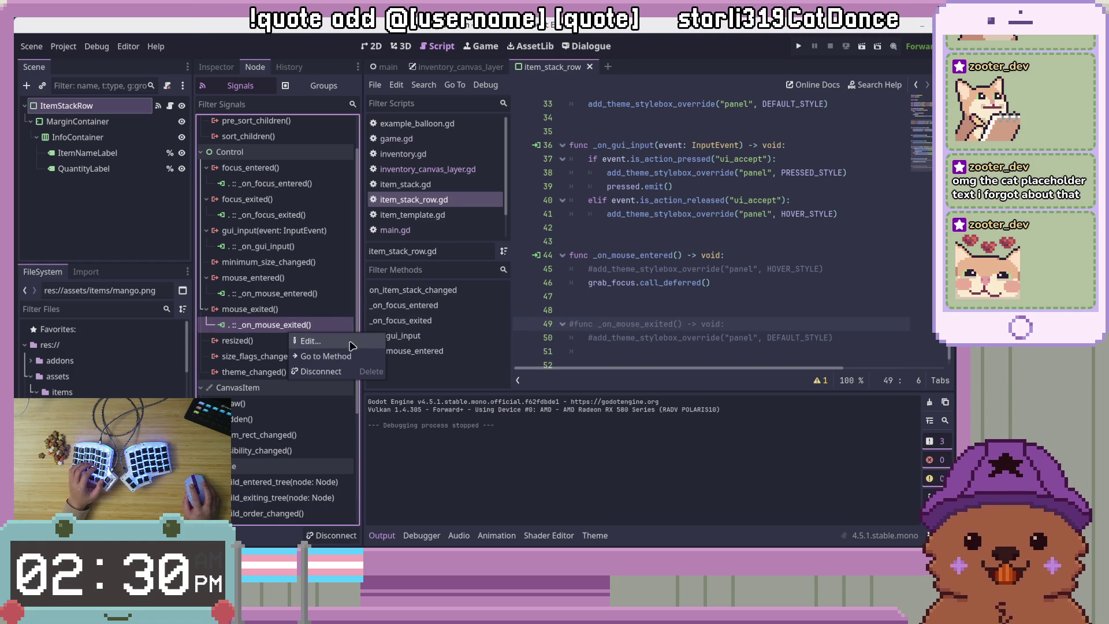
left_click(324, 372)
key("F5")
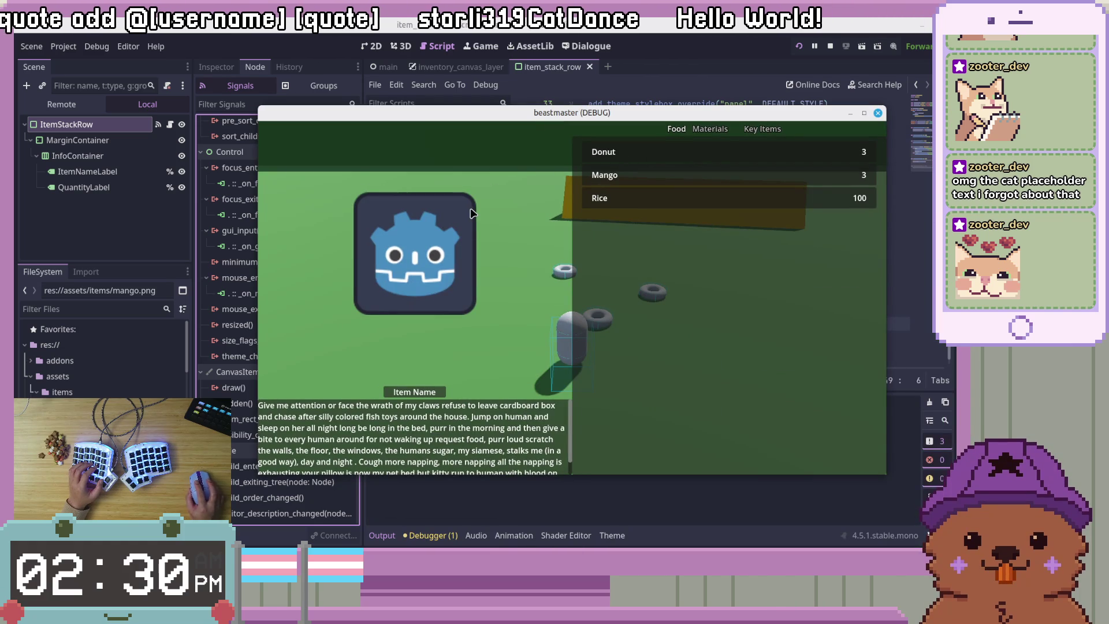
- Show the debugger's Errors tab with the grab_focus warning about the row's missing focus mode
left_click(444, 536)
left_click(464, 400)
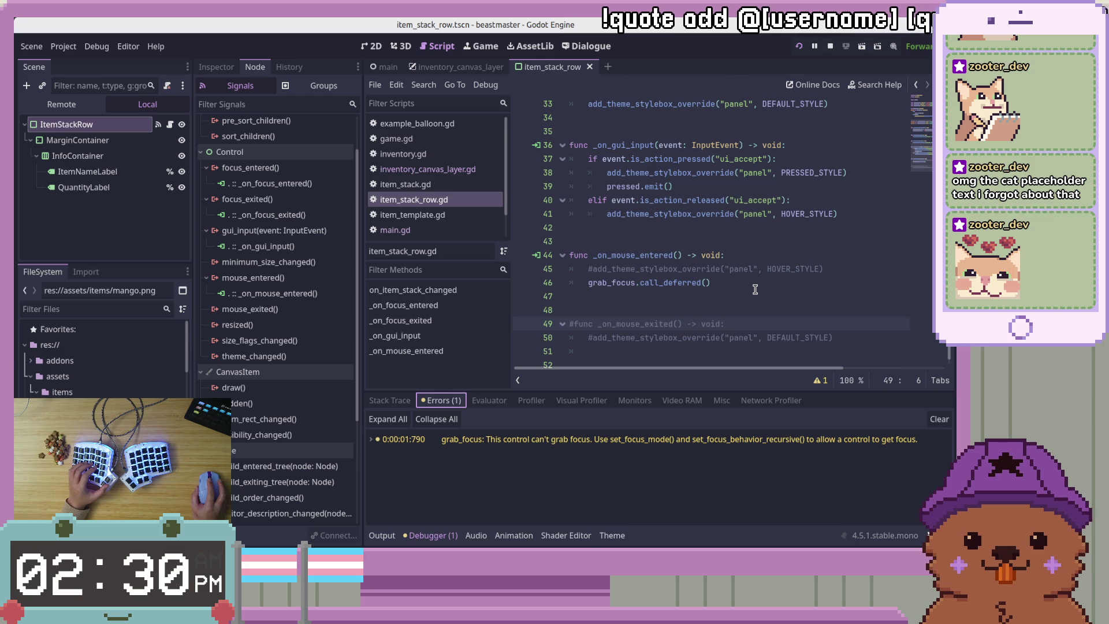
left_click(216, 66)
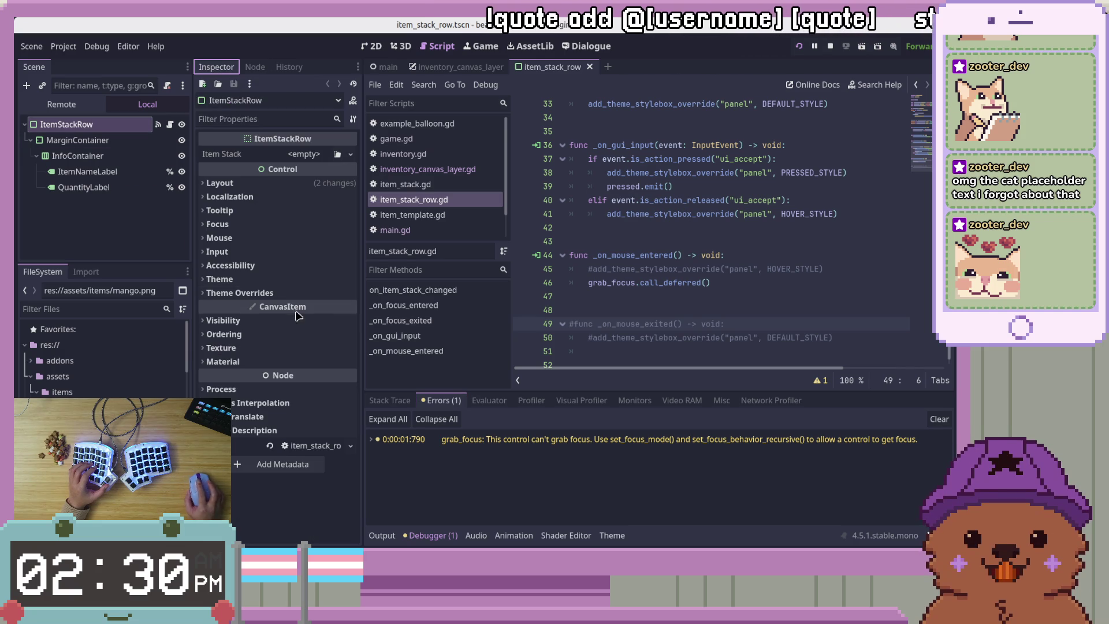
left_click(288, 388)
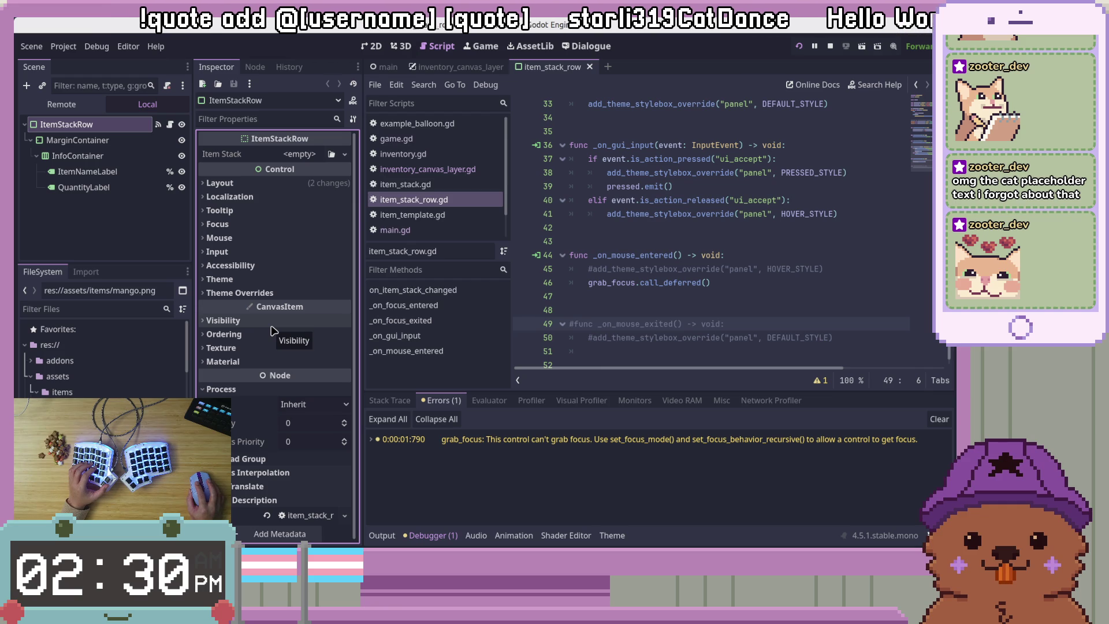
left_click(243, 225)
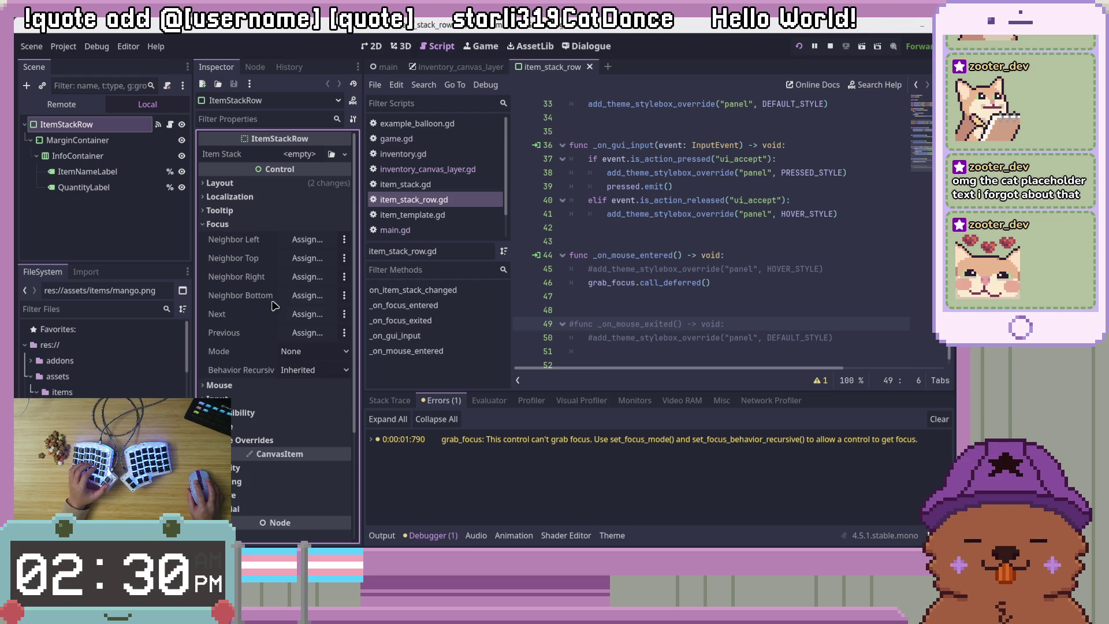
left_click(290, 351)
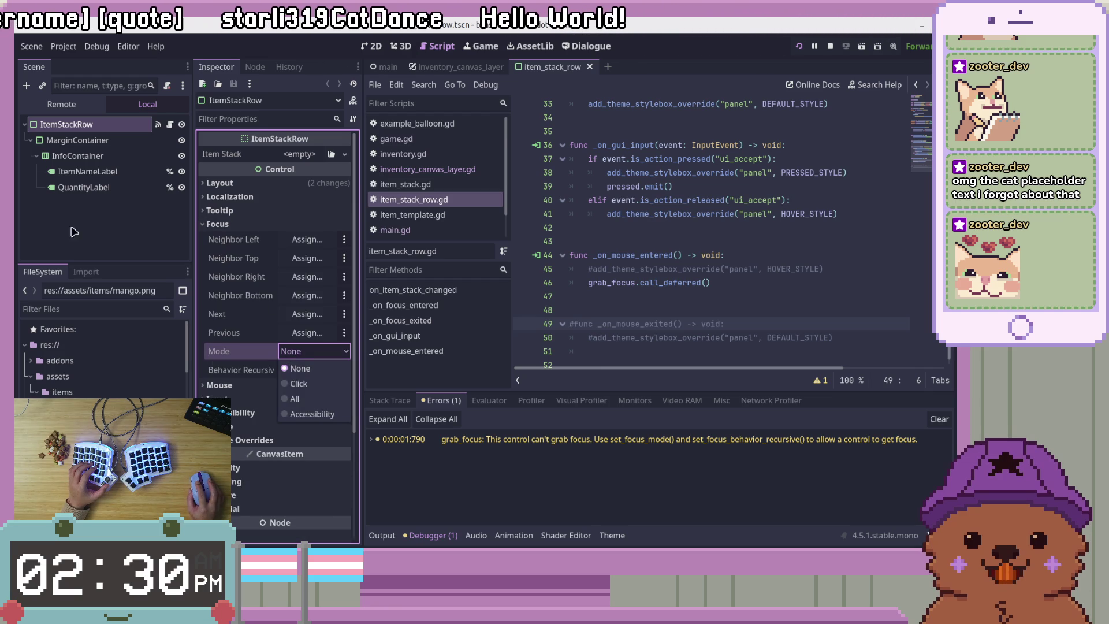
left_click(101, 144)
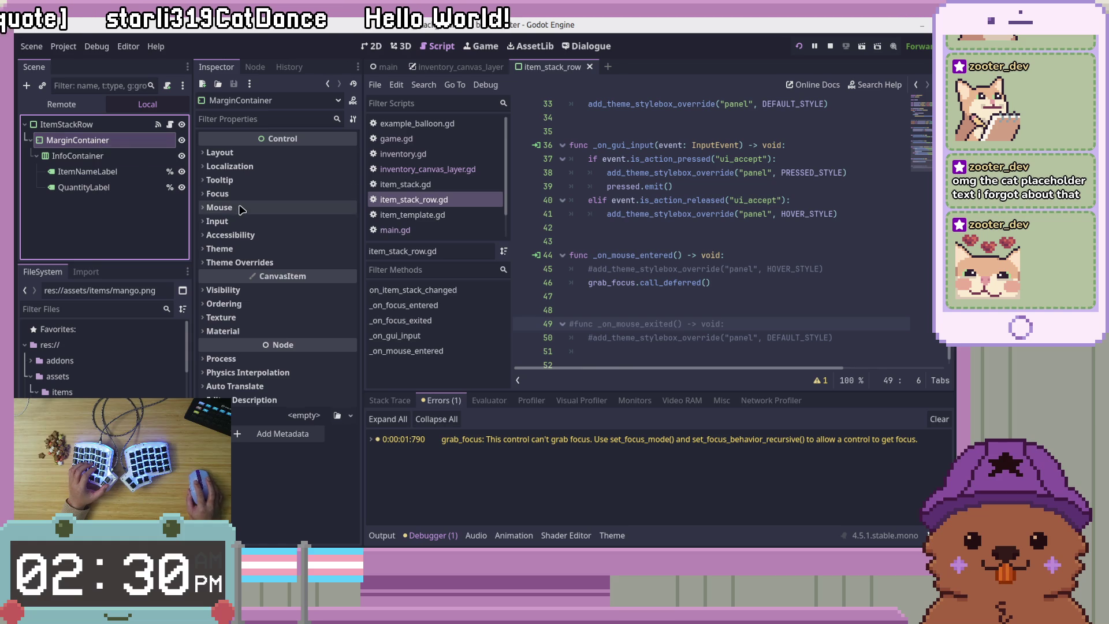
left_click(241, 194)
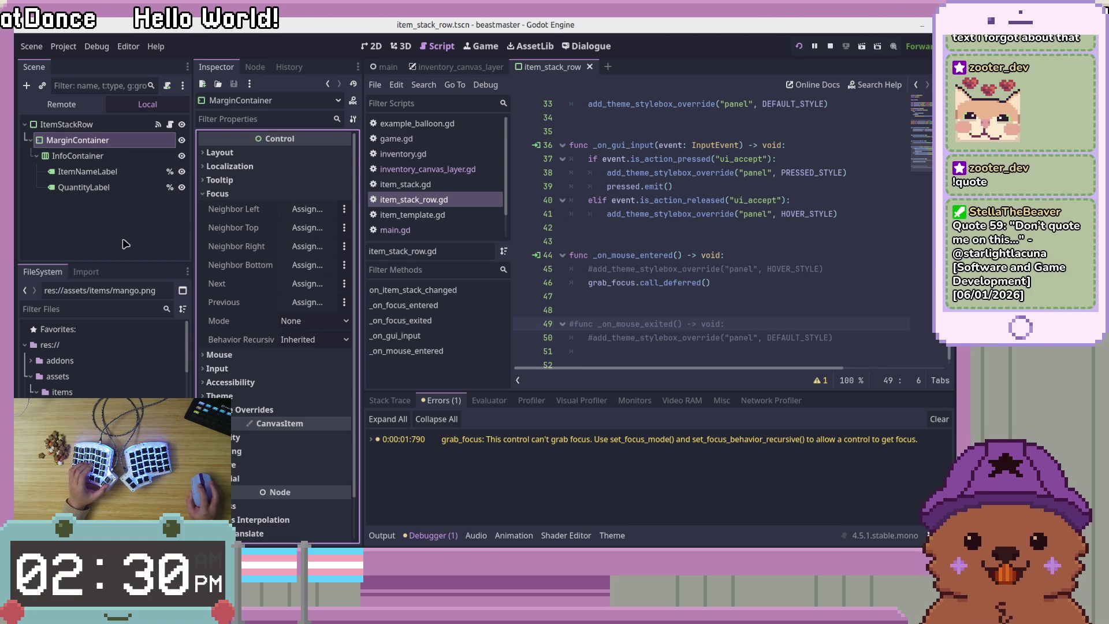
left_click(116, 155)
left_click(114, 141)
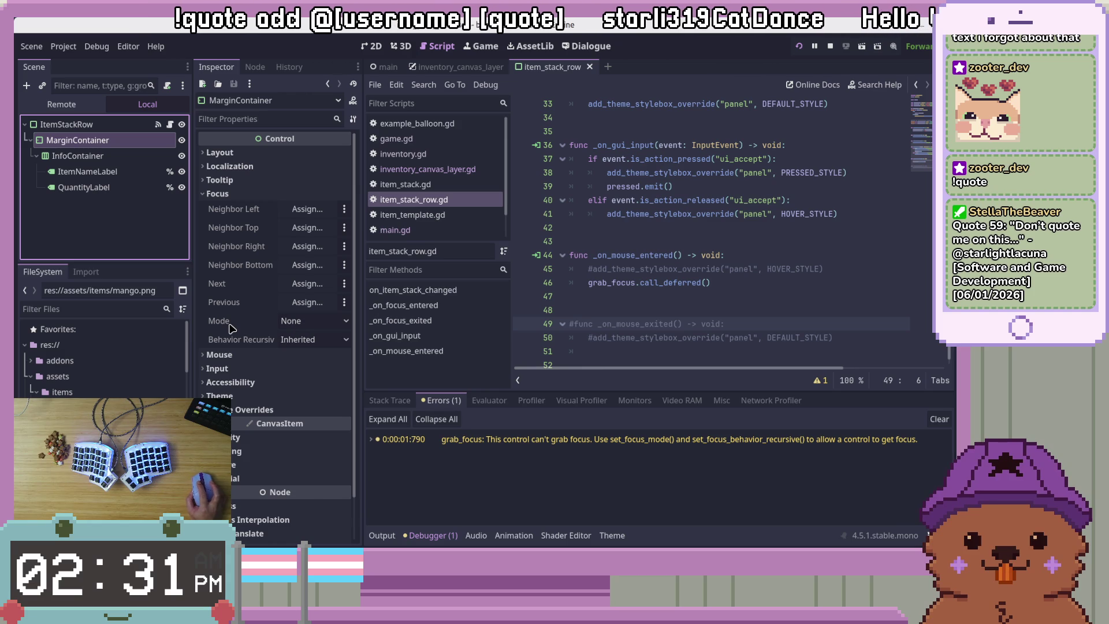
mouse_move(230, 328)
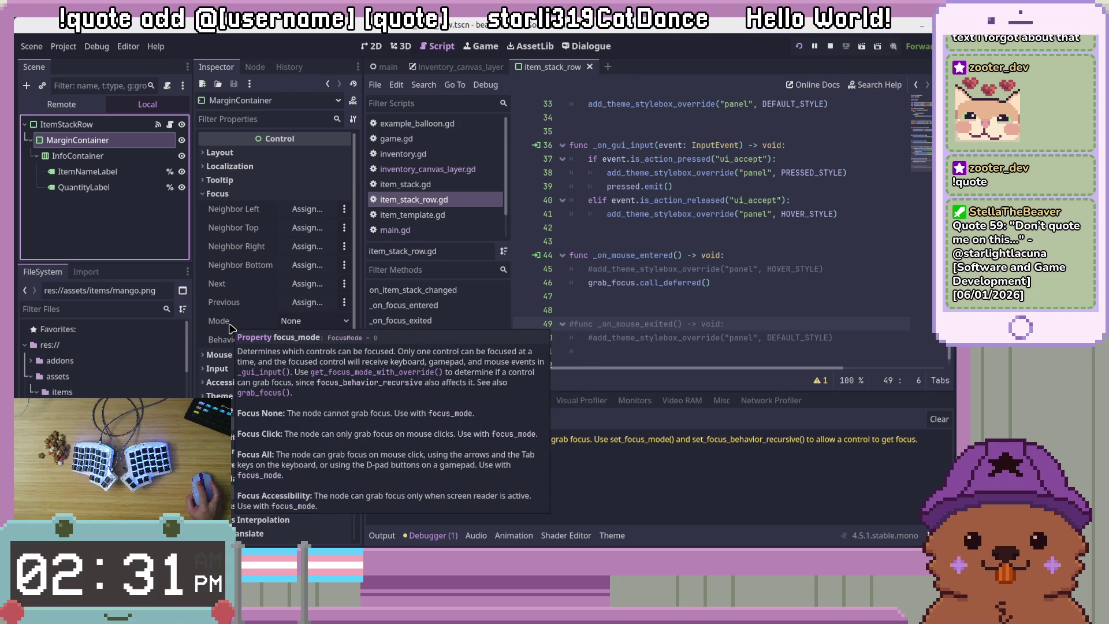
left_click(77, 156)
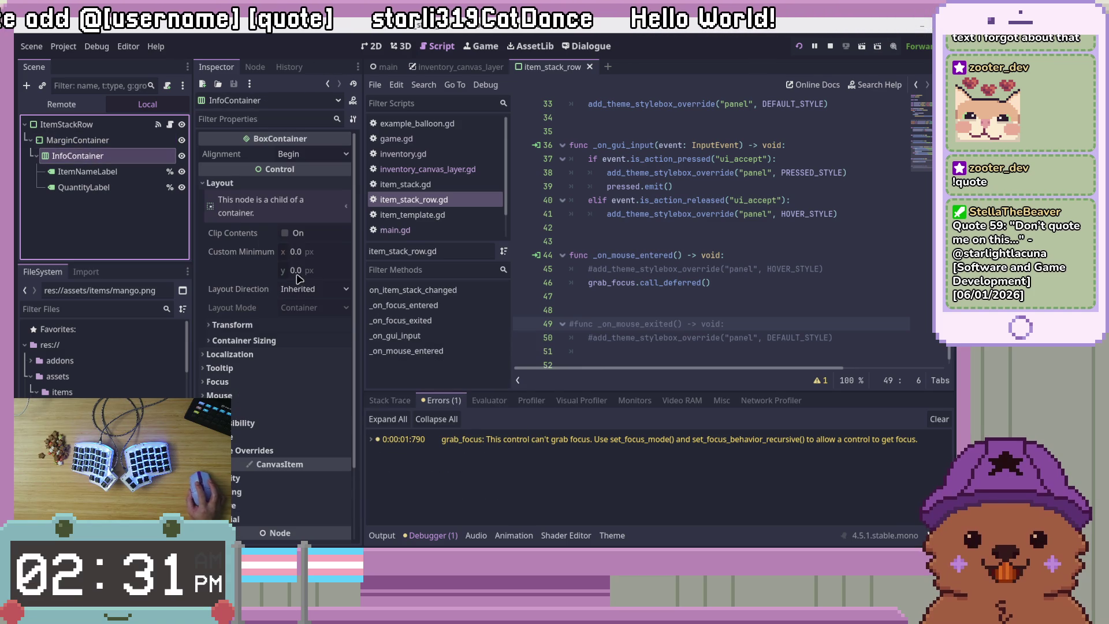
left_click(221, 383)
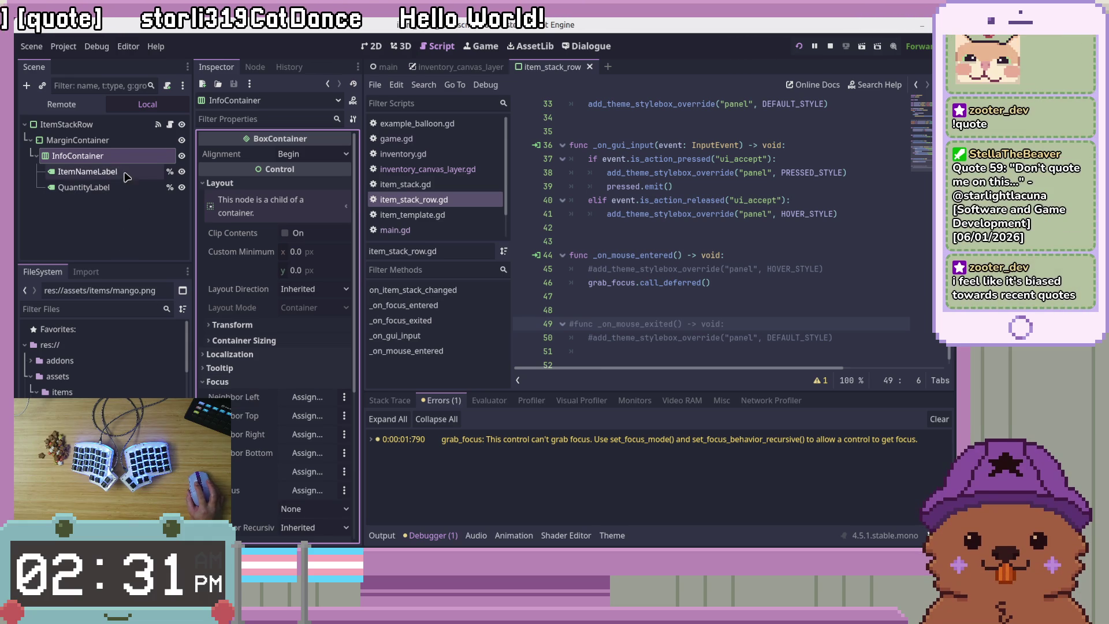
left_click(95, 125)
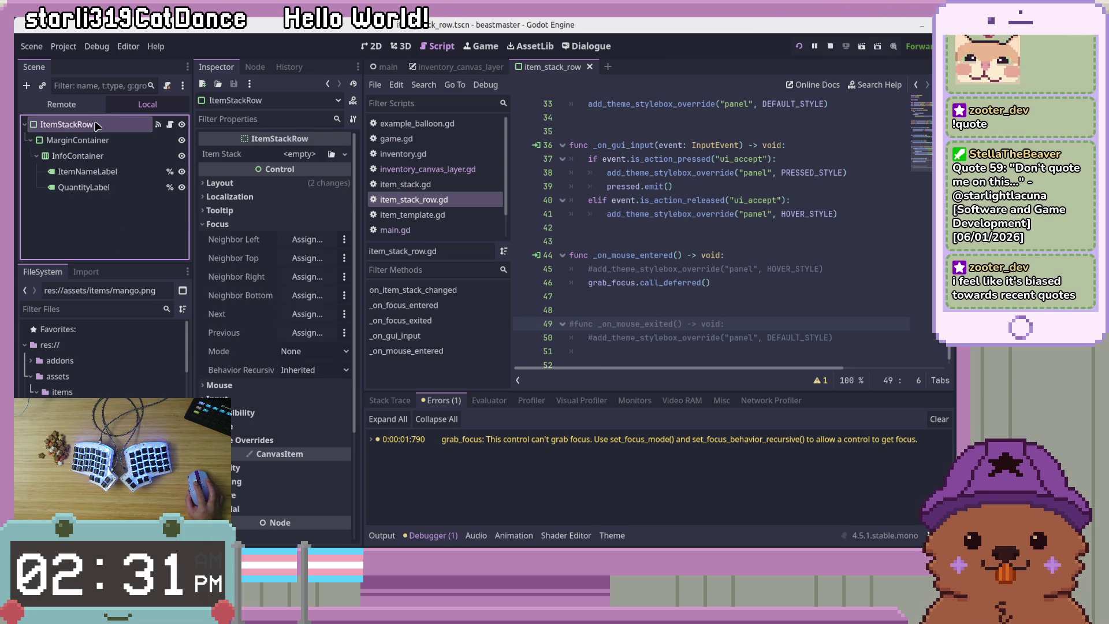
left_click(203, 233)
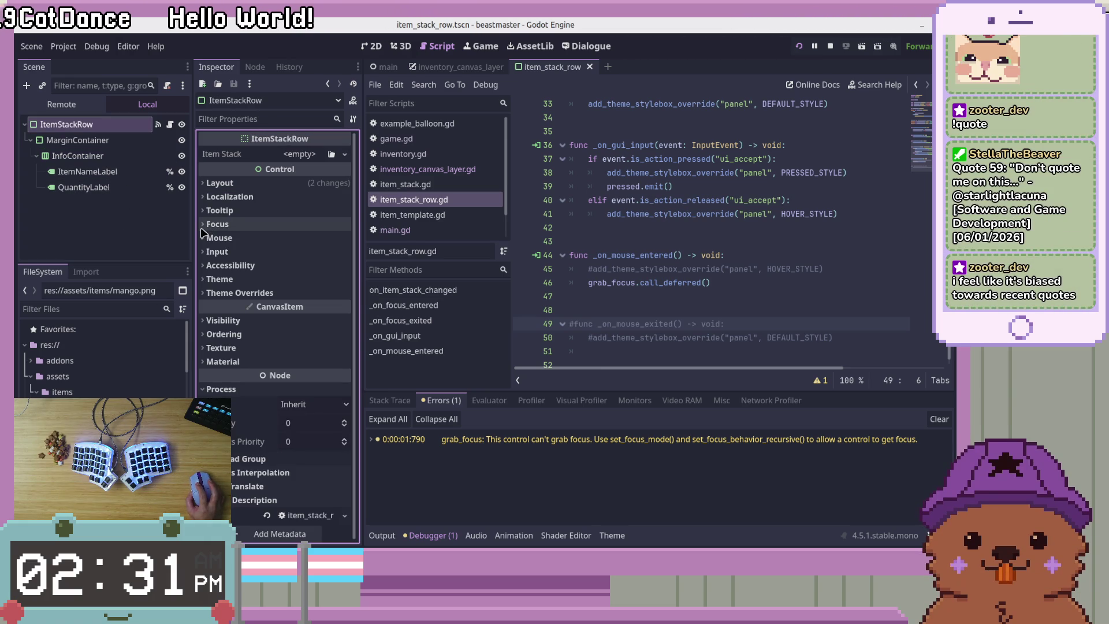
left_click(577, 241)
left_click(577, 296)
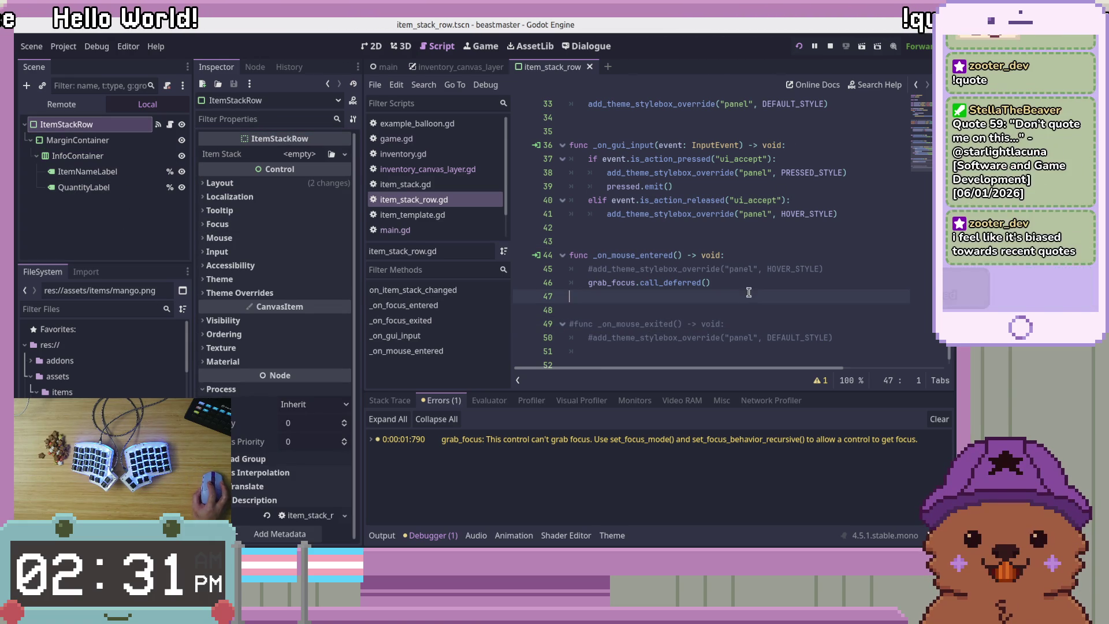
- Change ItemStackRow's Focus Mode from None to All in the Inspector and save the scene
left_click(221, 229)
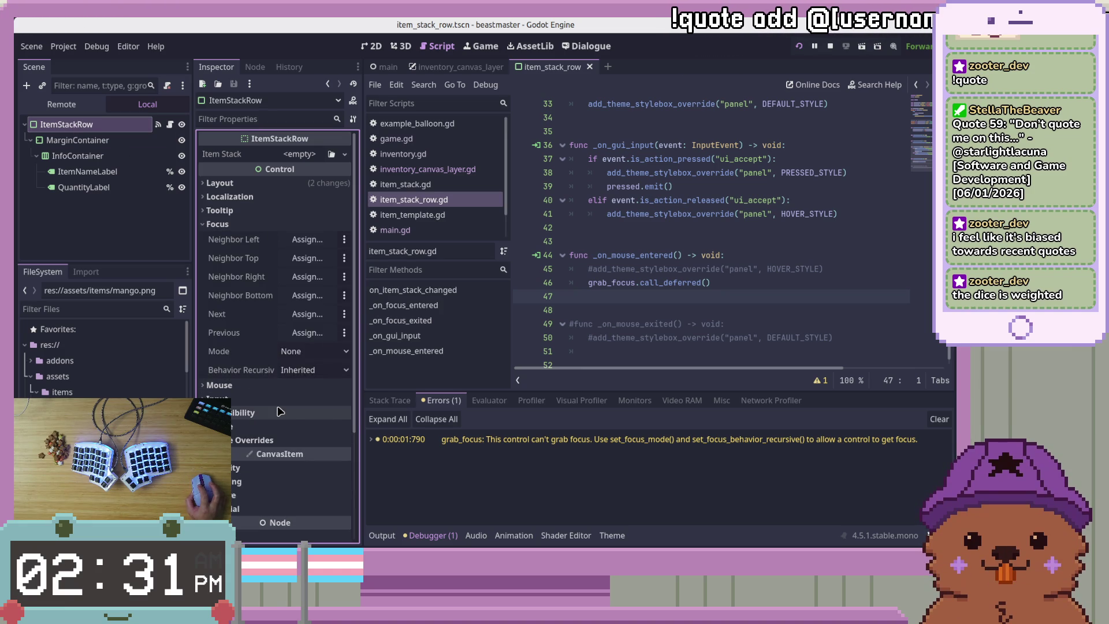
left_click(303, 352)
left_click(249, 390)
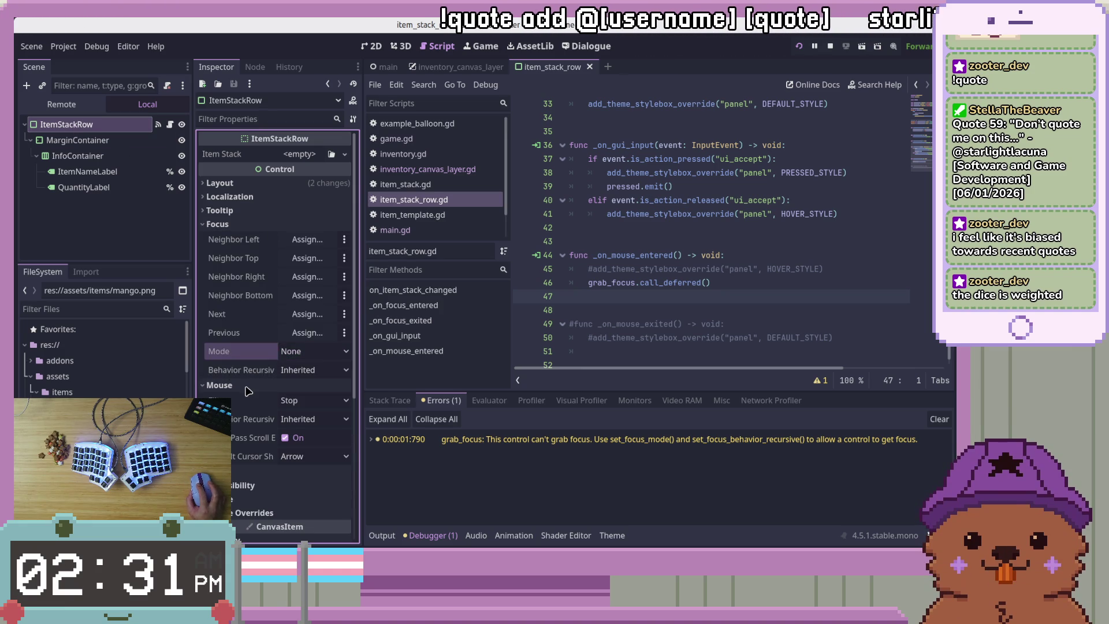
left_click(220, 385)
left_click(312, 351)
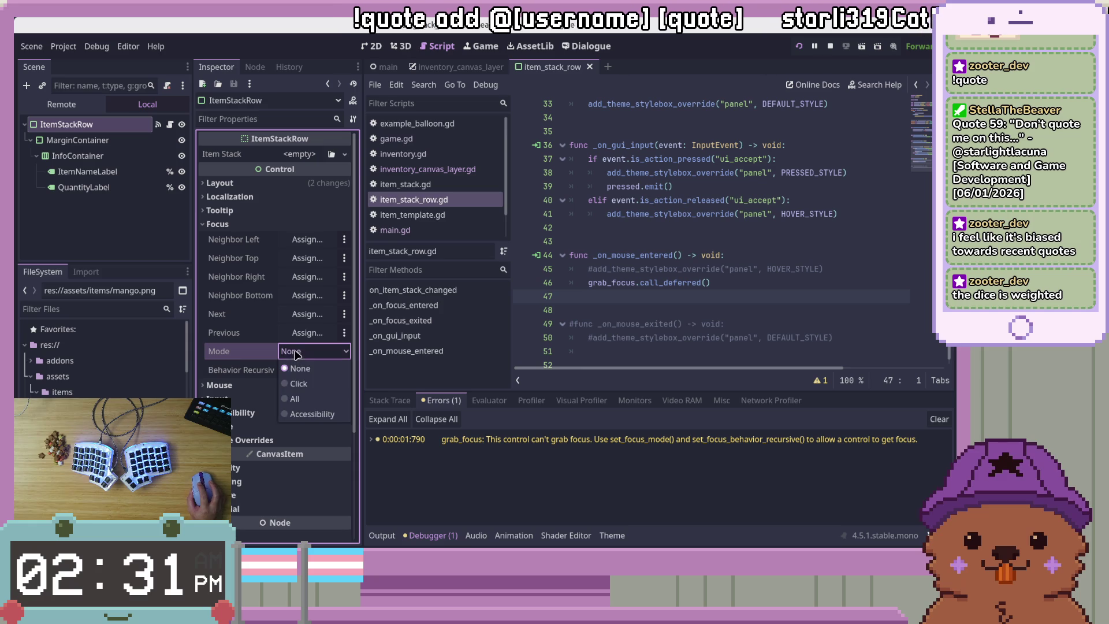
left_click(295, 398)
left_click(672, 293)
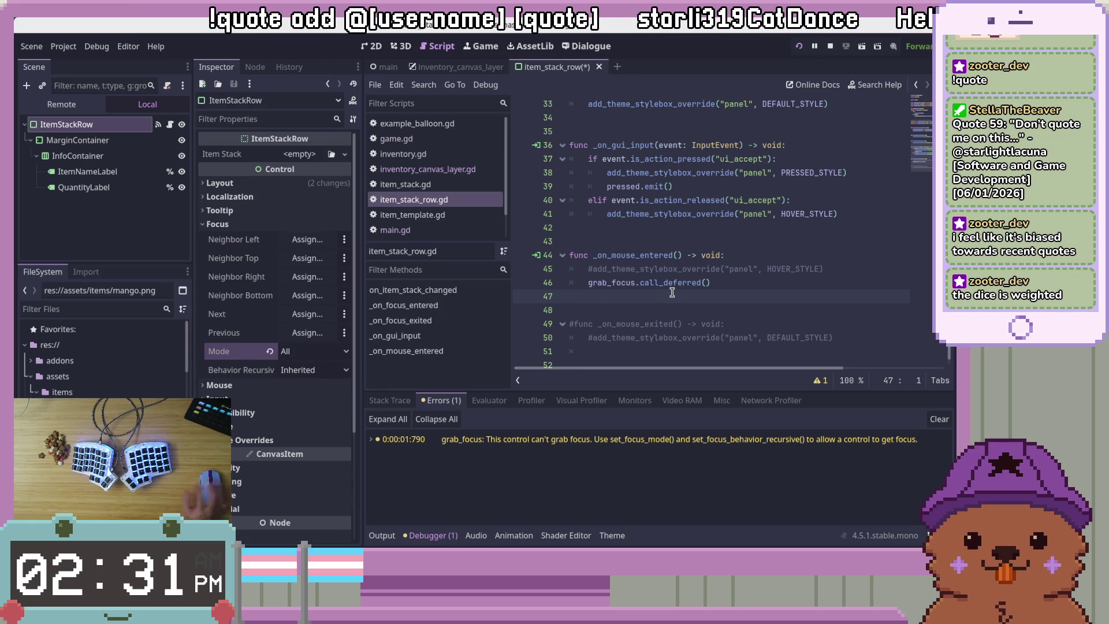
key("ctrl+s")
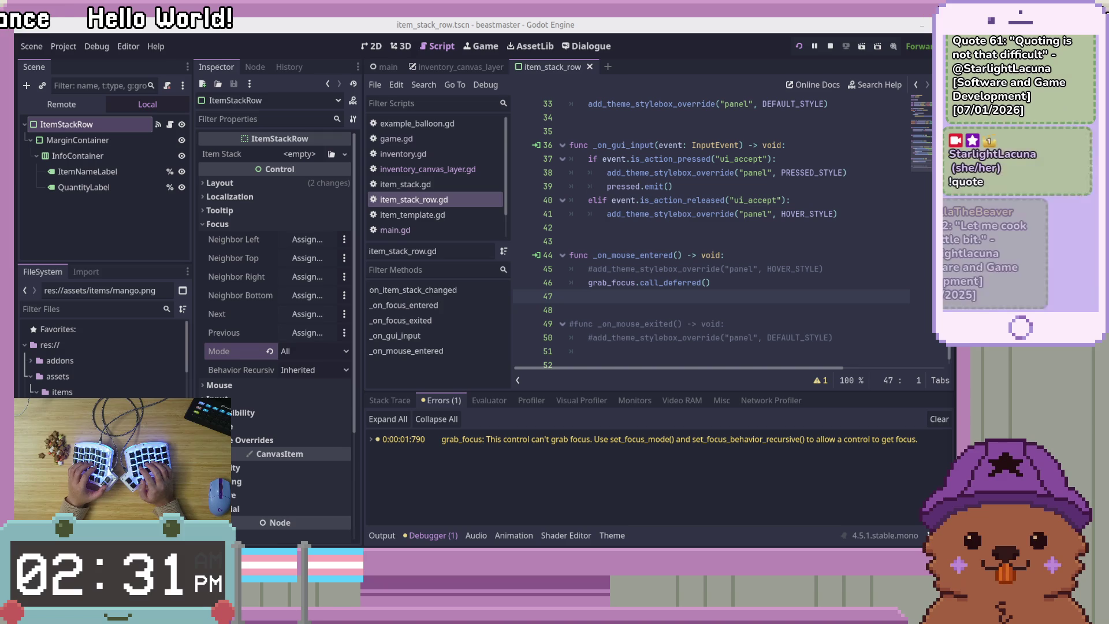
- Review lines 45–48 around grab_focus.call_deferred(), then relaunch the game to hit the line 59 breakpoint
key("Down")
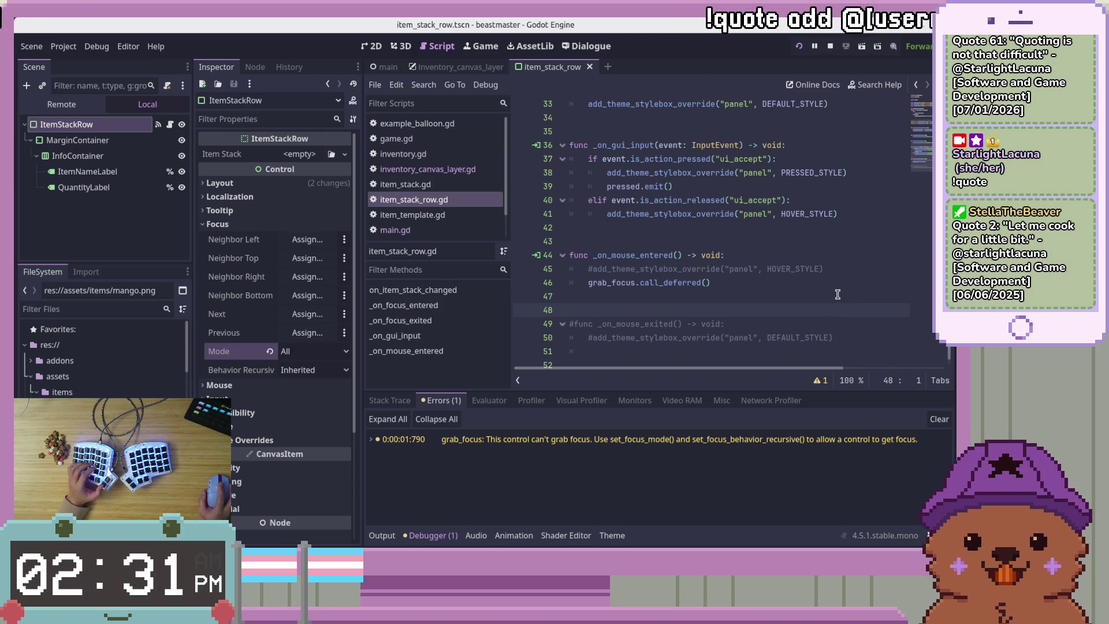
left_click(828, 291)
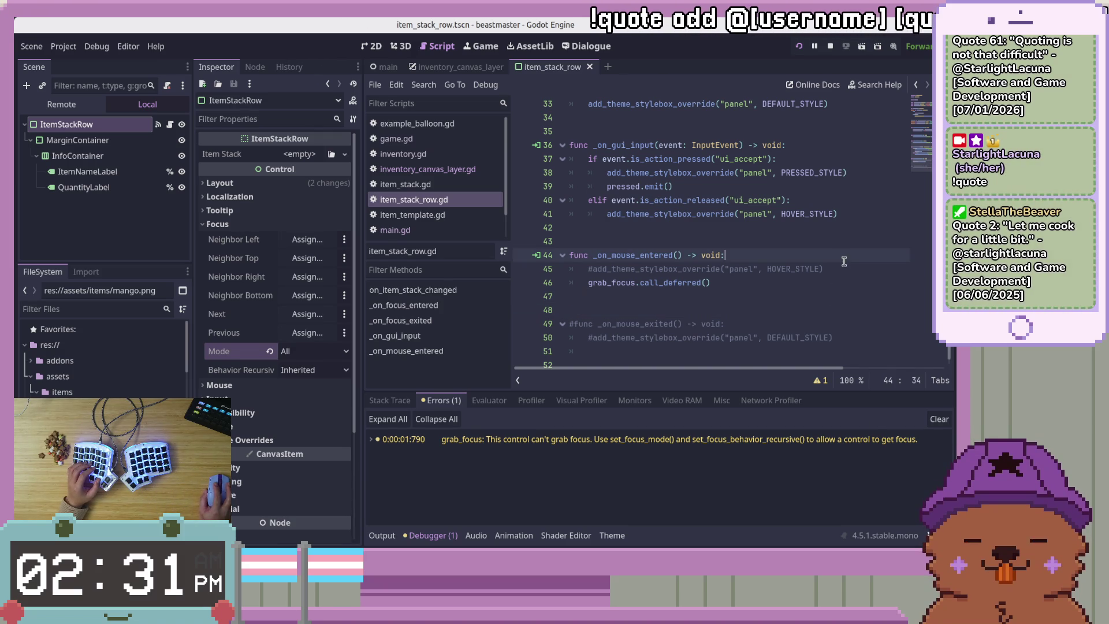
left_click(850, 273)
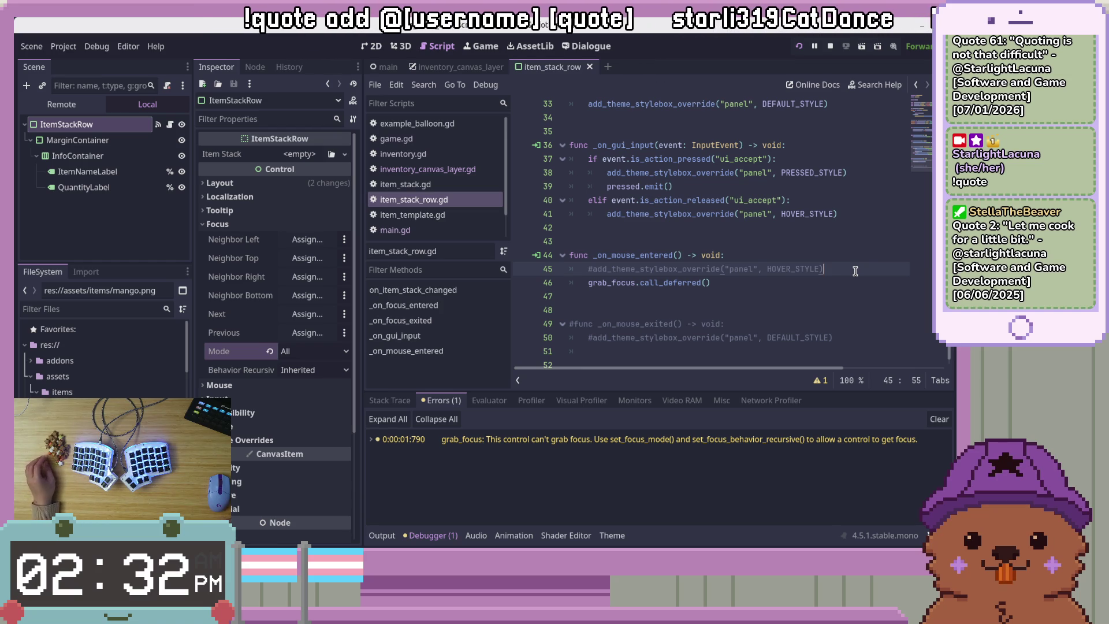
left_click(847, 304)
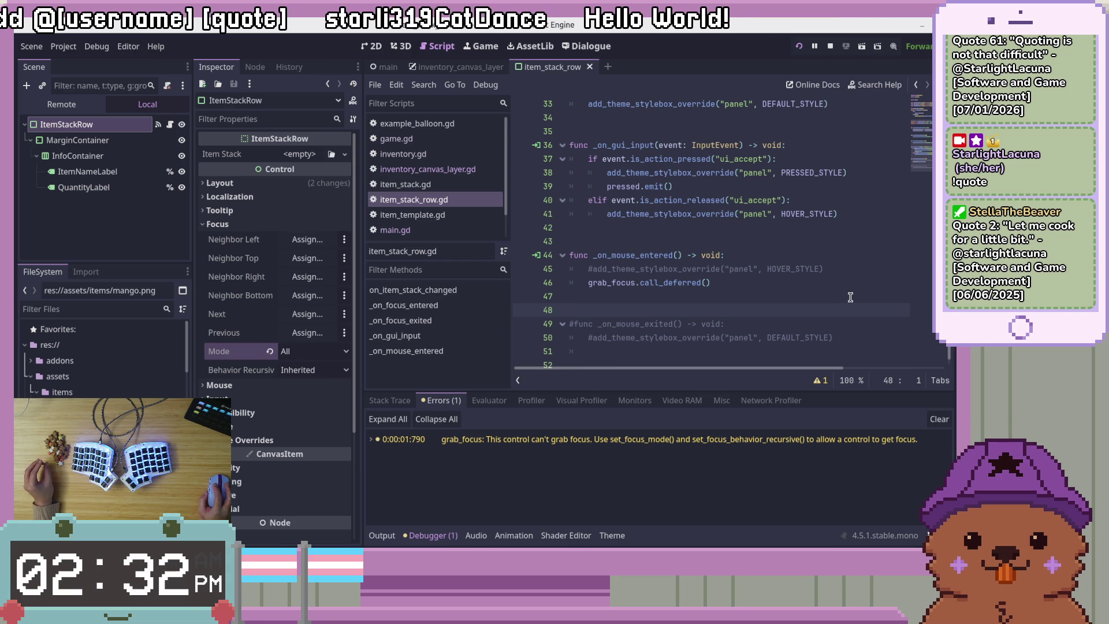
left_click(850, 297)
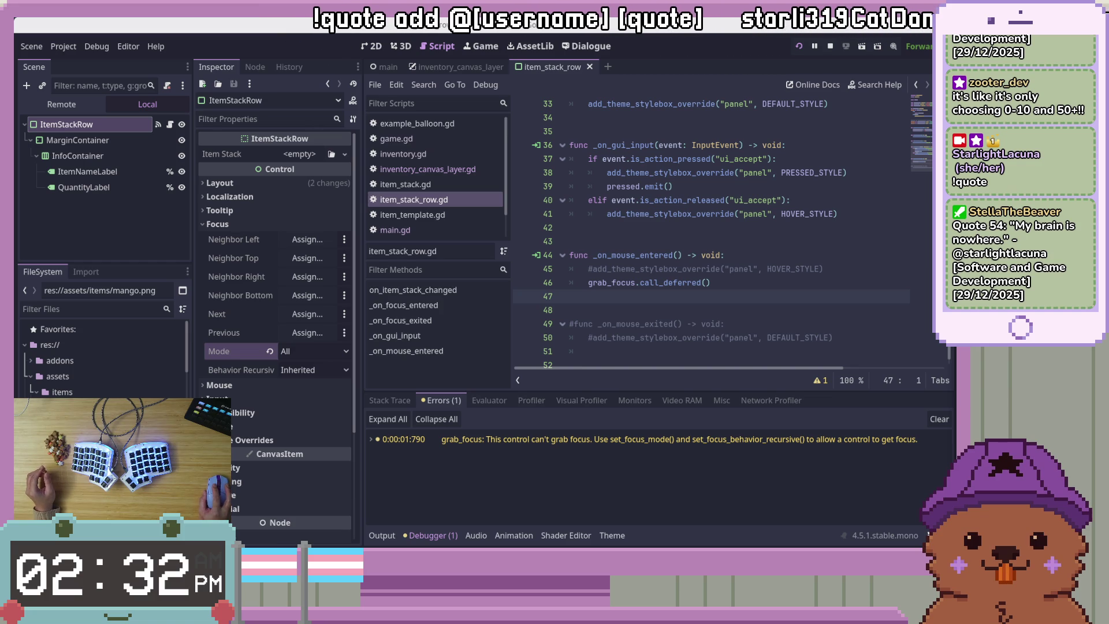
left_click(778, 287)
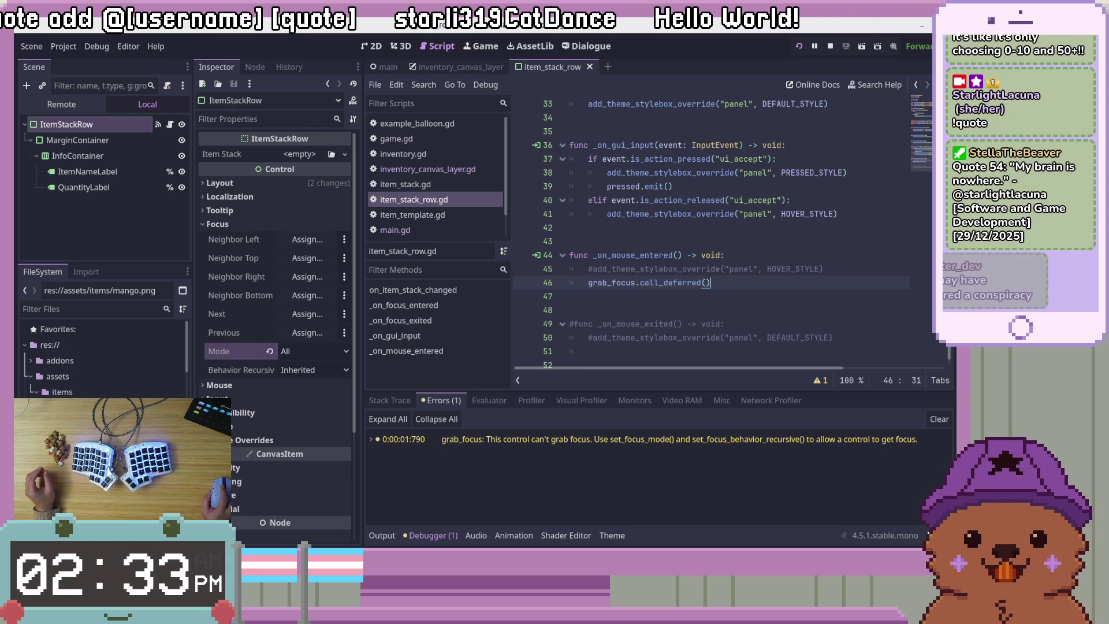
key("Down")
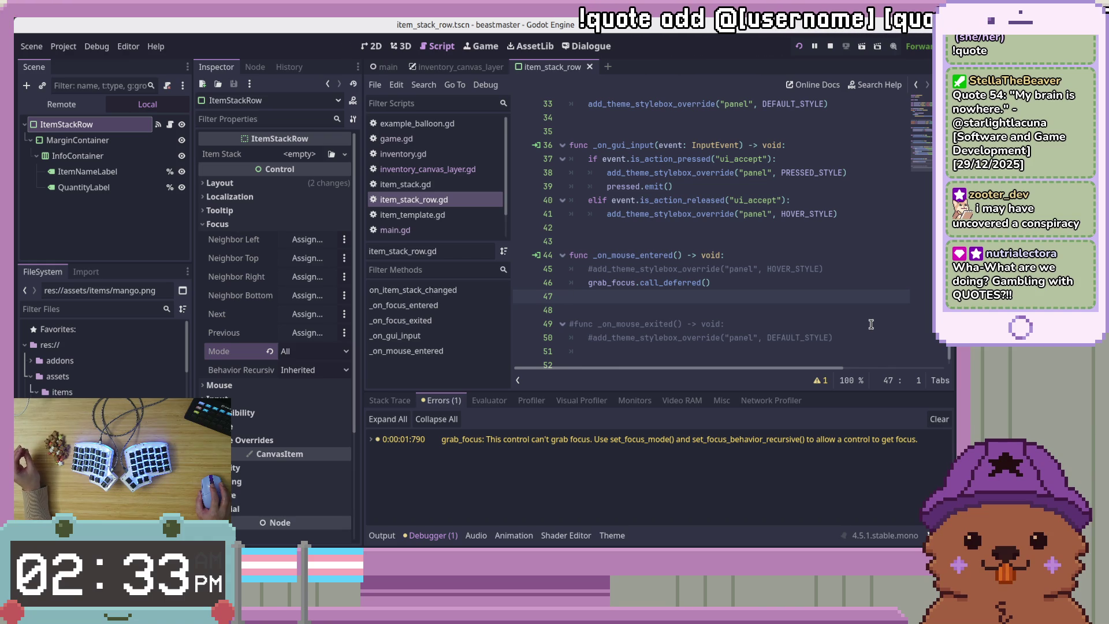
left_click(877, 277)
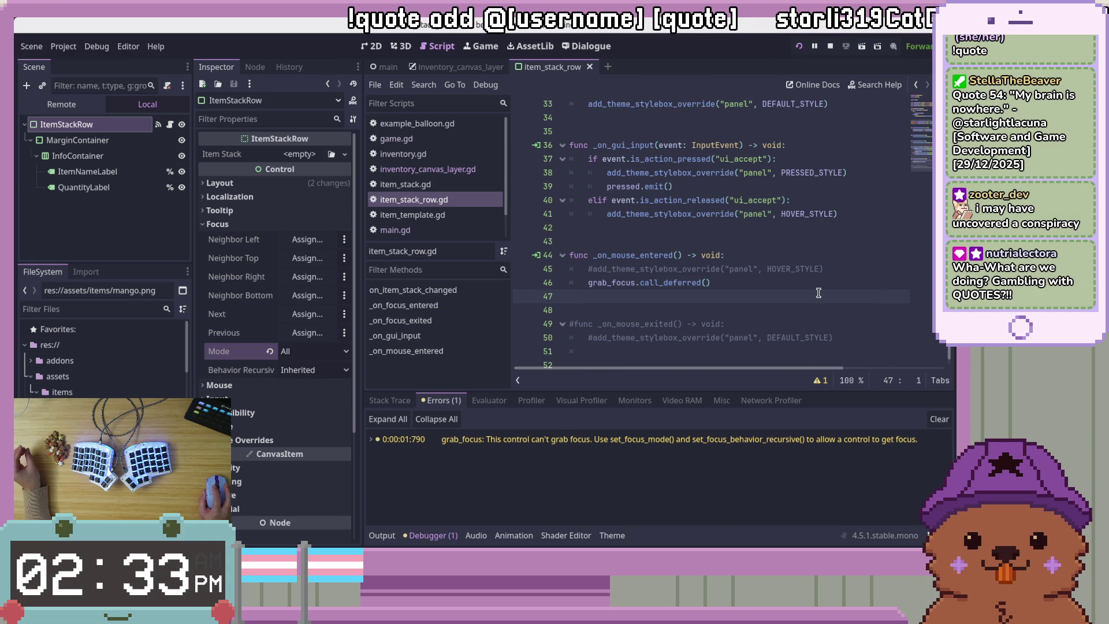
key("Up")
key("Down")
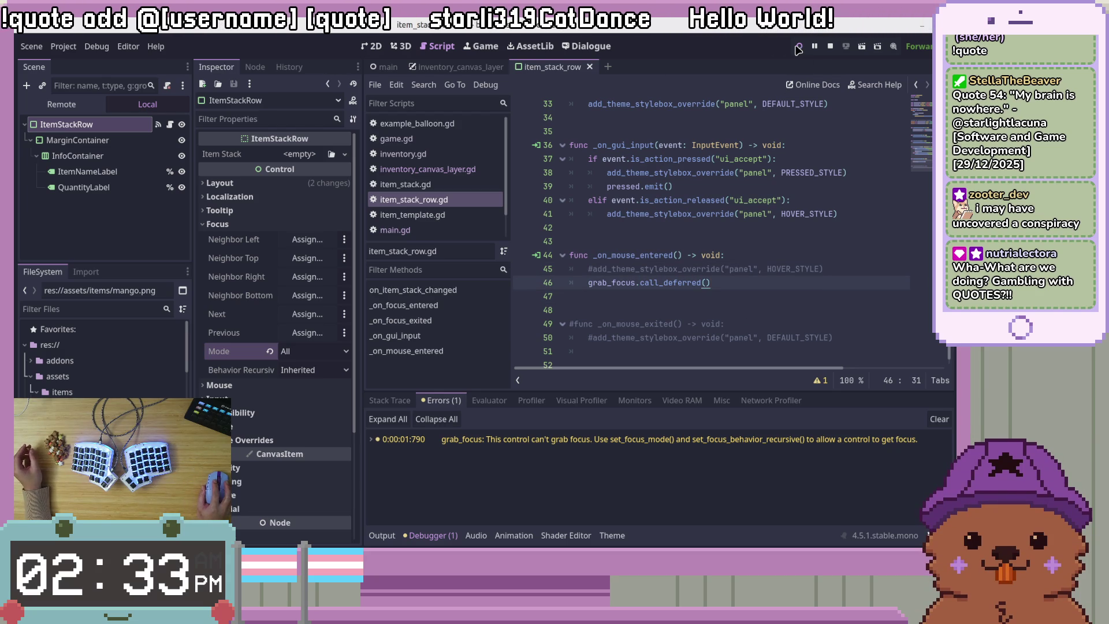
key("F5")
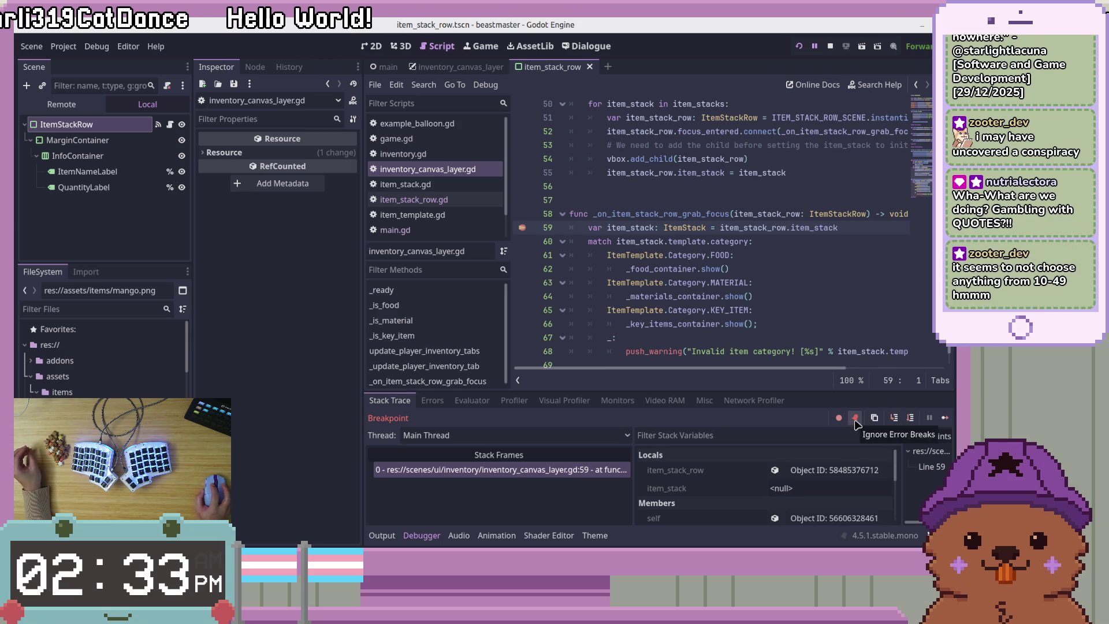
- Step into the item_stack getter, back out, past the category match, then continue execution
left_click(893, 425)
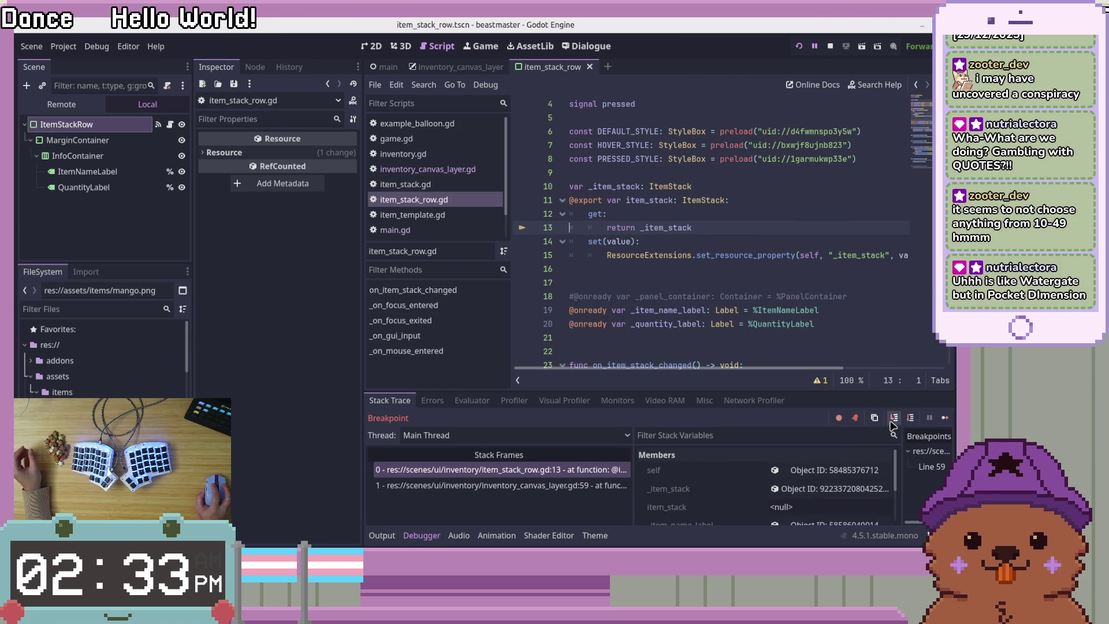
left_click(892, 425)
left_click(892, 425)
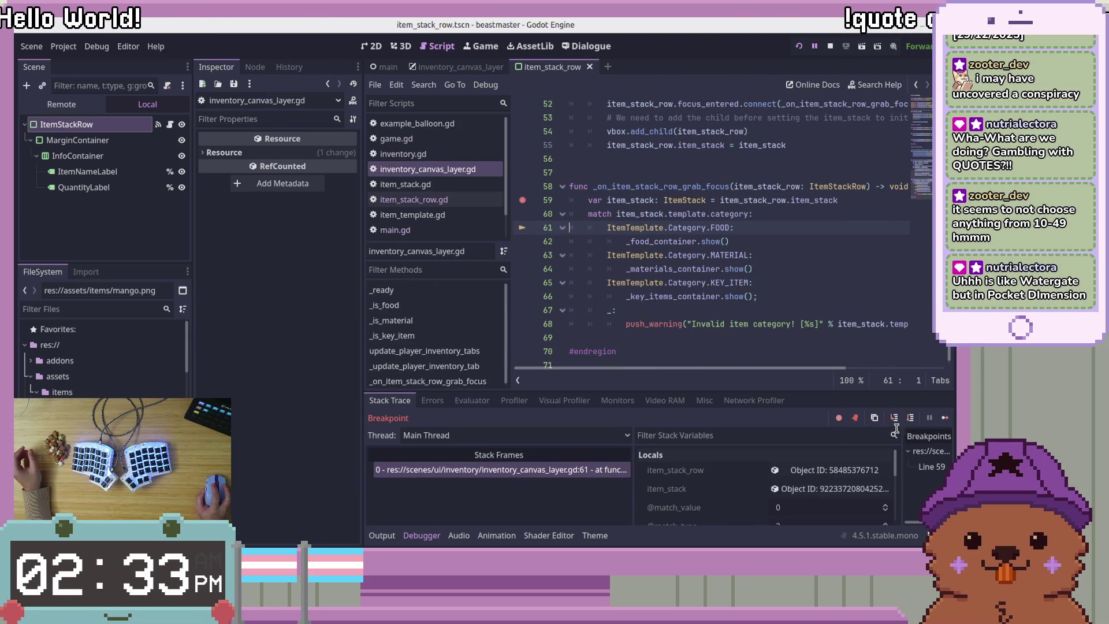
left_click(896, 426)
left_click(909, 421)
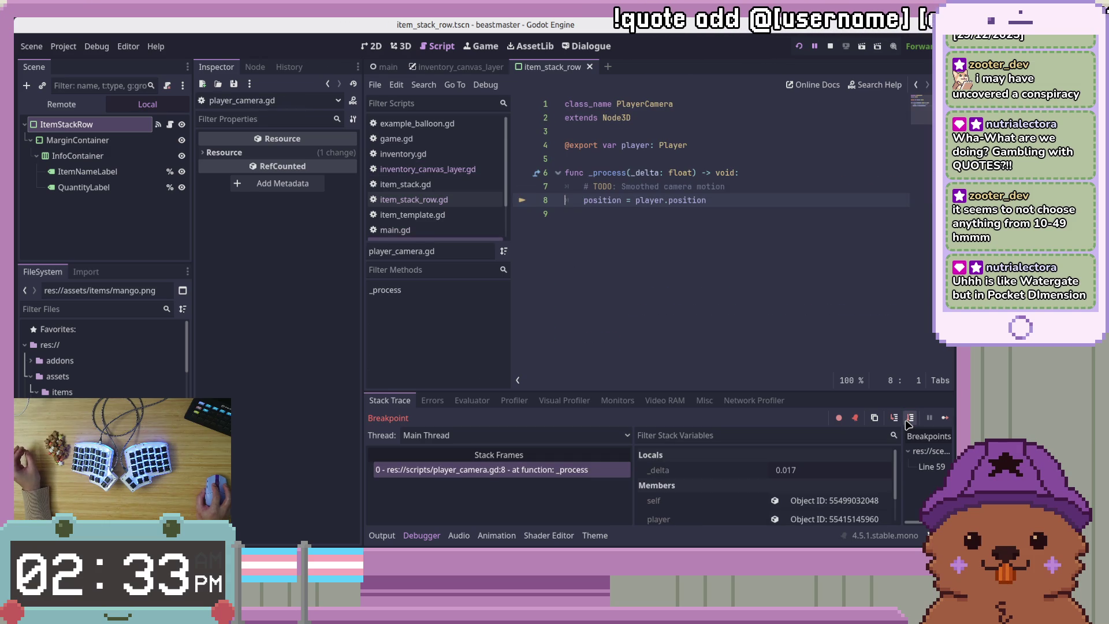
left_click(945, 418)
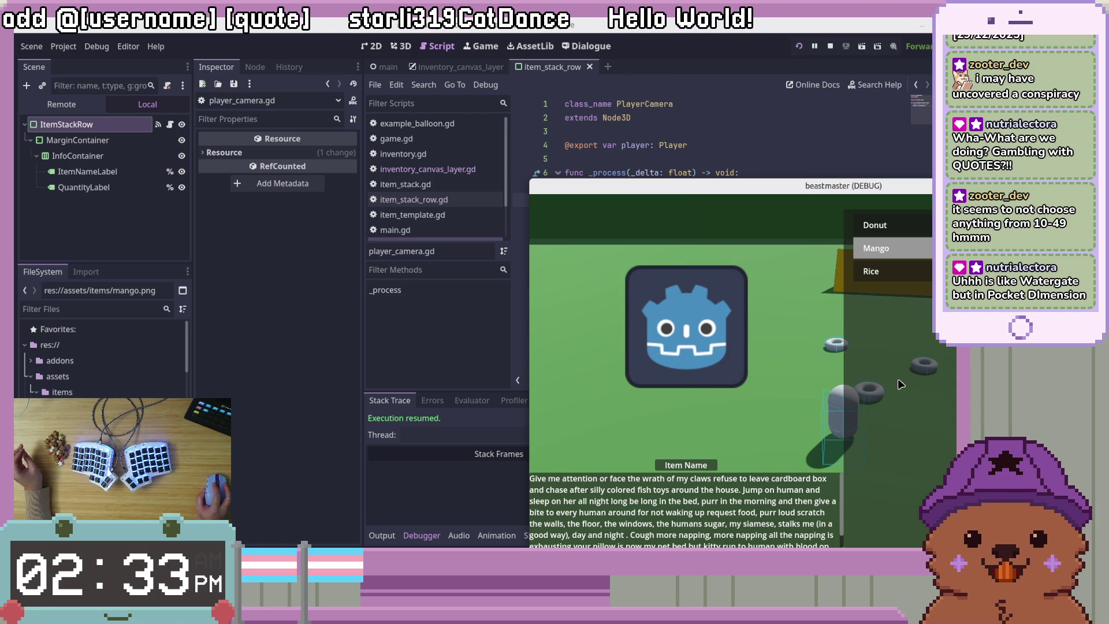
key("Down")
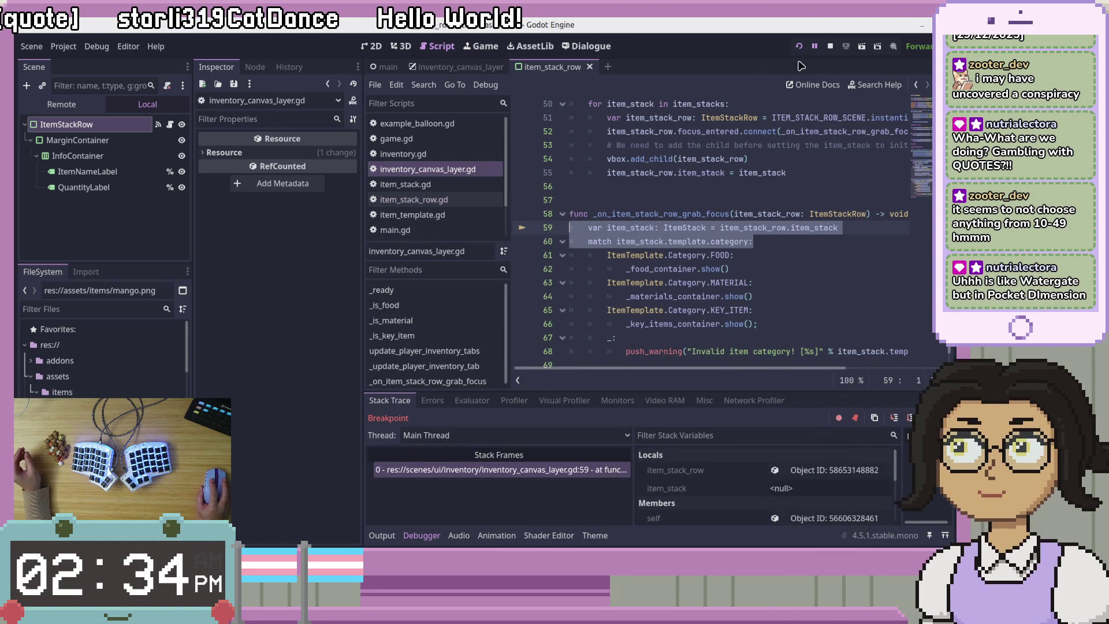
key("F12")
key("Down")
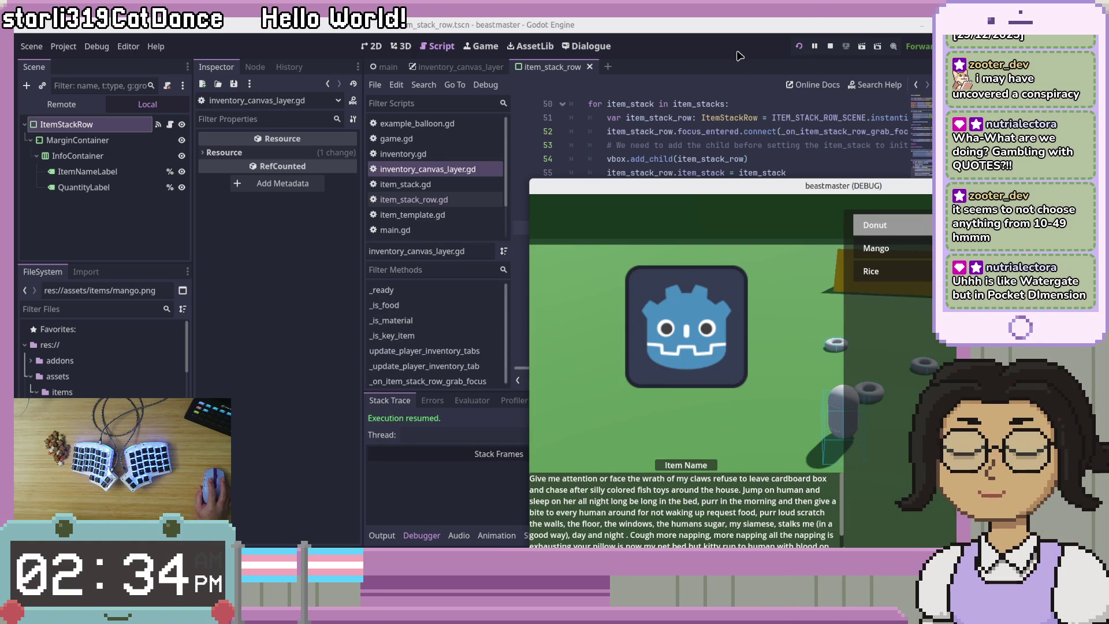
left_click(906, 279)
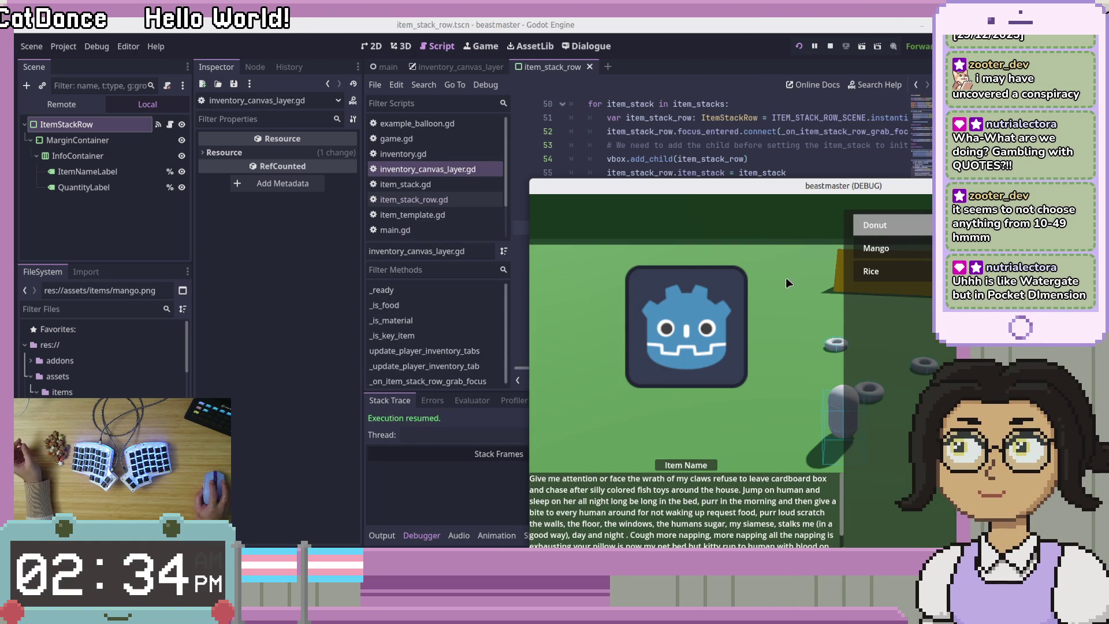
key("Down")
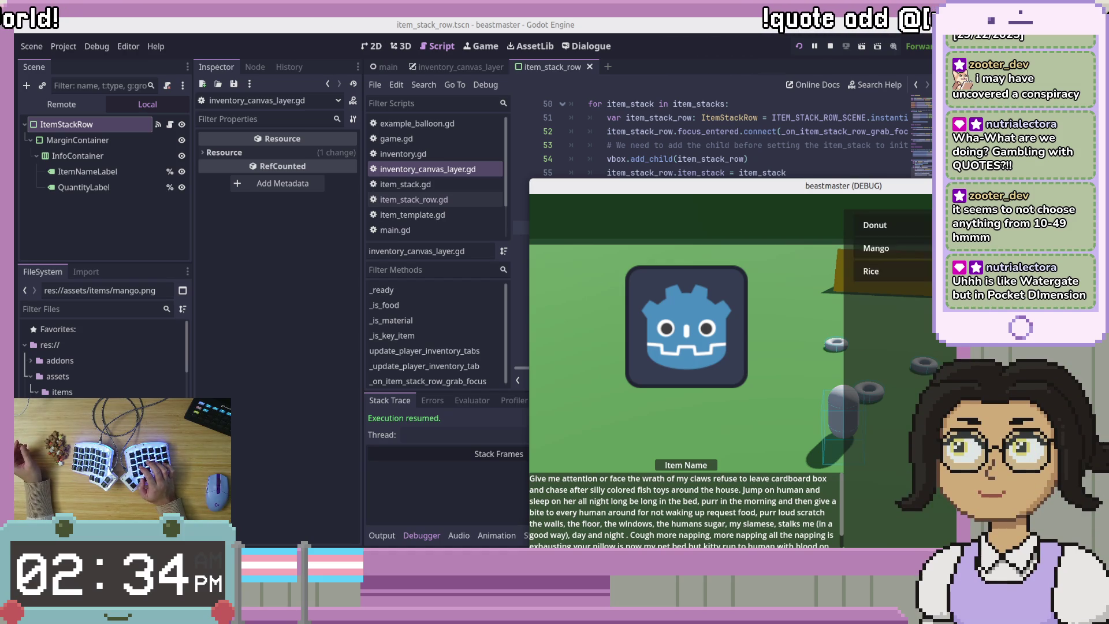
key("Right")
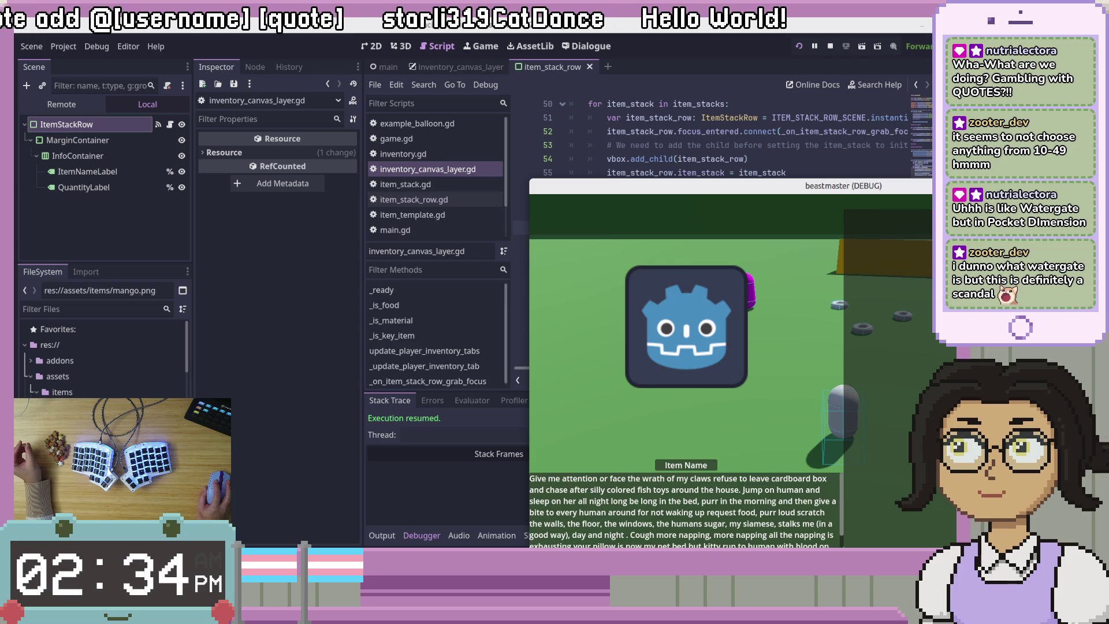
key("Right")
key("Down")
key("Down")
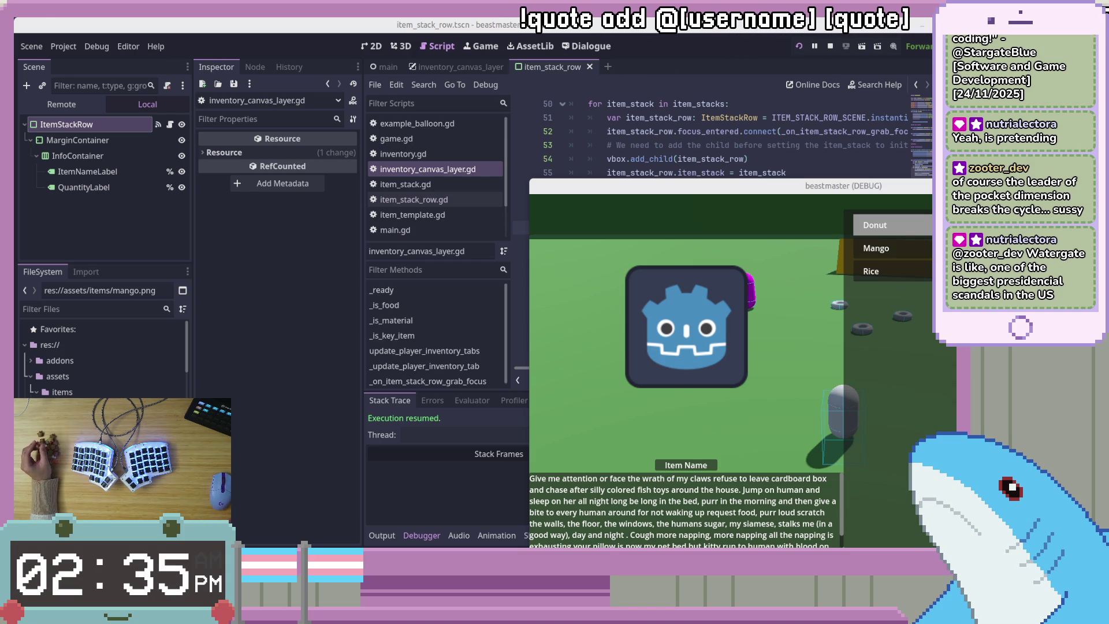
- Test focus on the Rice and Donut rows, reposition the game window, then stop it with F8
left_click(892, 271)
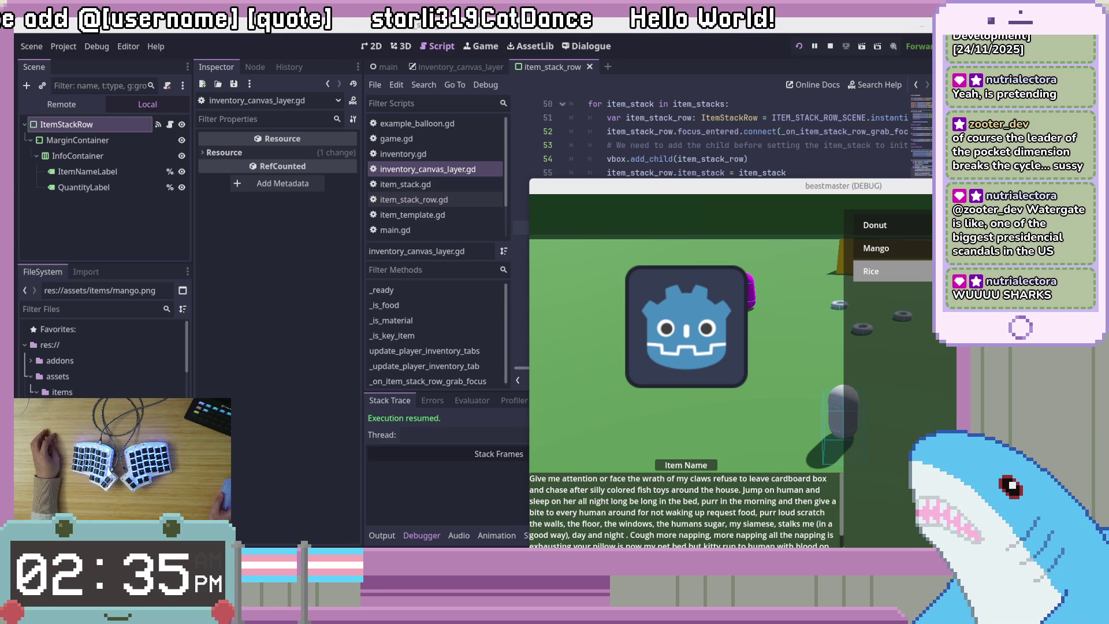
key("Up")
key("Up")
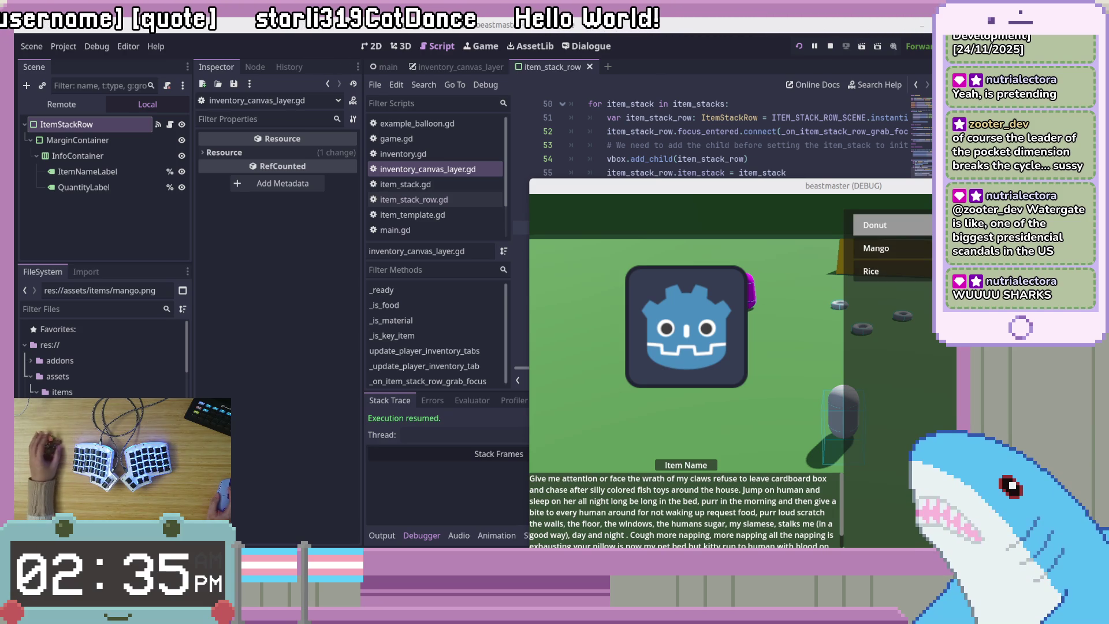
mouse_move(973, 182)
left_mouse_down()
mouse_move(883, 86)
mouse_move(589, 102)
mouse_move(620, 96)
left_mouse_up()
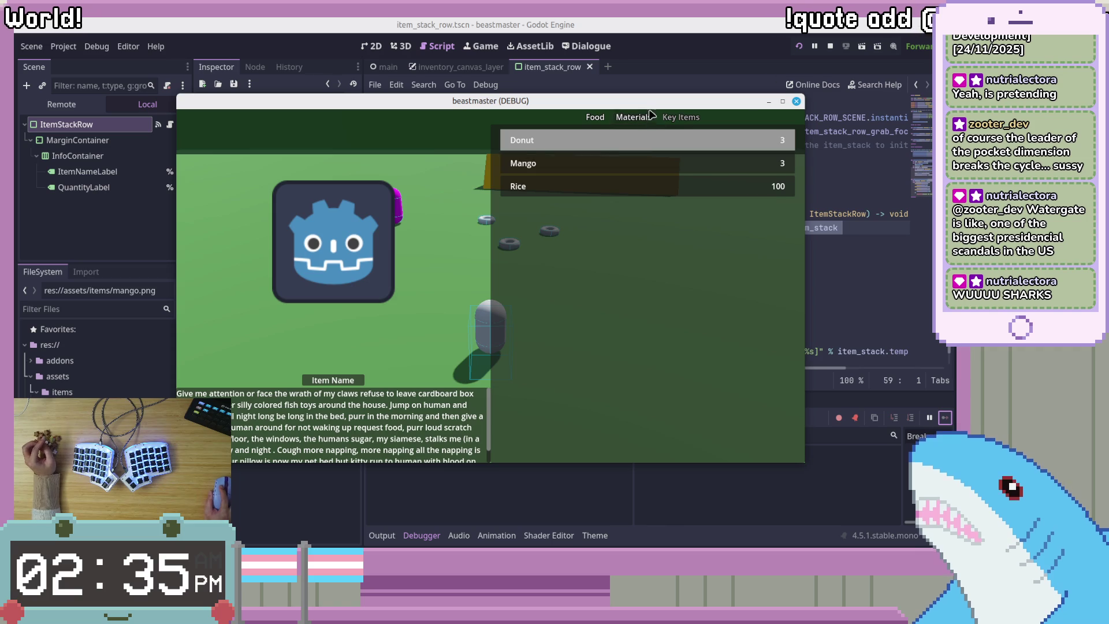
left_click_drag(663, 102, 667, 96)
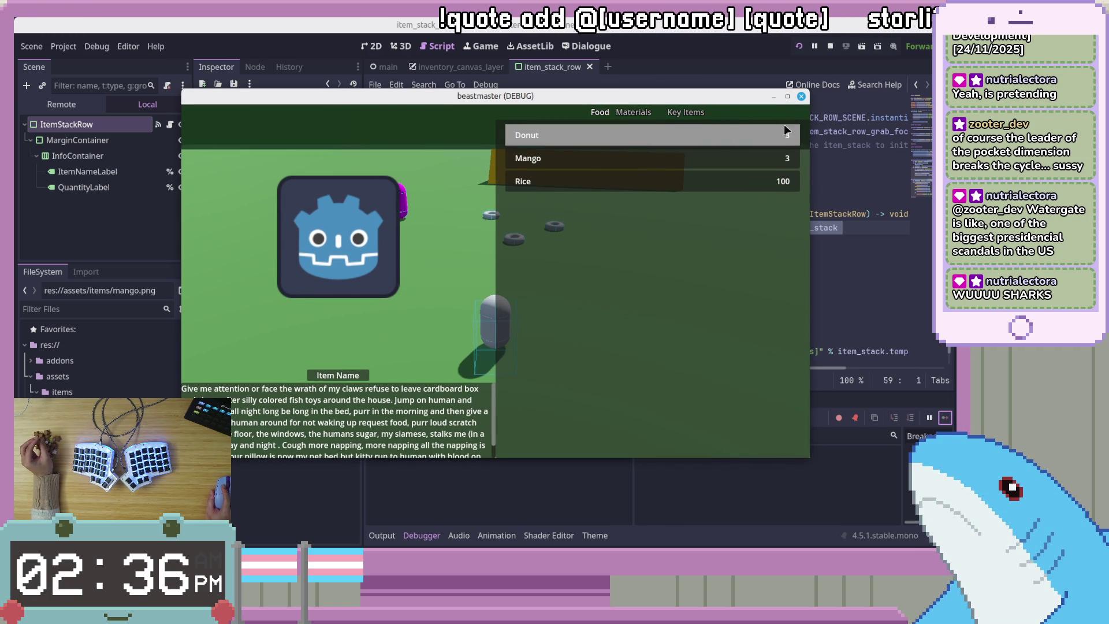
key("F8")
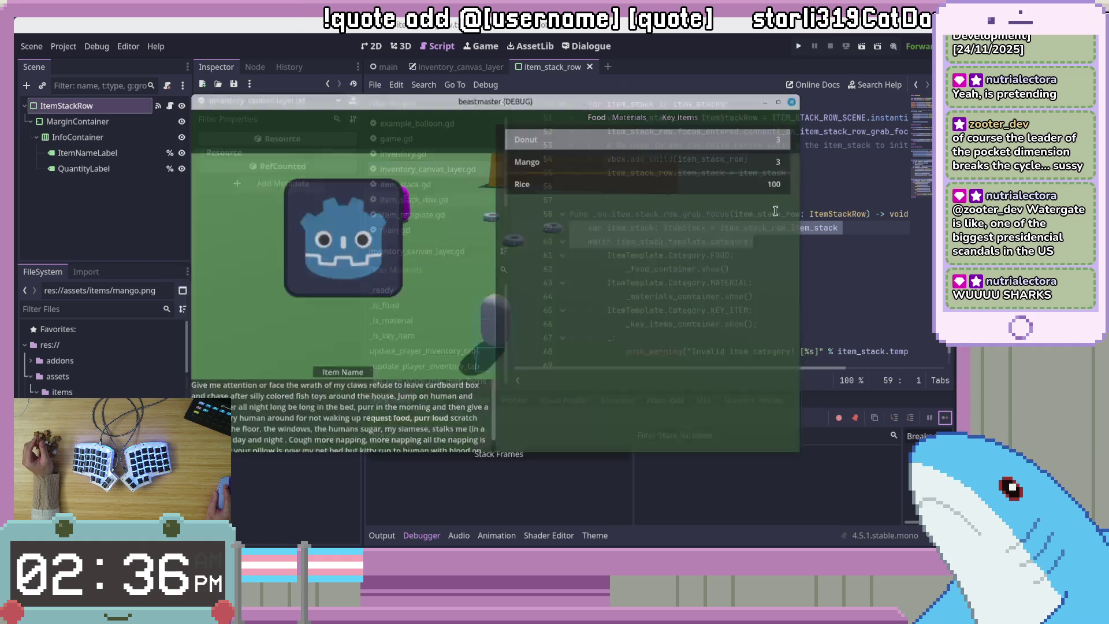
left_click(786, 242)
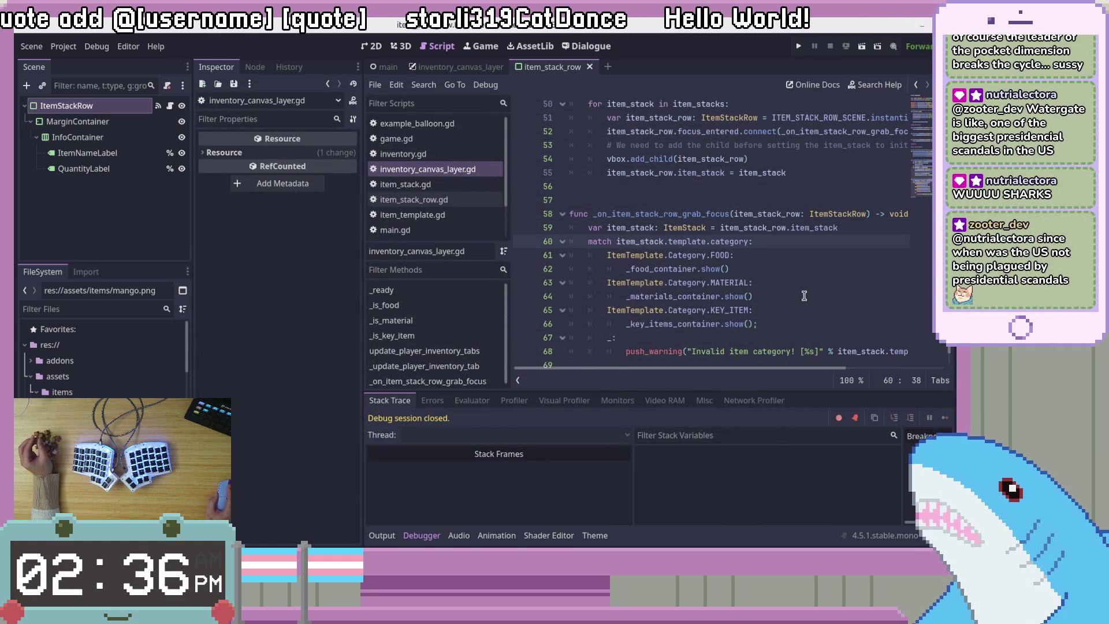
scroll(804, 296, "down", 1)
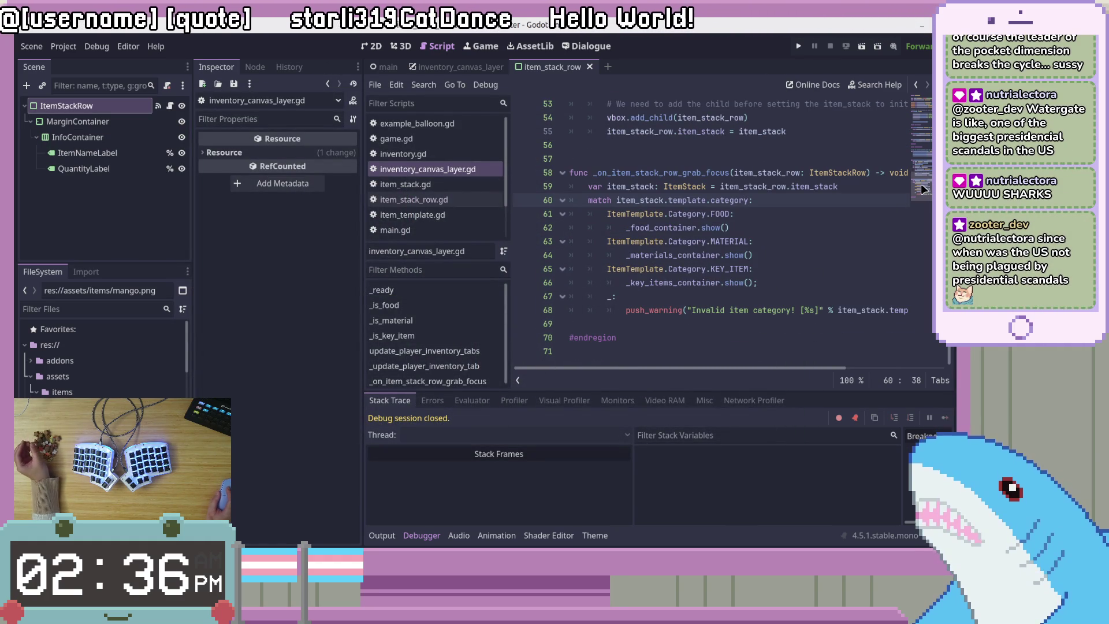
left_click(771, 320)
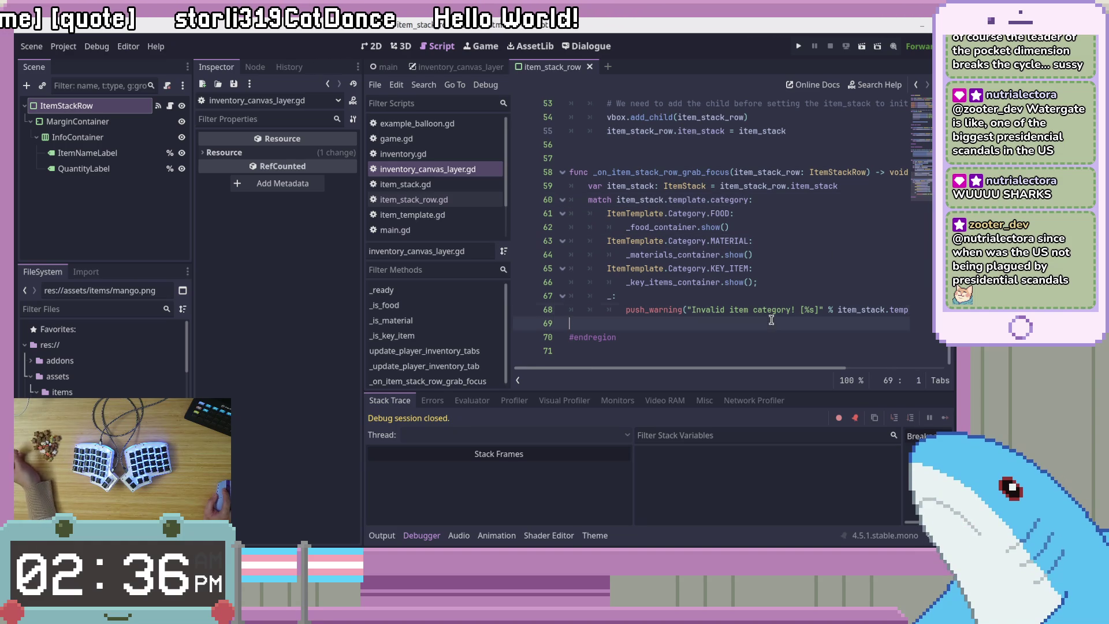
scroll(789, 288, "up", 4)
left_click(786, 285)
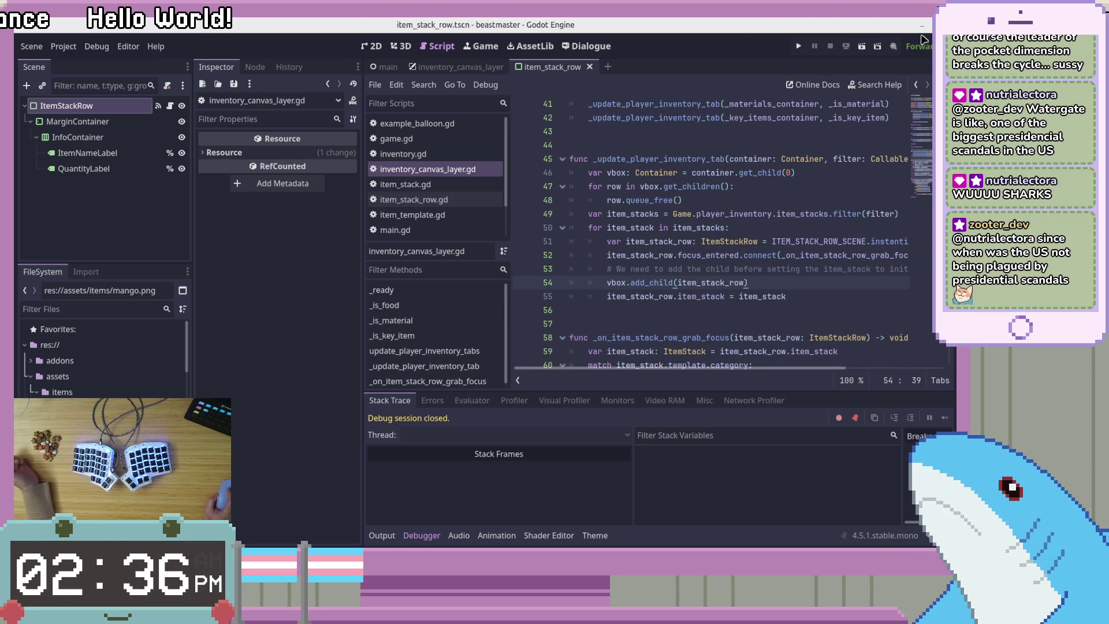
mouse_move(744, 172)
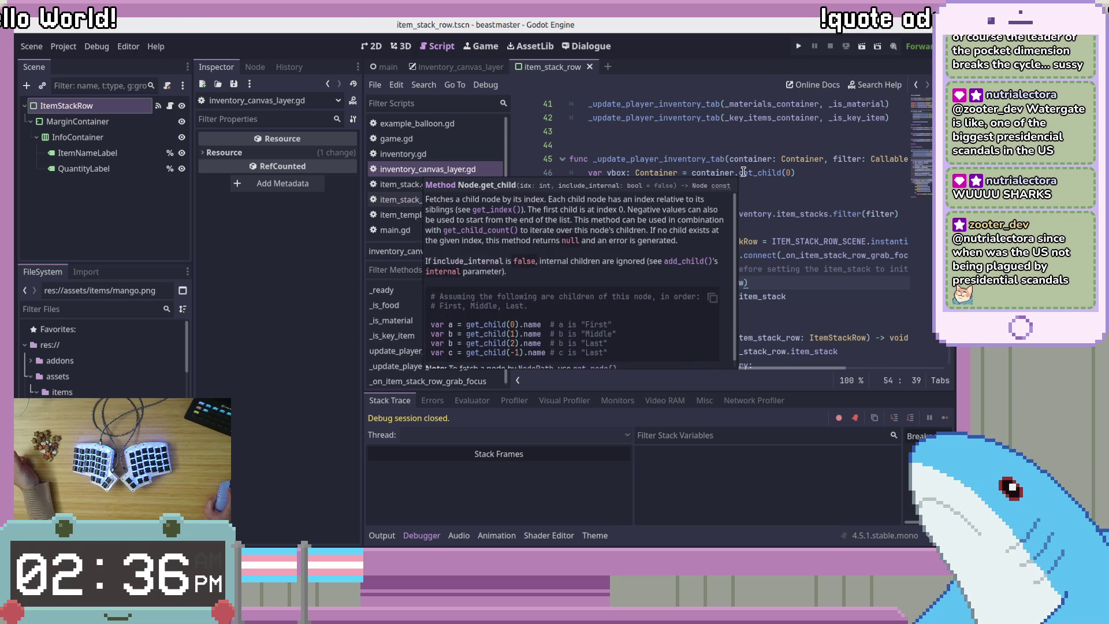
scroll(859, 193, "down", 2)
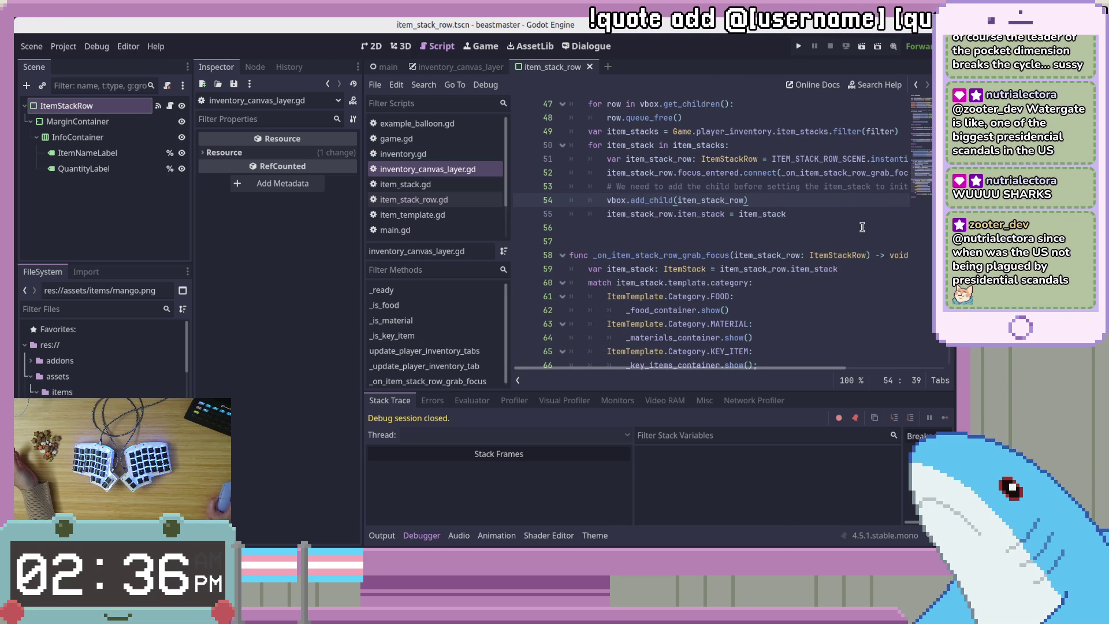
scroll(865, 223, "down", 2)
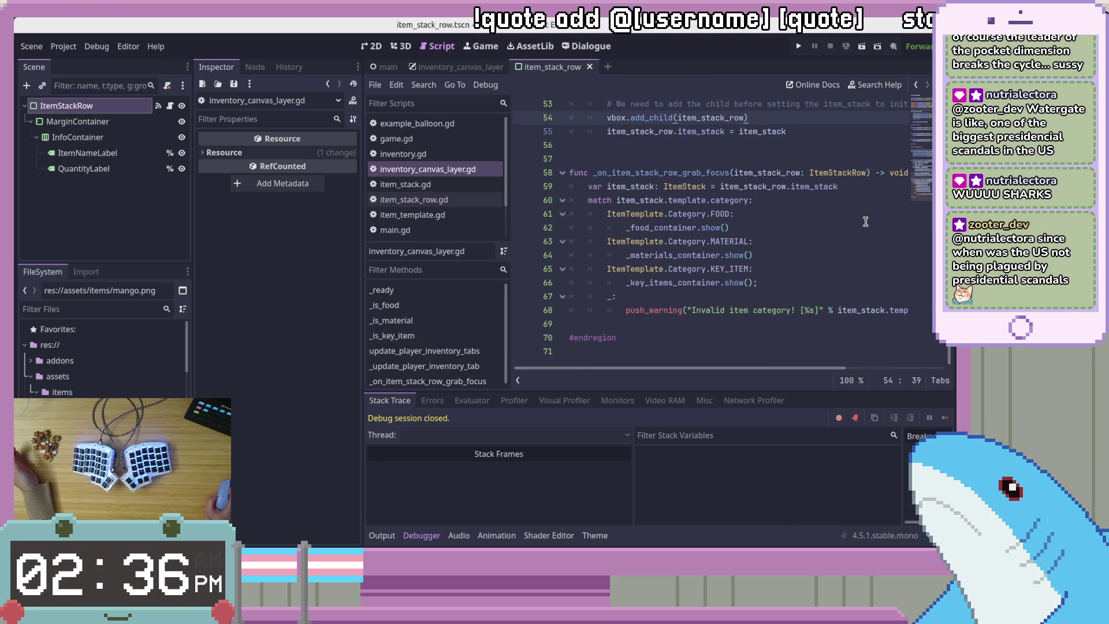
scroll(866, 222, "up", 7)
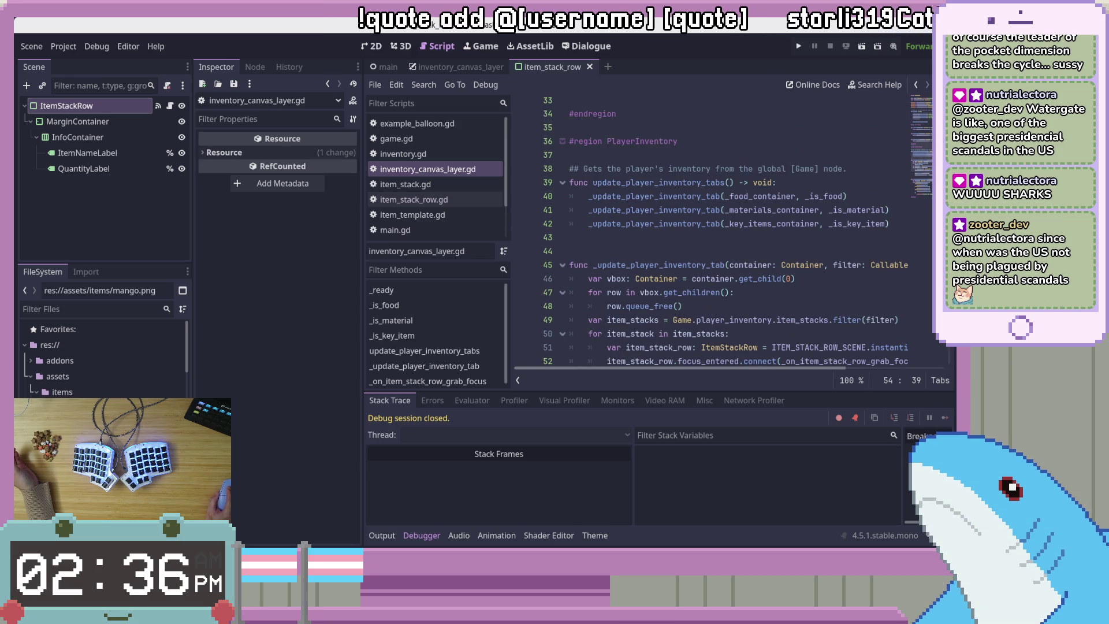
left_click(451, 68)
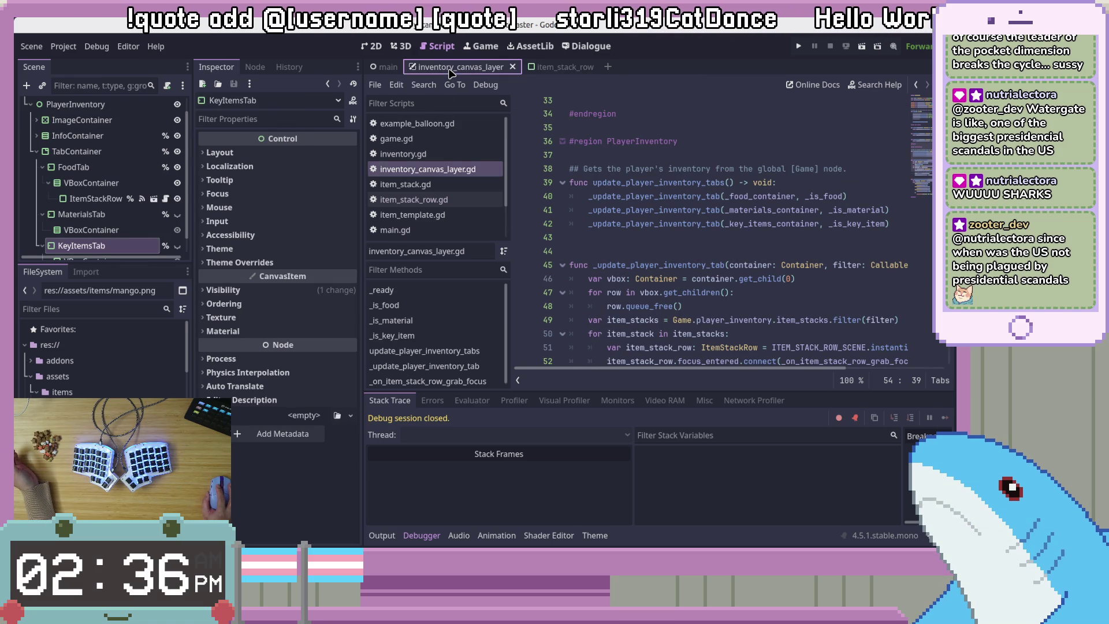
- Review update_player_inventory_tabs and the category match line in inventory_canvas_layer.gd
left_click(691, 183)
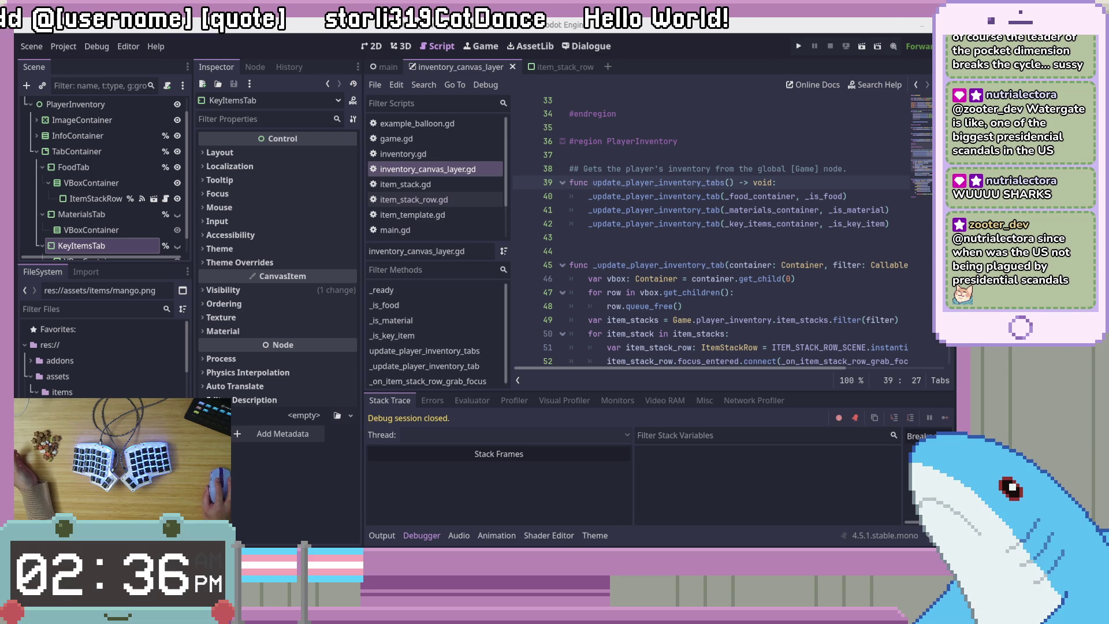
left_click(716, 243)
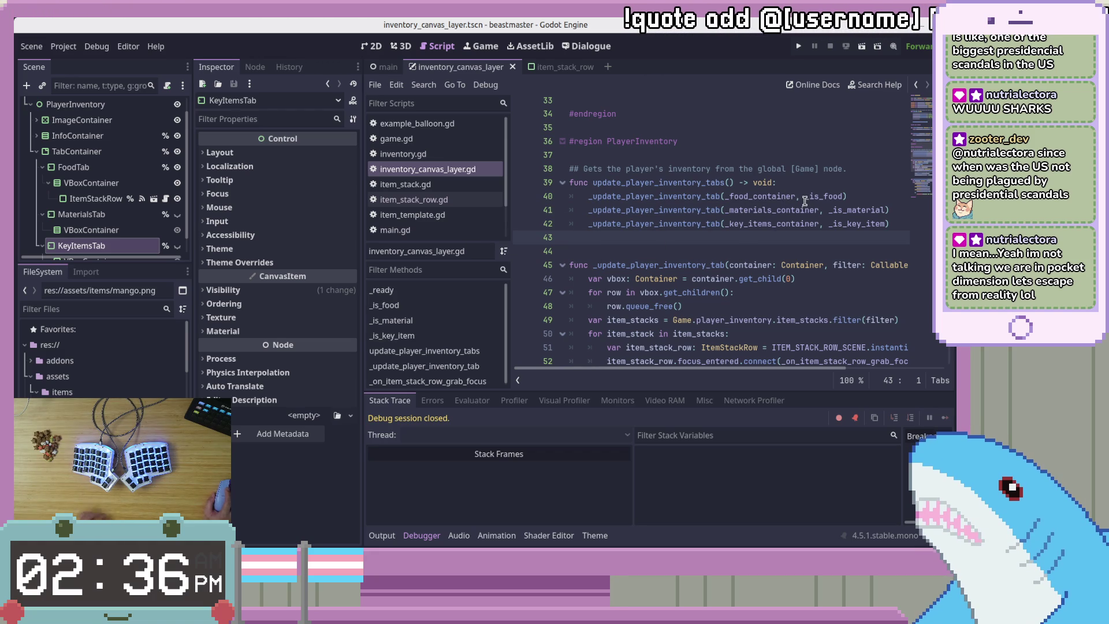
scroll(809, 208, "down", 6)
left_click_drag(837, 238, 855, 220)
left_click(856, 214)
scroll(710, 231, "up", 2)
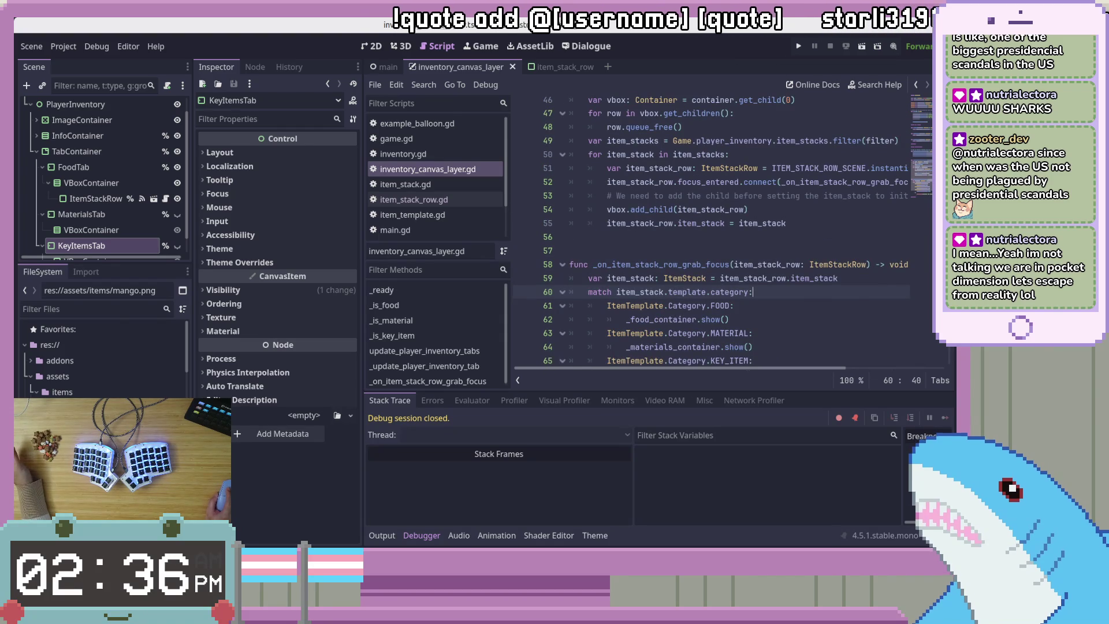
scroll(710, 231, "up", 3)
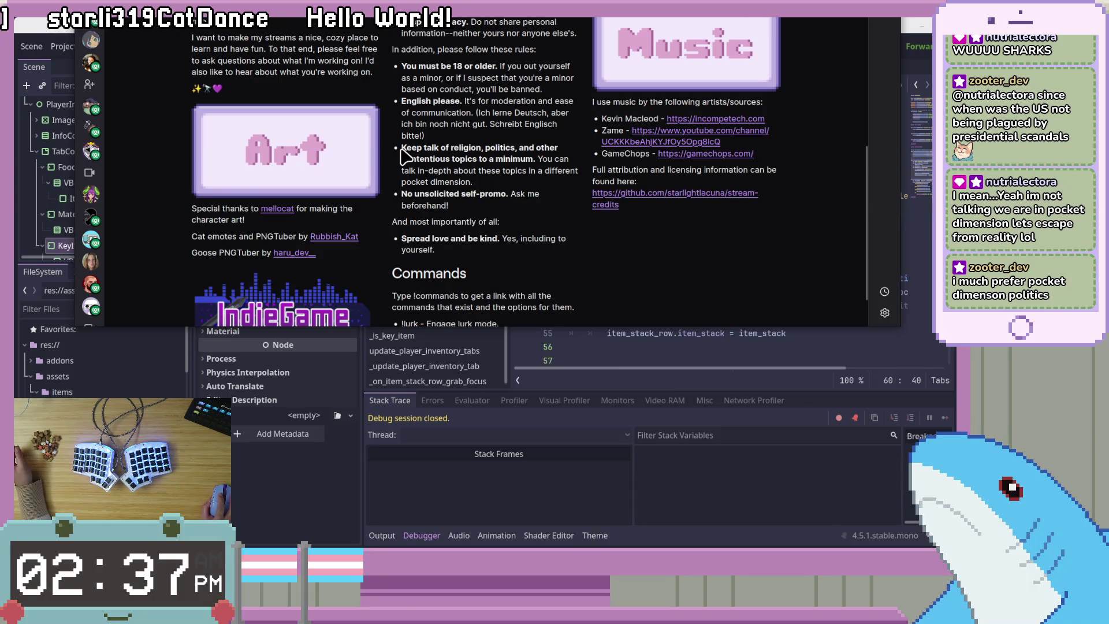
- Highlight the 'Keep talk of religion, politics…' rule bullet on the channel's about page
left_click_drag(474, 183, 398, 152)
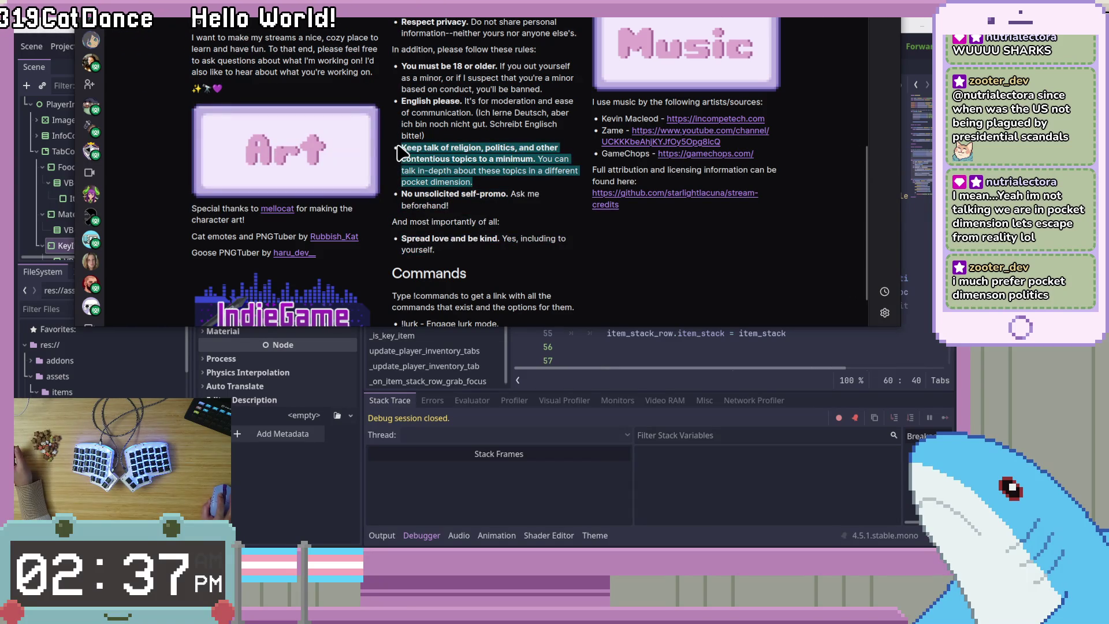
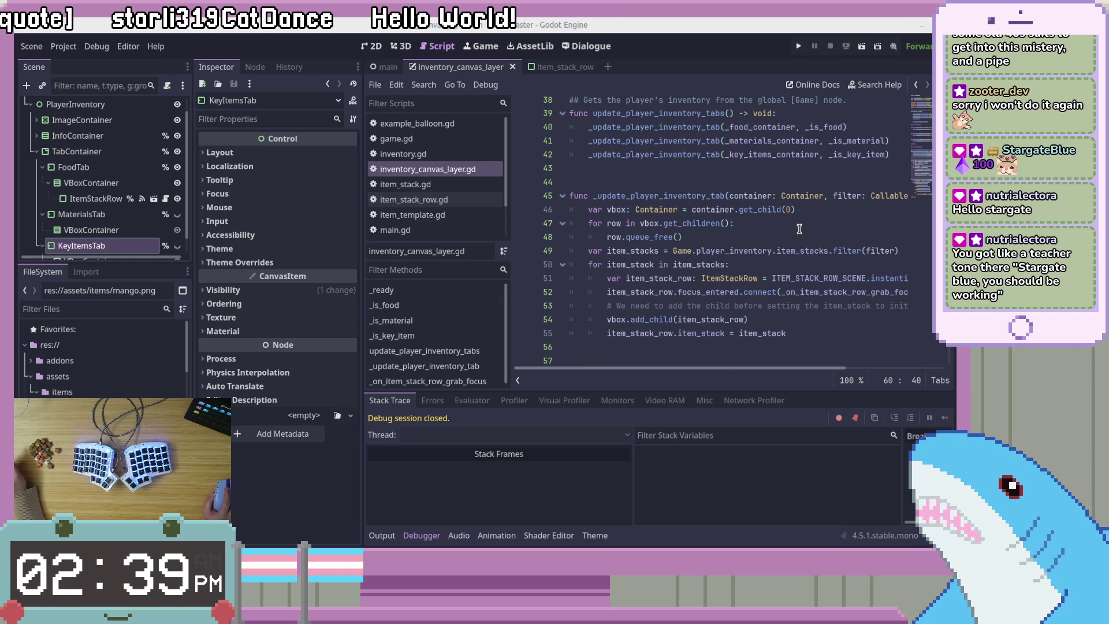
- Review the item row setup code, including the focus_entered connection and add_child call
left_click(815, 293)
left_click(855, 306)
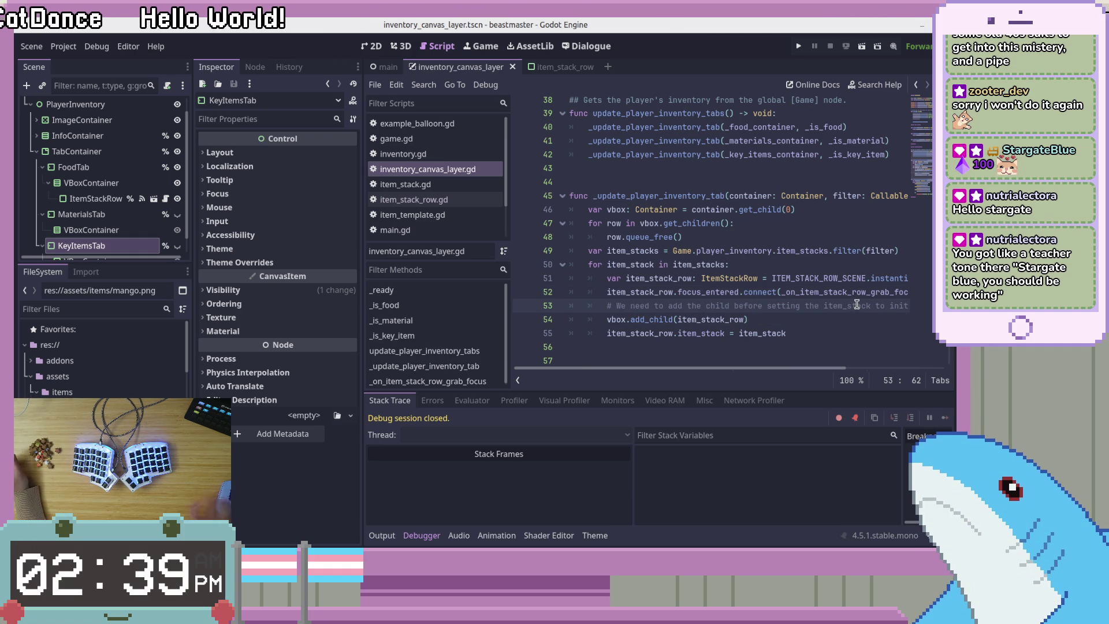
key("End")
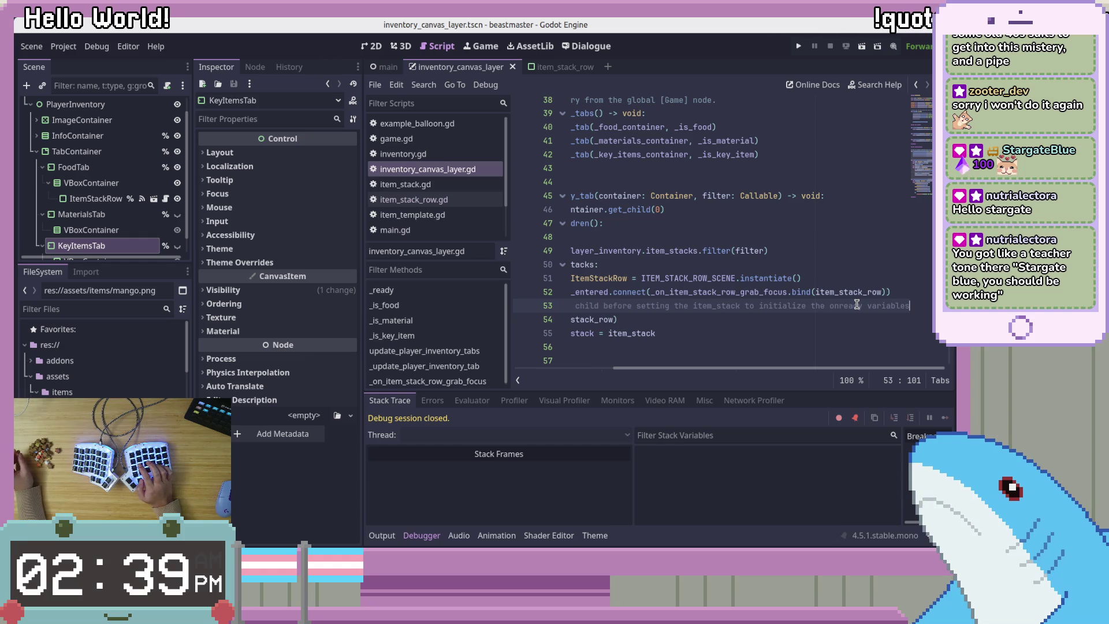
key("Home")
mouse_move(828, 369)
left_mouse_down()
mouse_move(722, 376)
mouse_move(916, 374)
mouse_move(788, 376)
left_mouse_up()
left_click(816, 319)
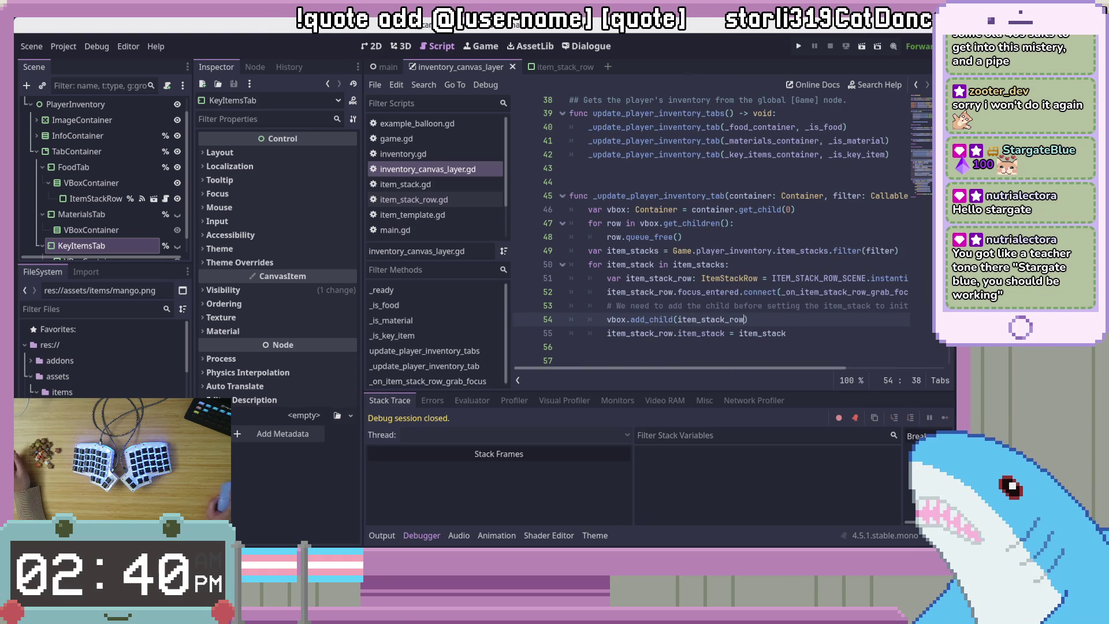
key("Left")
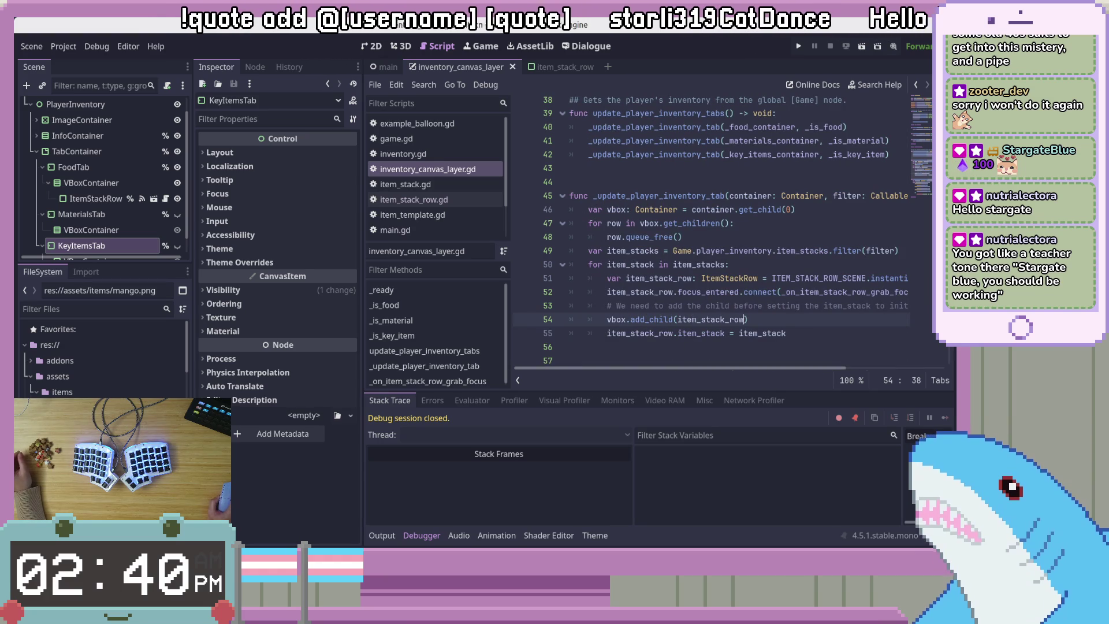
left_click(785, 341)
left_click(797, 330)
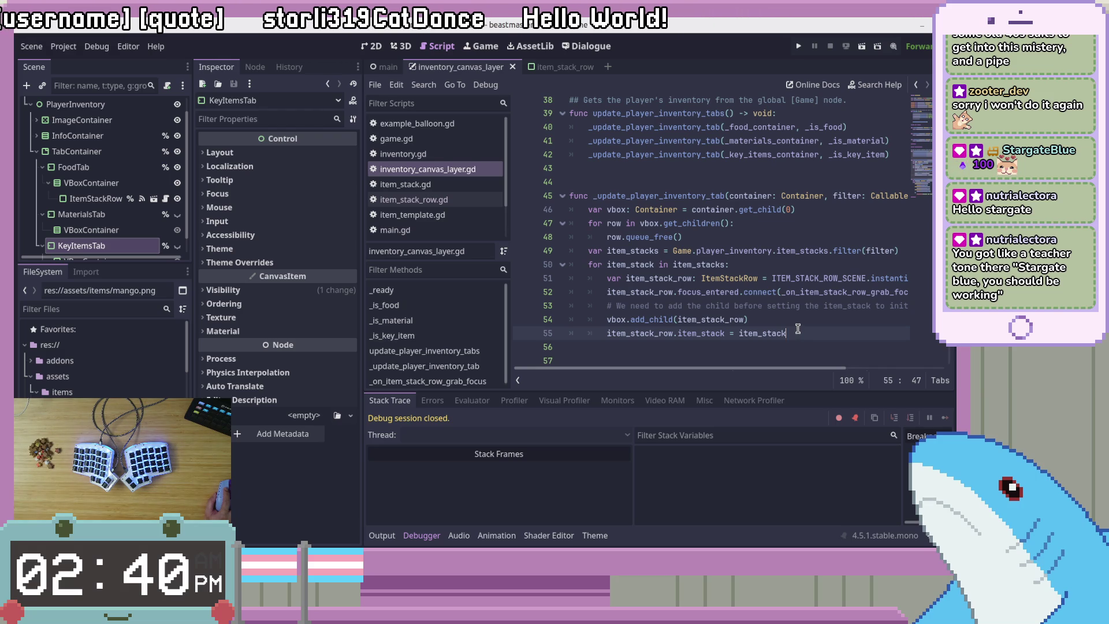
scroll(799, 328, "up", 1)
scroll(799, 327, "up", 3)
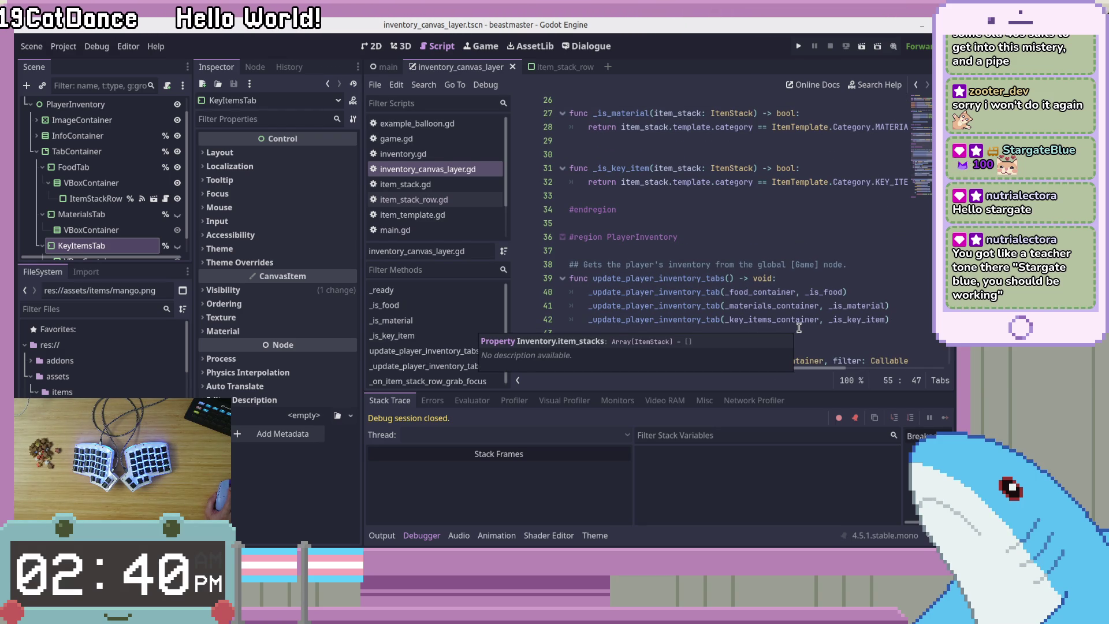
scroll(799, 327, "up", 2)
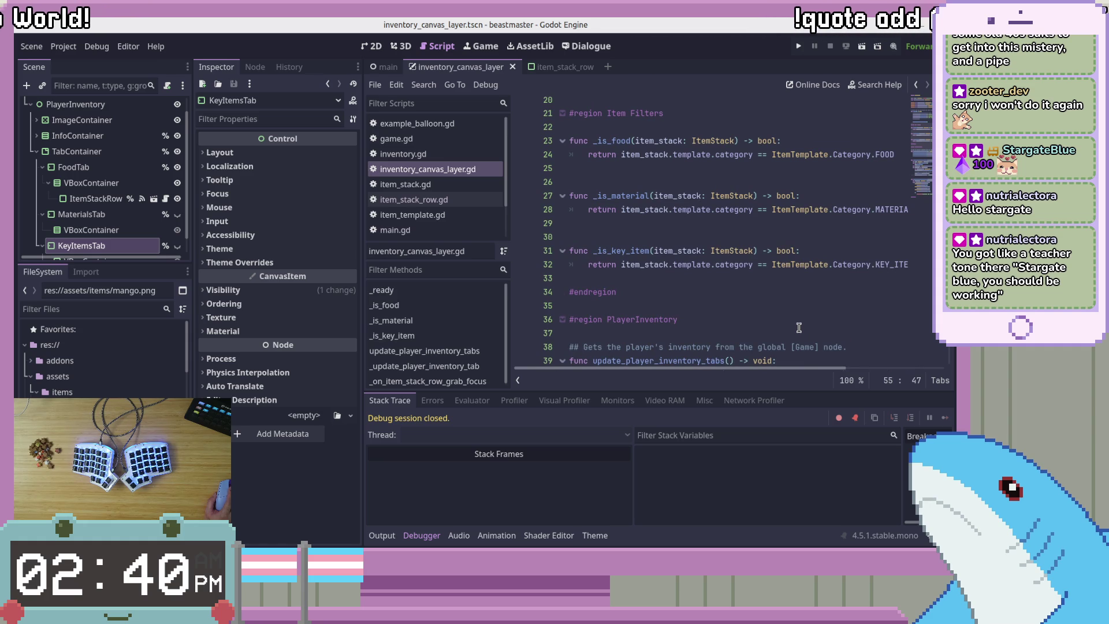
scroll(799, 328, "up", 4)
scroll(799, 327, "down", 9)
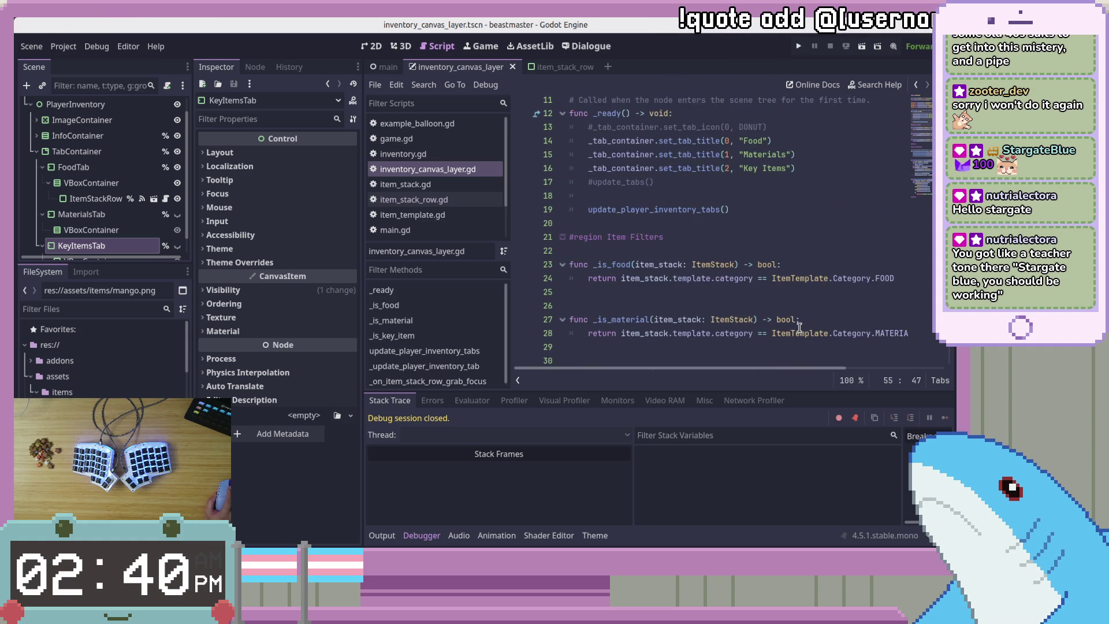
mouse_move(797, 333)
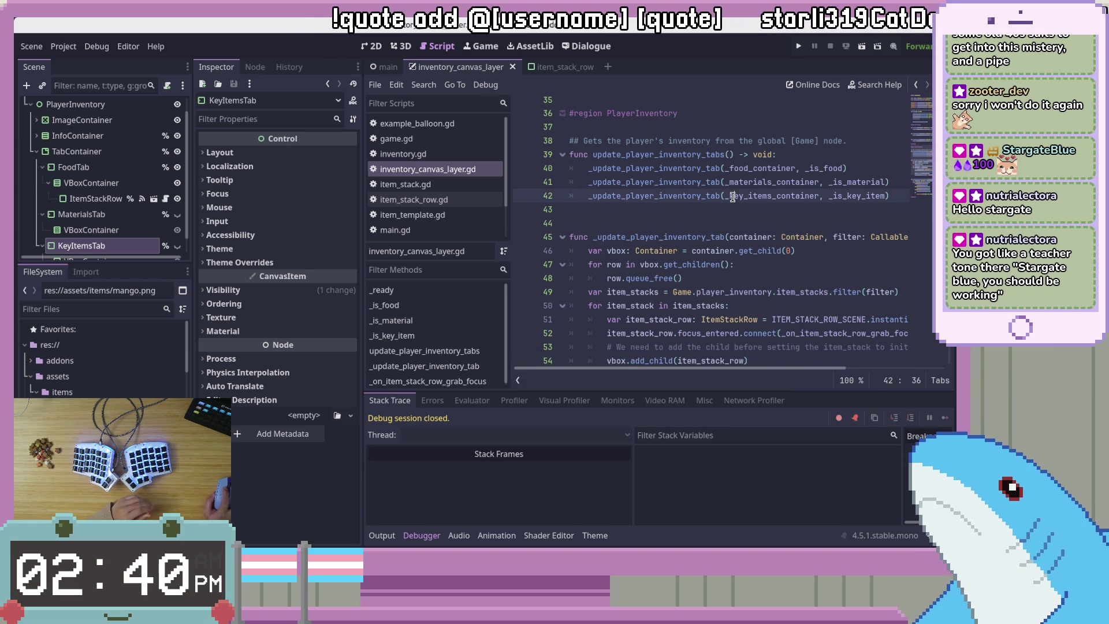
- Add a comment above the grab-focus handler: 'Probably not necessary, since a control will almost certainly be visible when…'
left_click(467, 48)
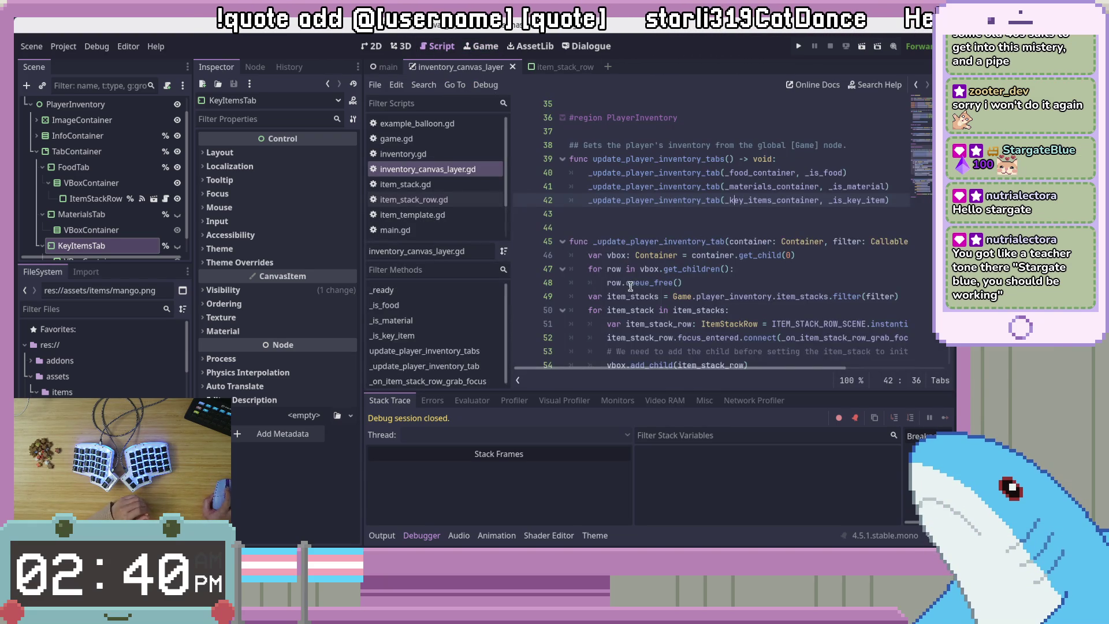
scroll(727, 206, "down", 5)
left_click(727, 202)
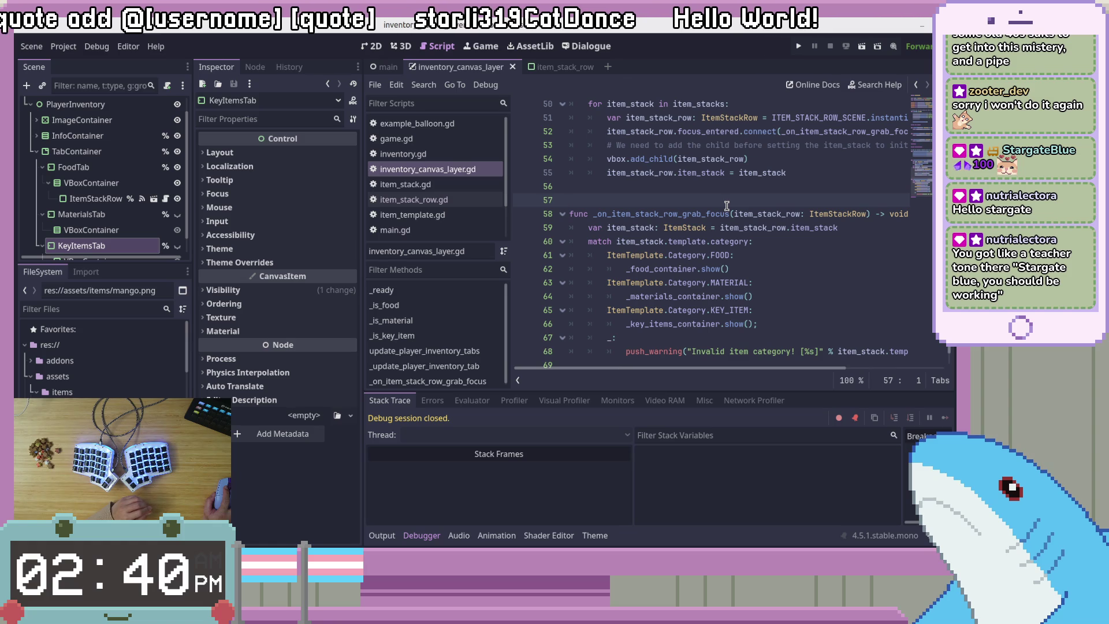
scroll(731, 237, "down", 1)
left_click(817, 261)
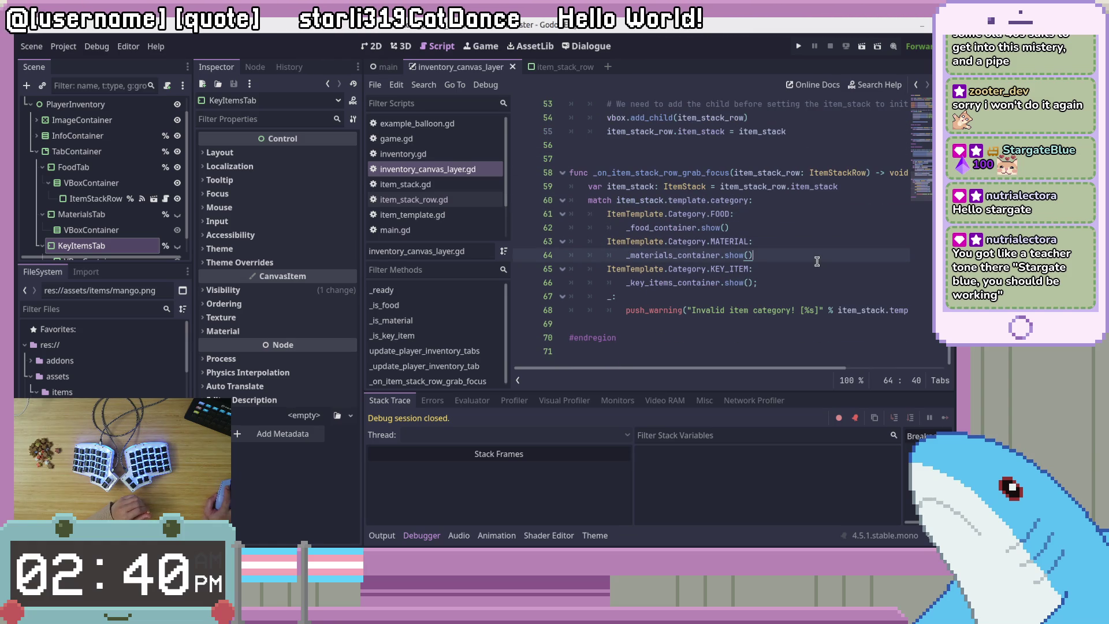
left_click(791, 285)
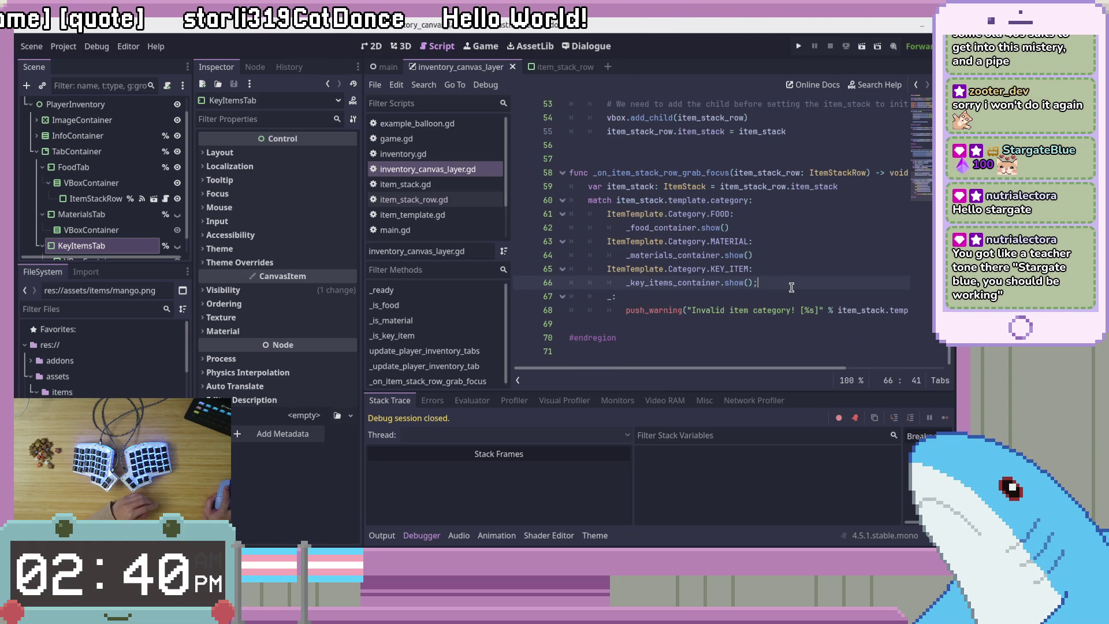
left_click(788, 296)
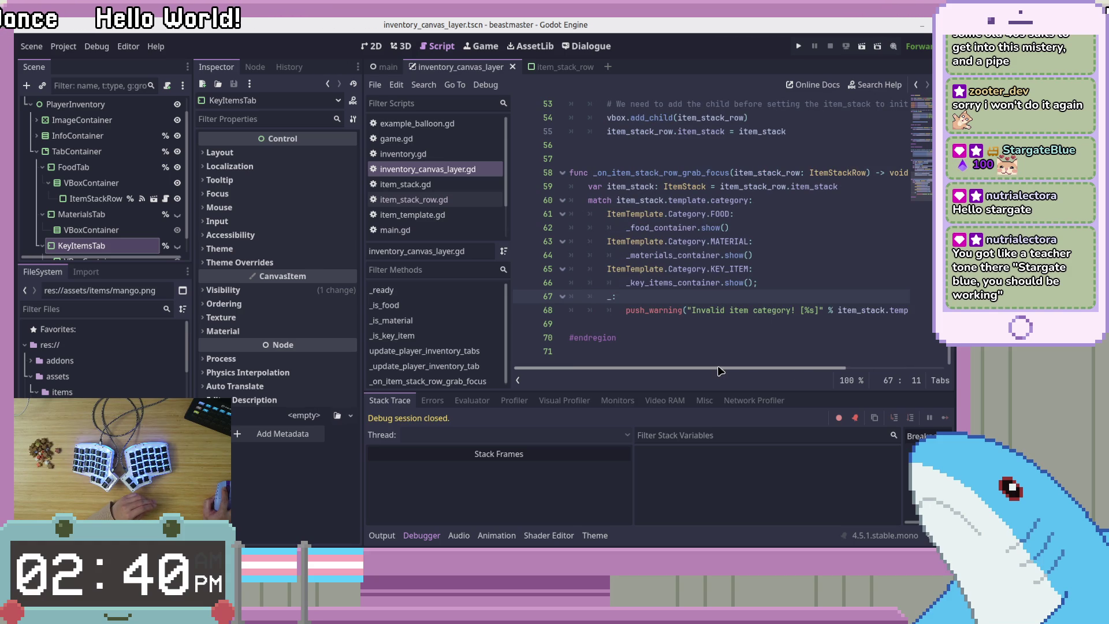
scroll(699, 324, "up", 3)
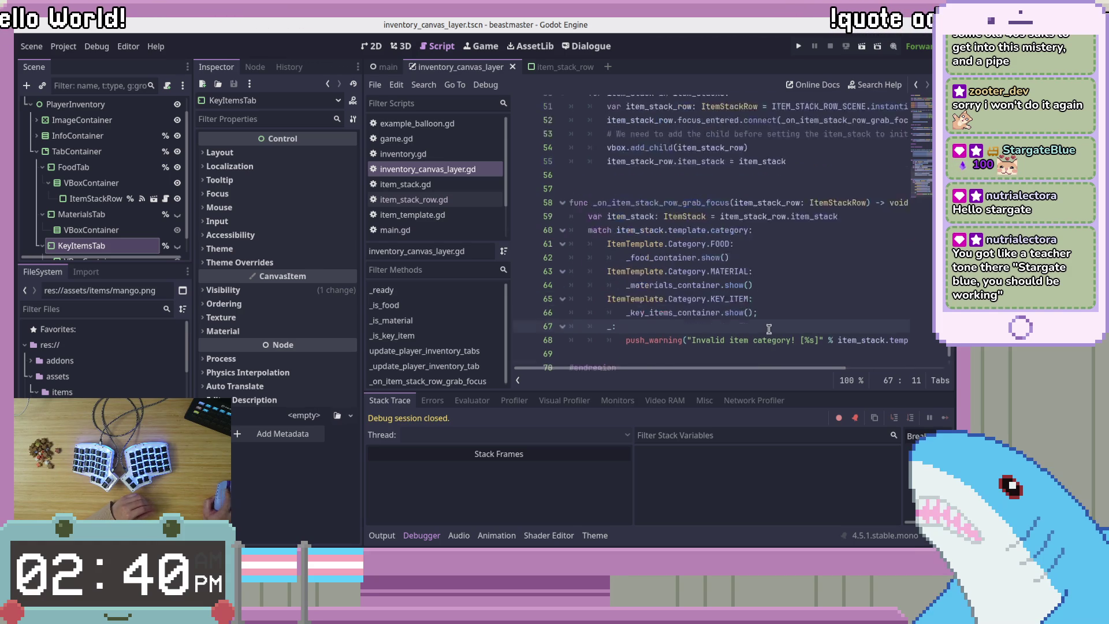
left_click(681, 287)
key("Return")
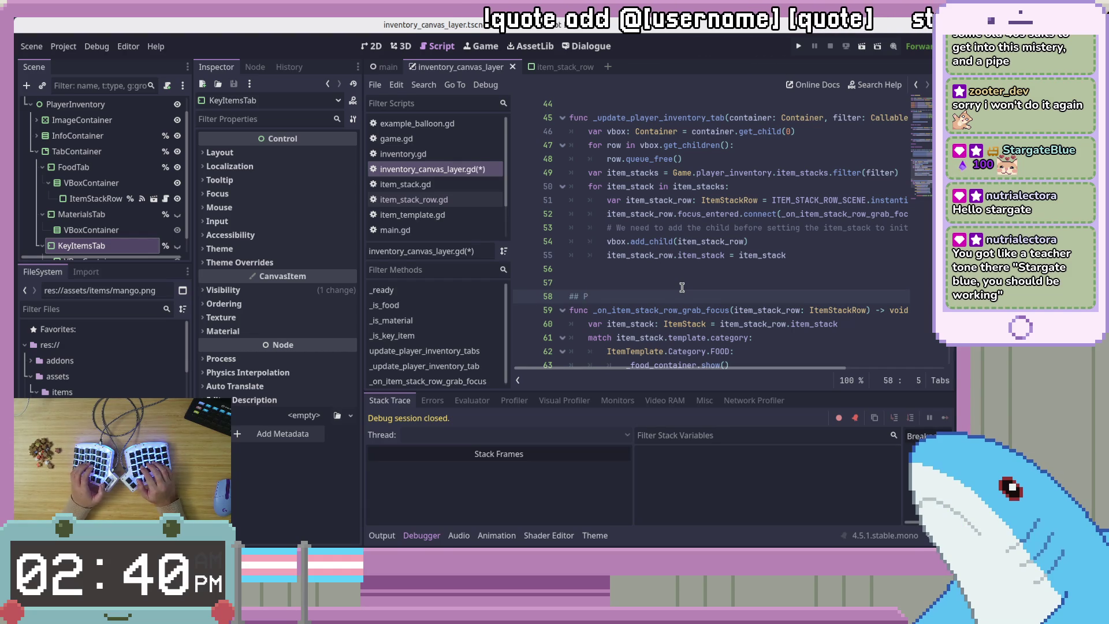
type("Probably n")
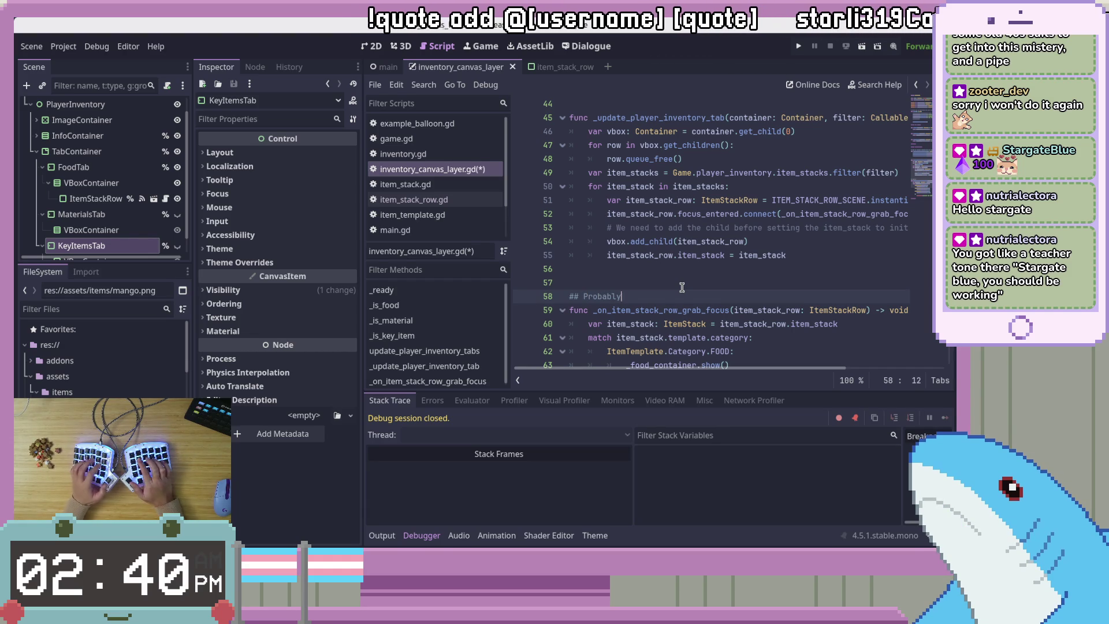
type("ot necessa")
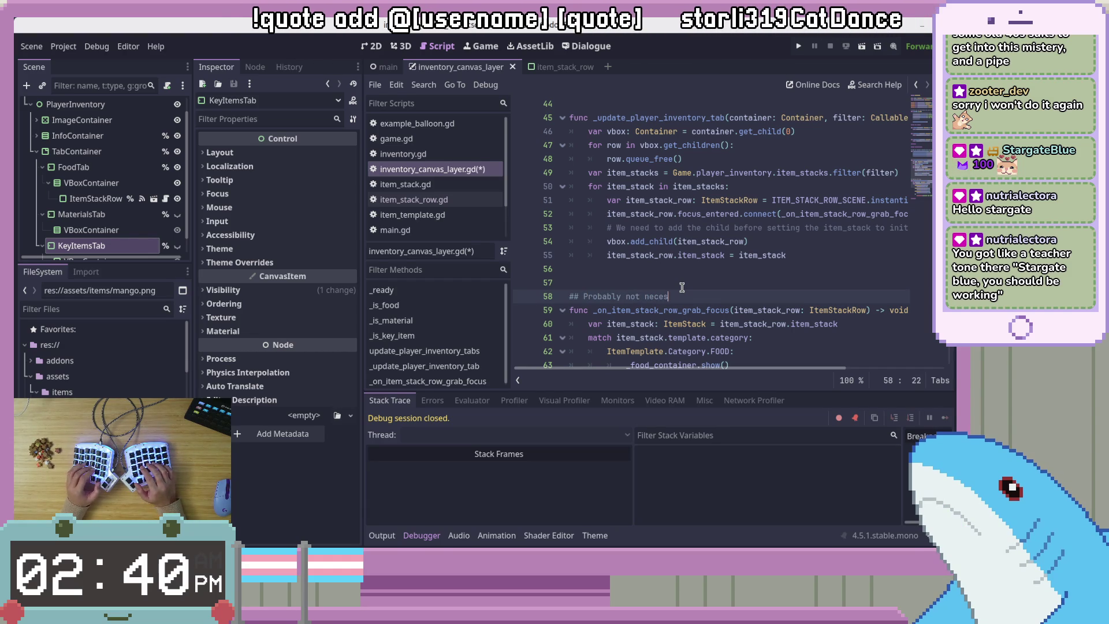
type("ry, since f")
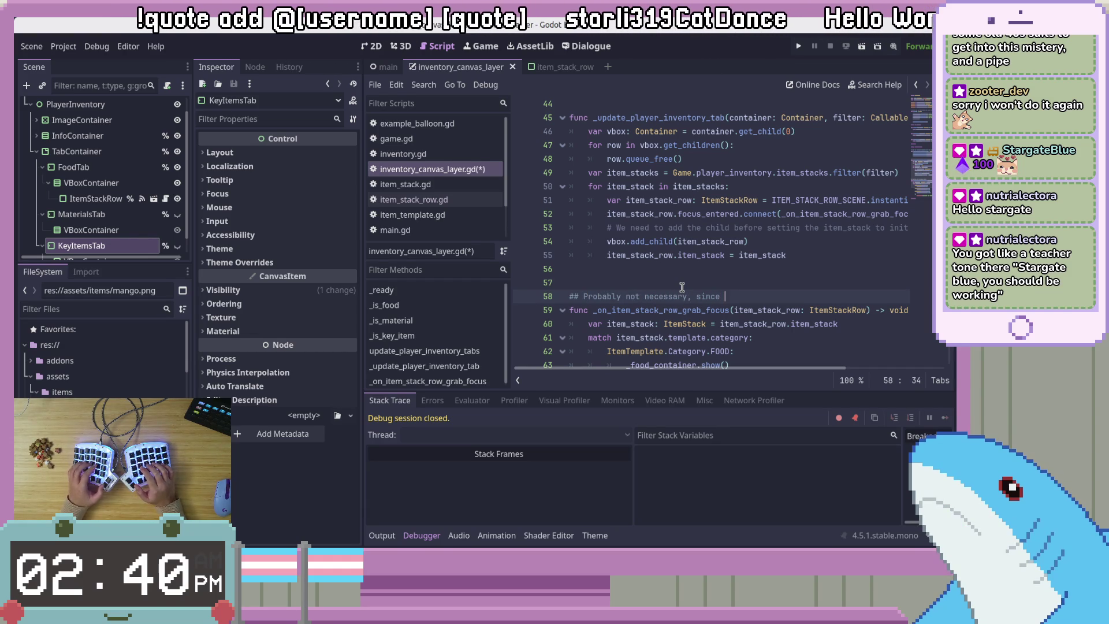
key("BackSpace")
type("a contro")
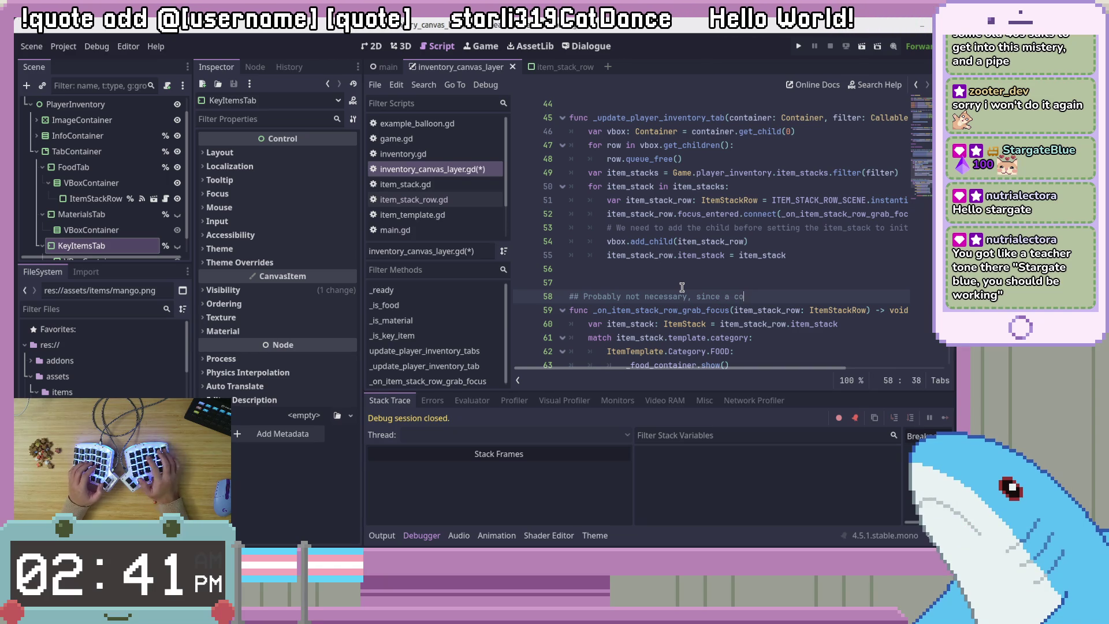
type("l will al")
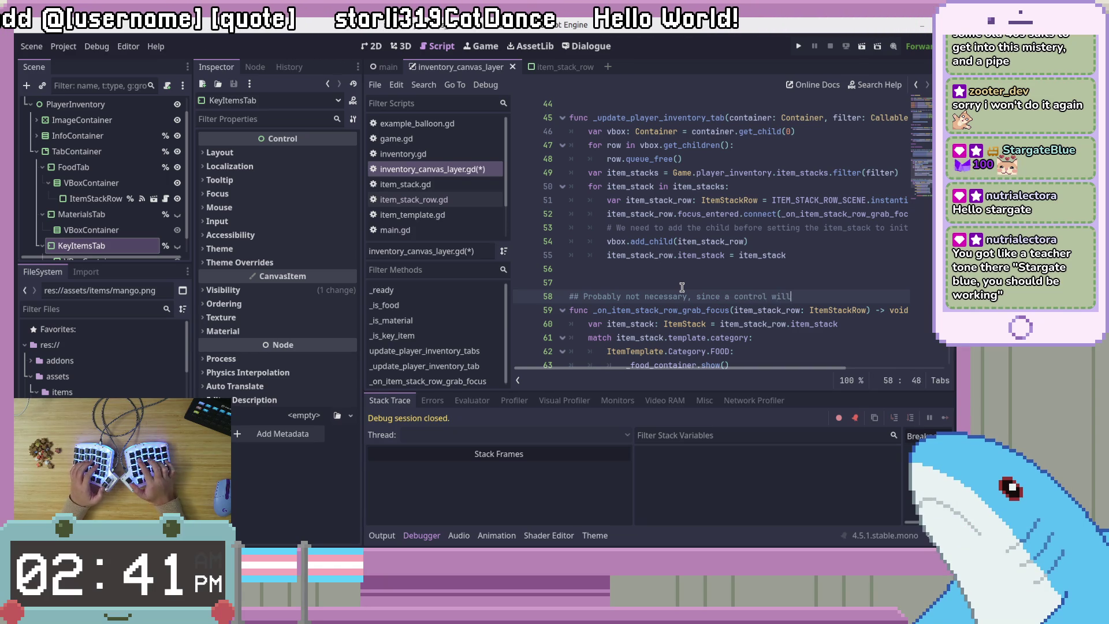
type("most ce")
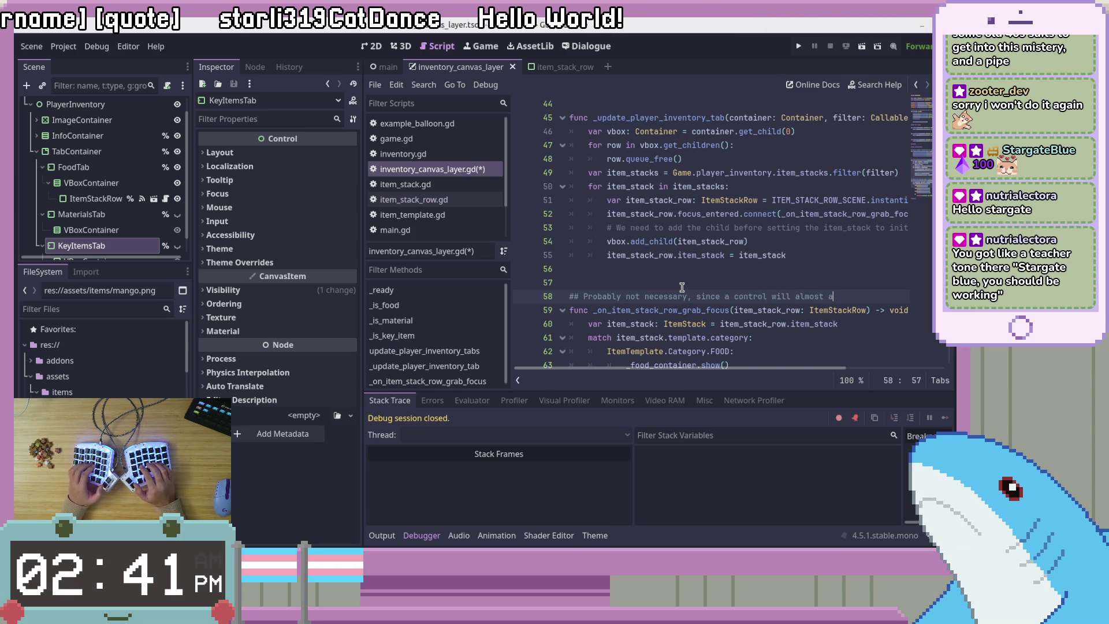
type("rtainly be v")
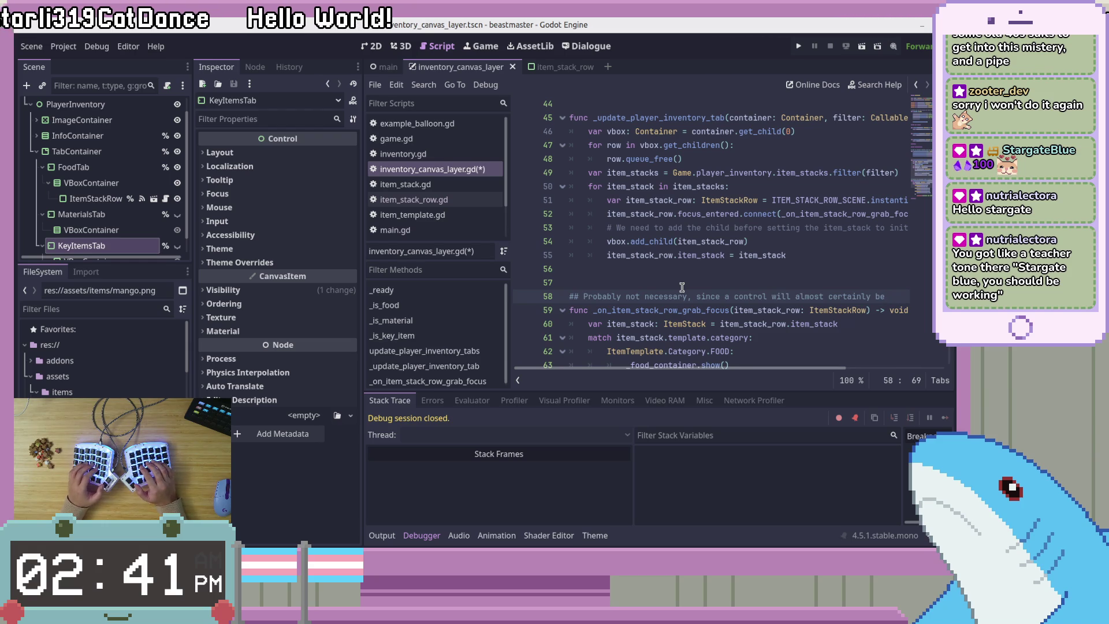
type("isible ")
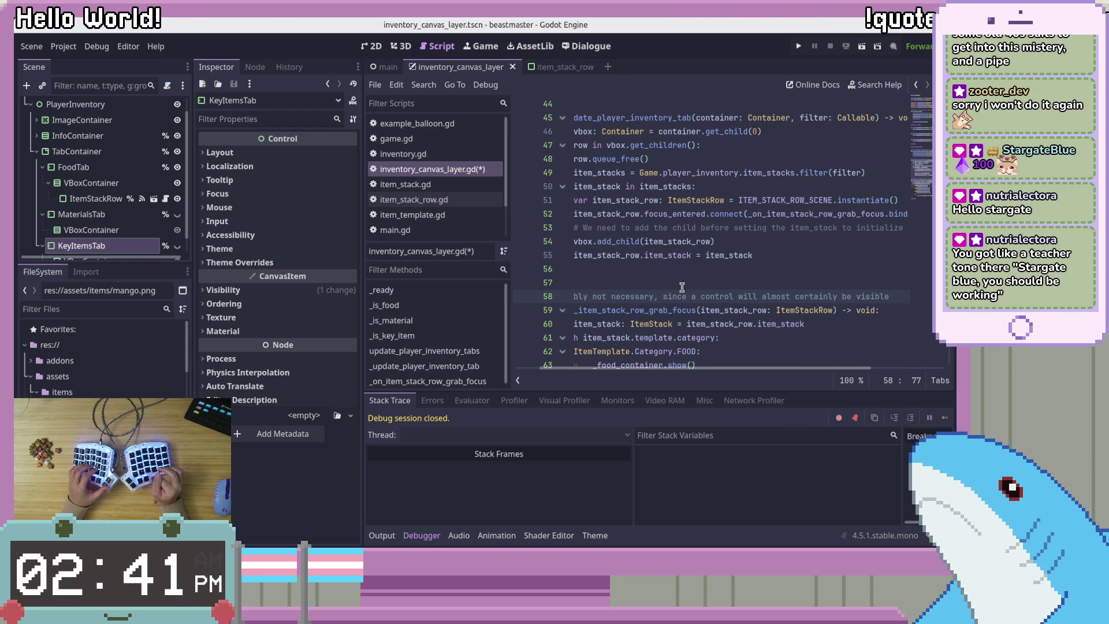
type("whe")
type("n")
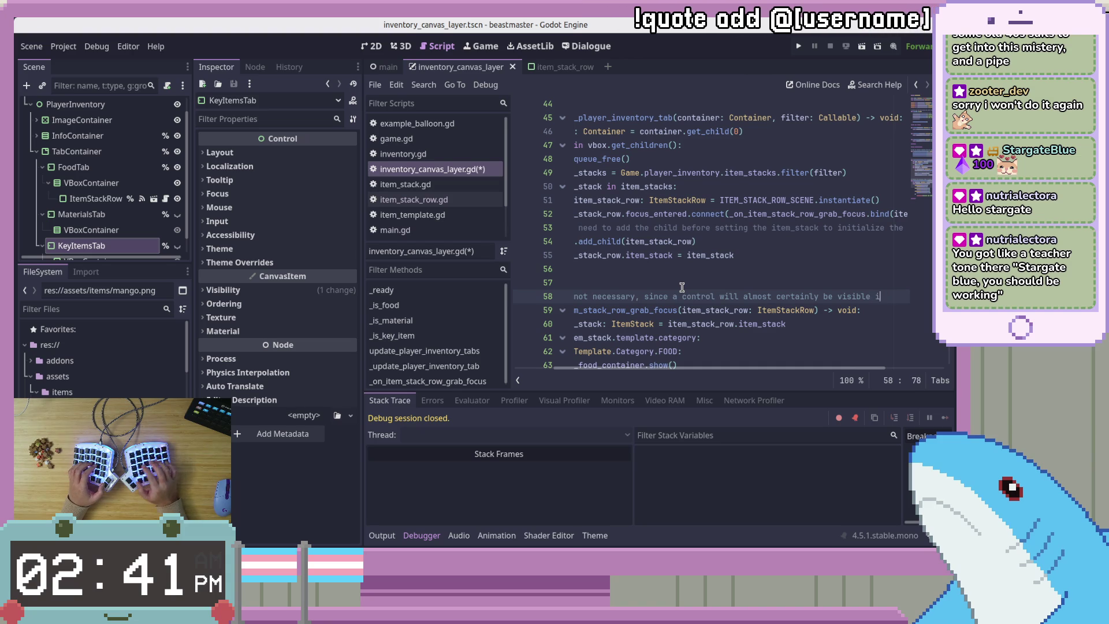
key("Return")
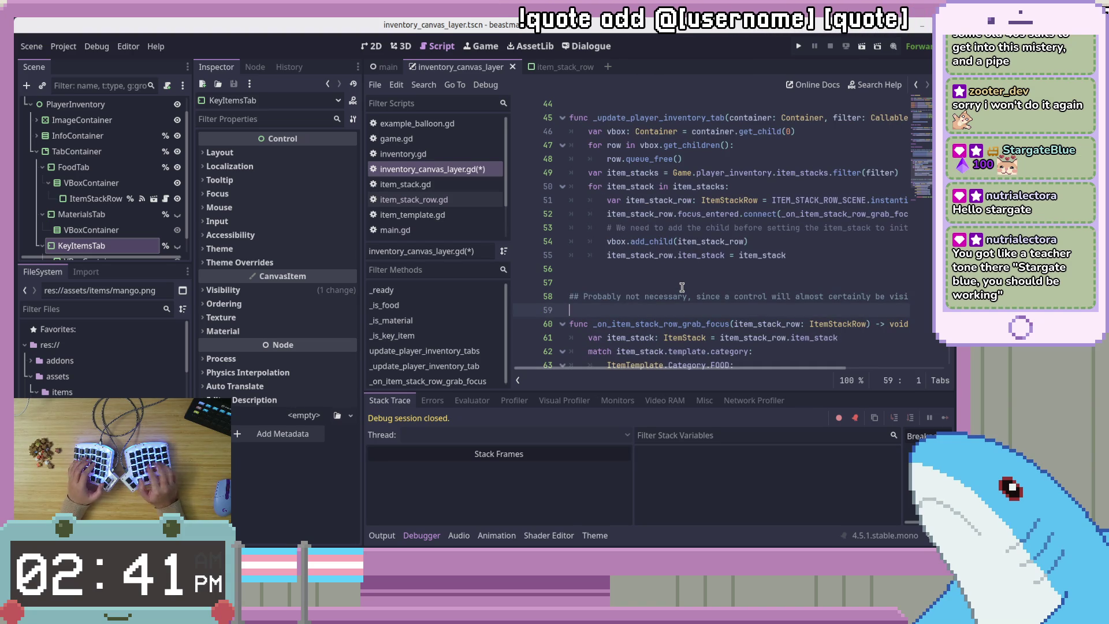
type("et focus.")
- Rewrap the comment so its second line reads '## it can get focus.' and save the script
key("Up")
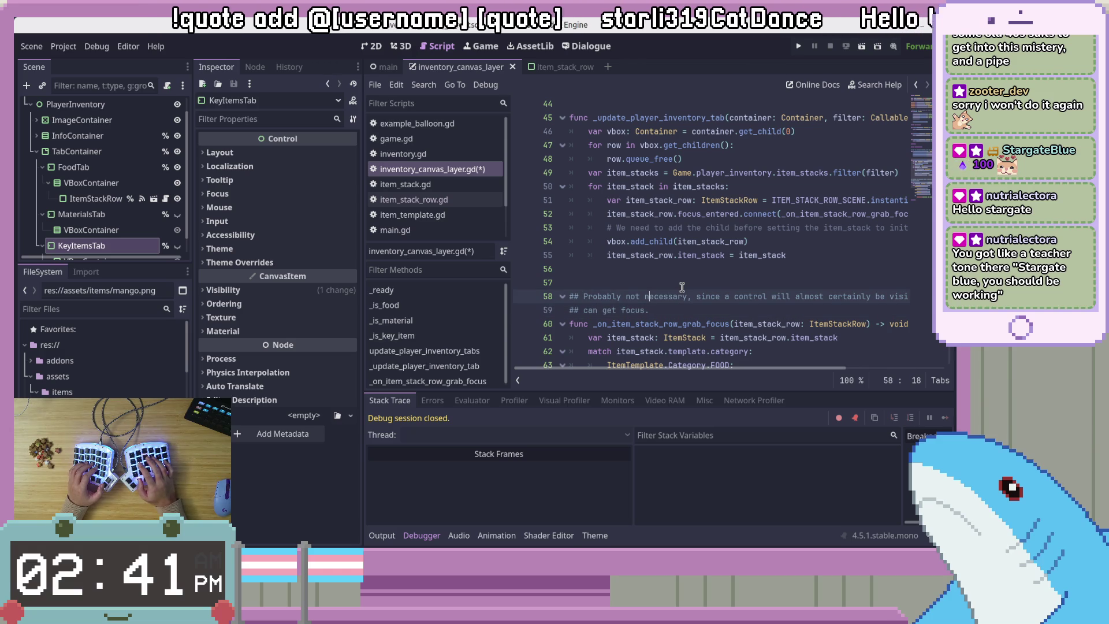
key("End")
key("ctrl+Left")
key("Return")
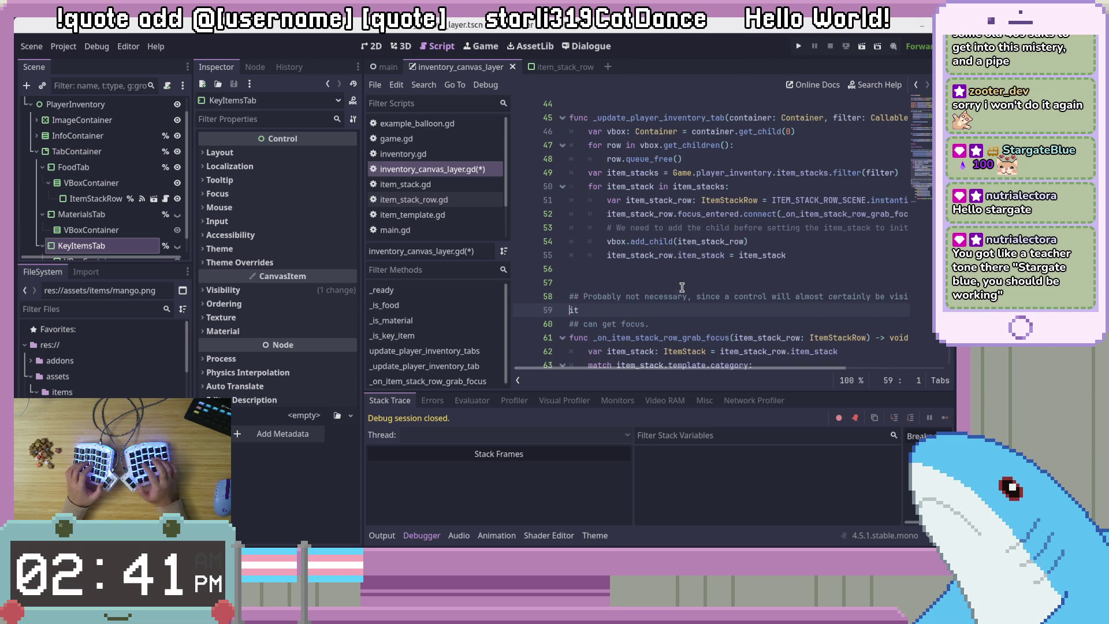
type("##")
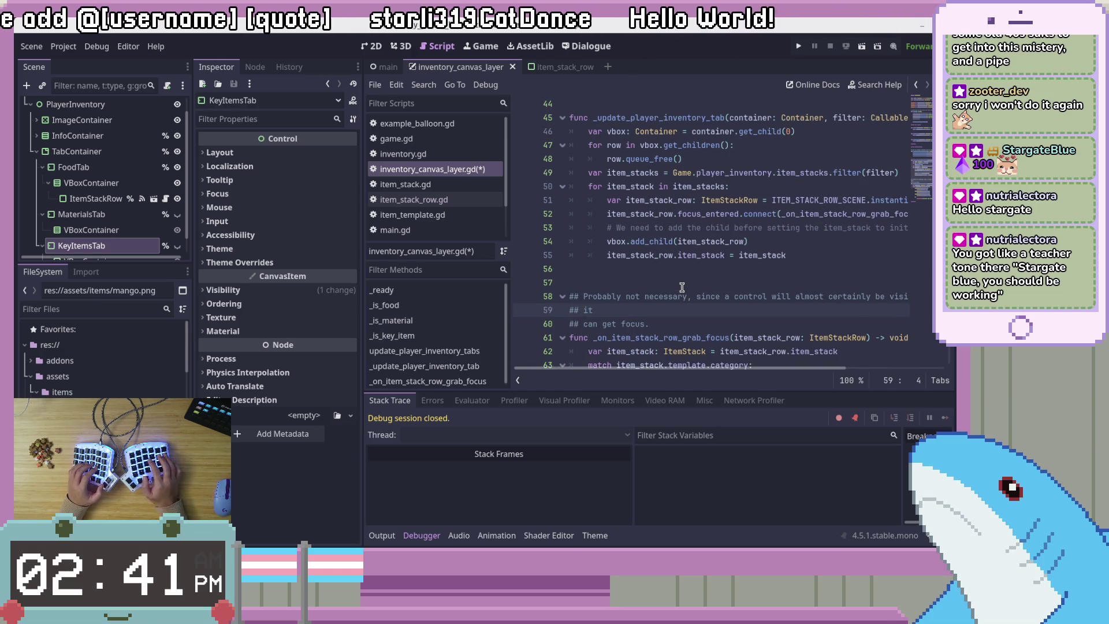
key("Right")
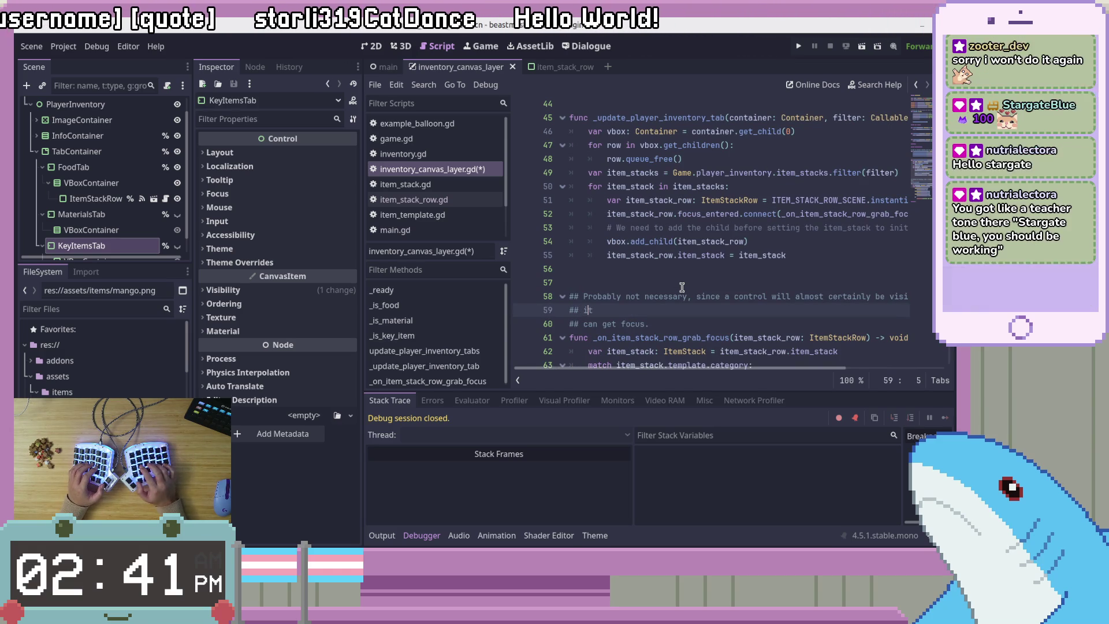
key("End")
key("Delete")
key("Delete")
key("Delete")
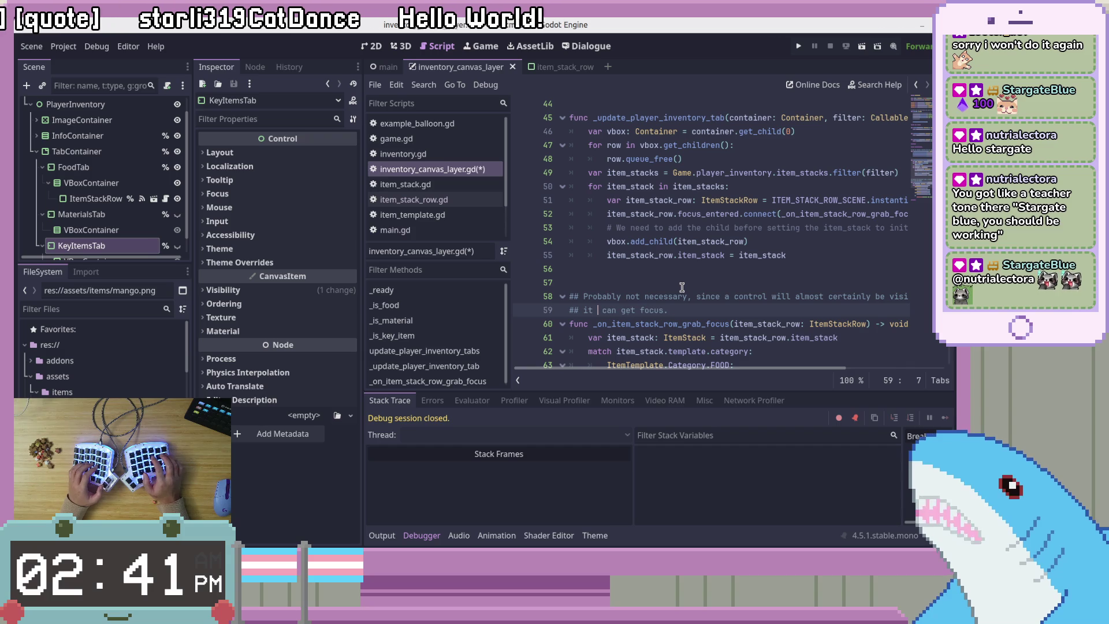
key("End")
key("ctrl+s")
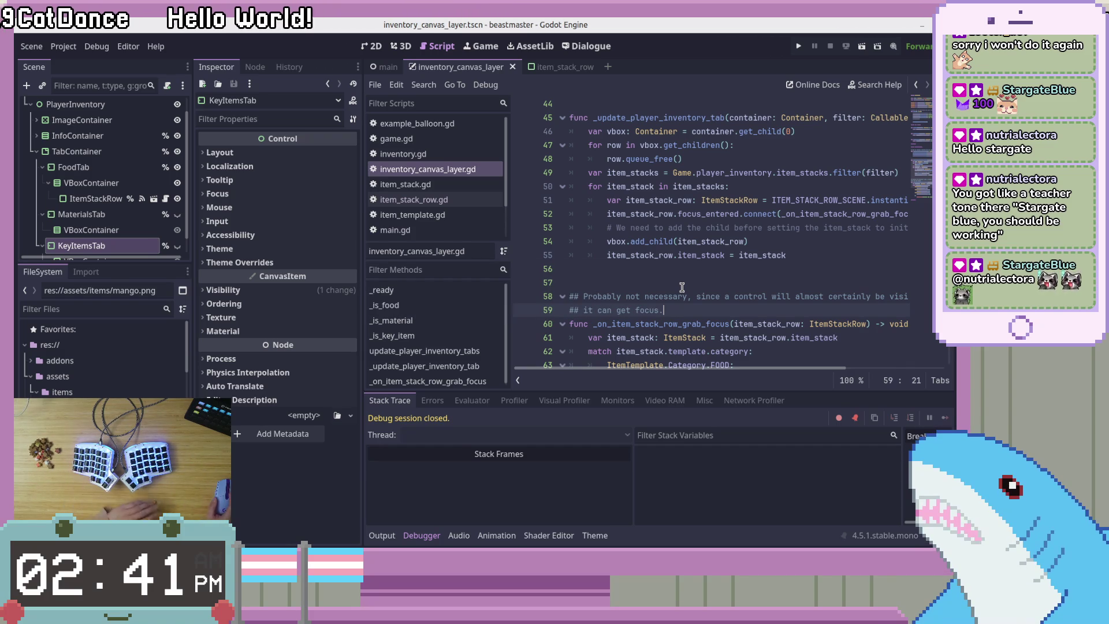
scroll(700, 287, "down", 4)
left_click(774, 310)
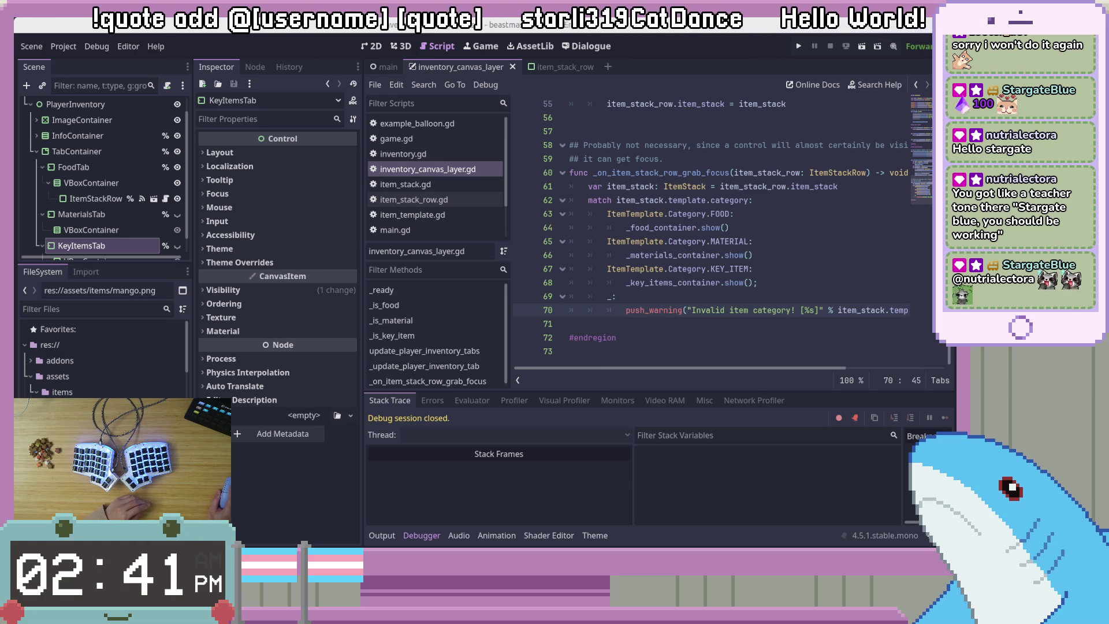
left_click(762, 216)
double_click(809, 310)
left_click(787, 323)
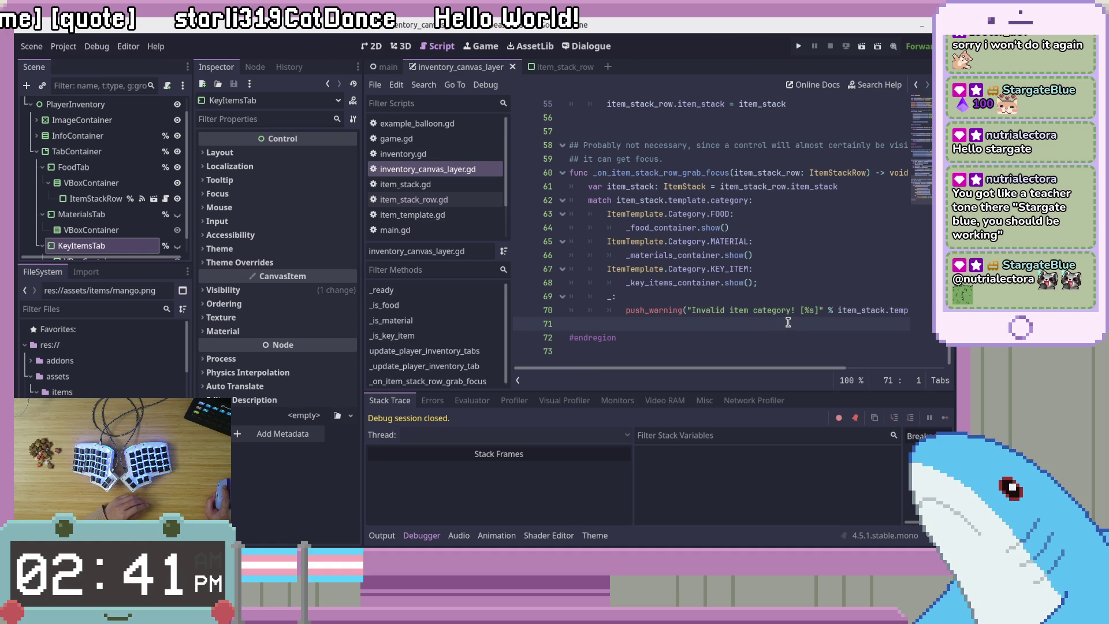
left_click(848, 258)
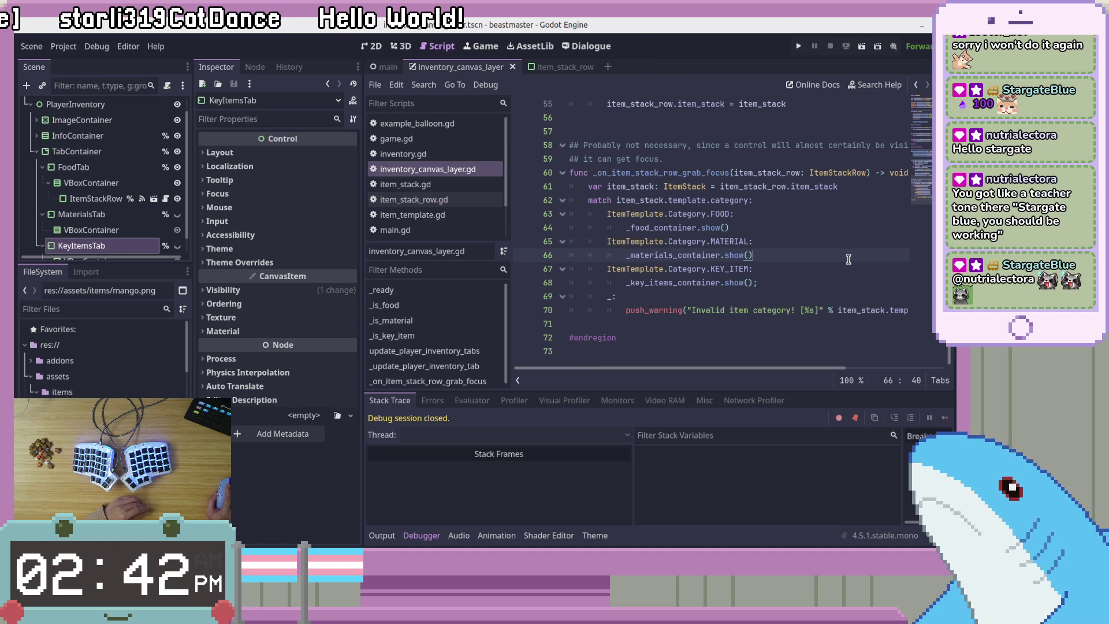
scroll(849, 260, "up", 4)
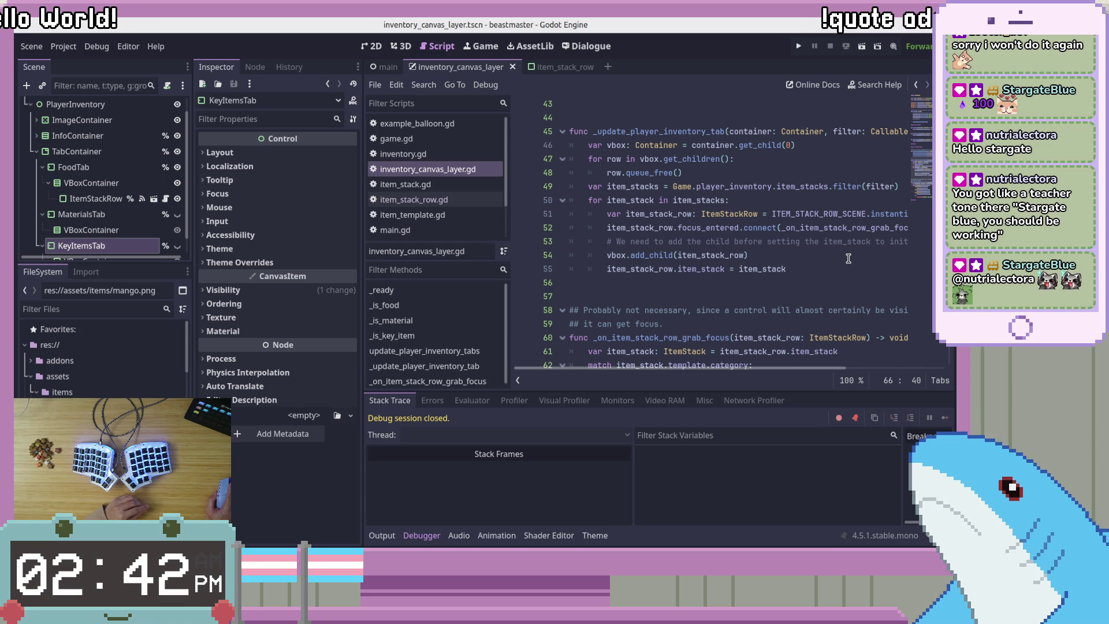
scroll(849, 259, "up", 2)
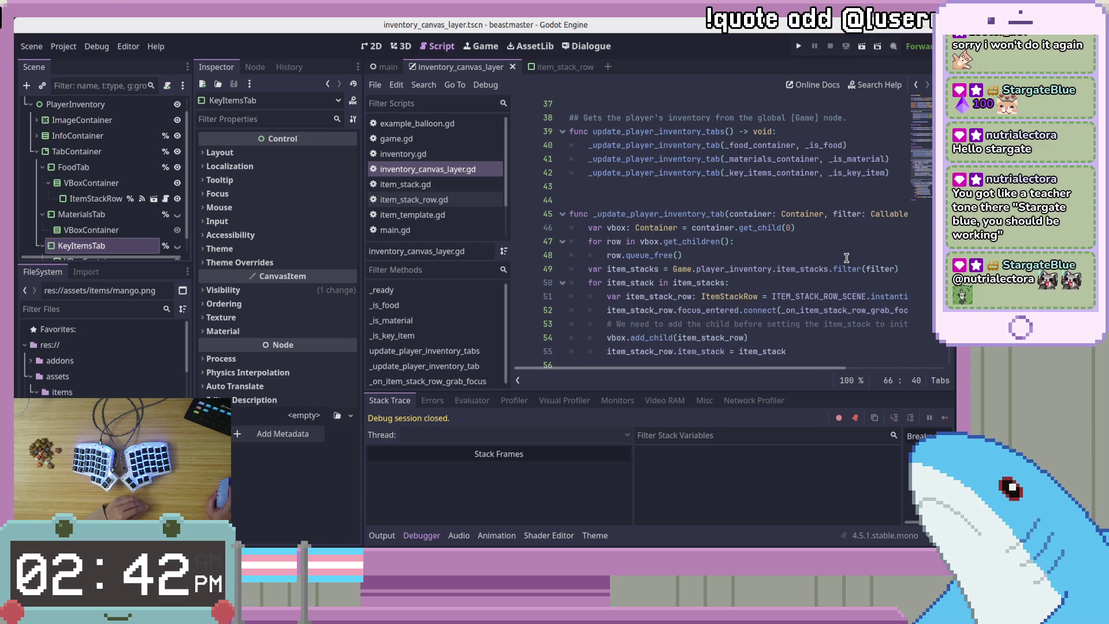
scroll(846, 258, "down", 3)
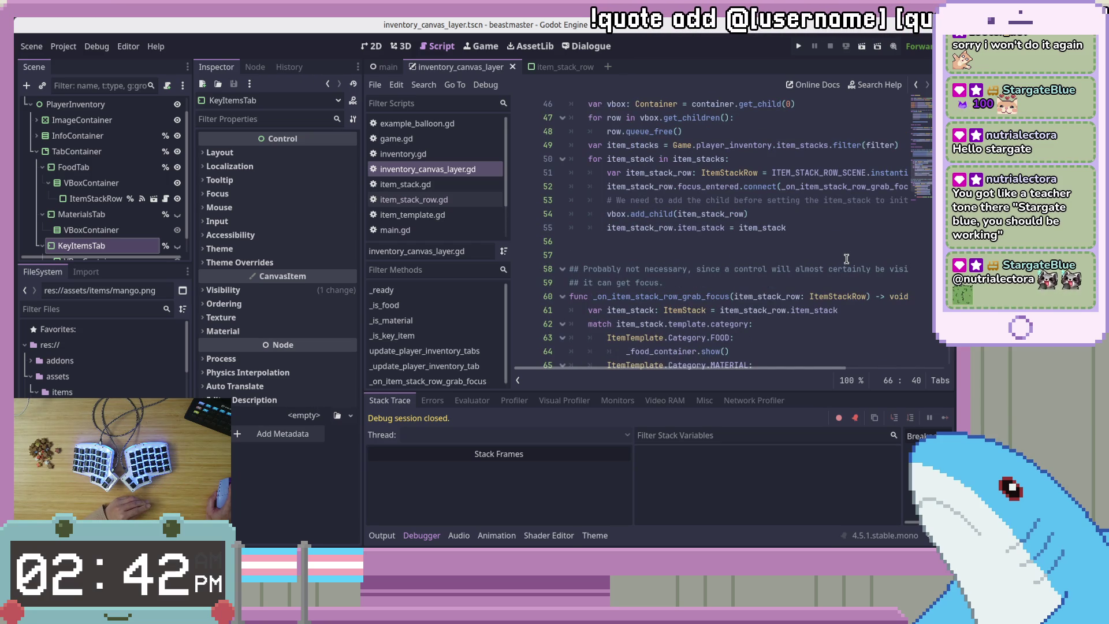
scroll(846, 258, "down", 3)
scroll(712, 222, "up", 4)
scroll(713, 223, "down", 1)
left_click(686, 186)
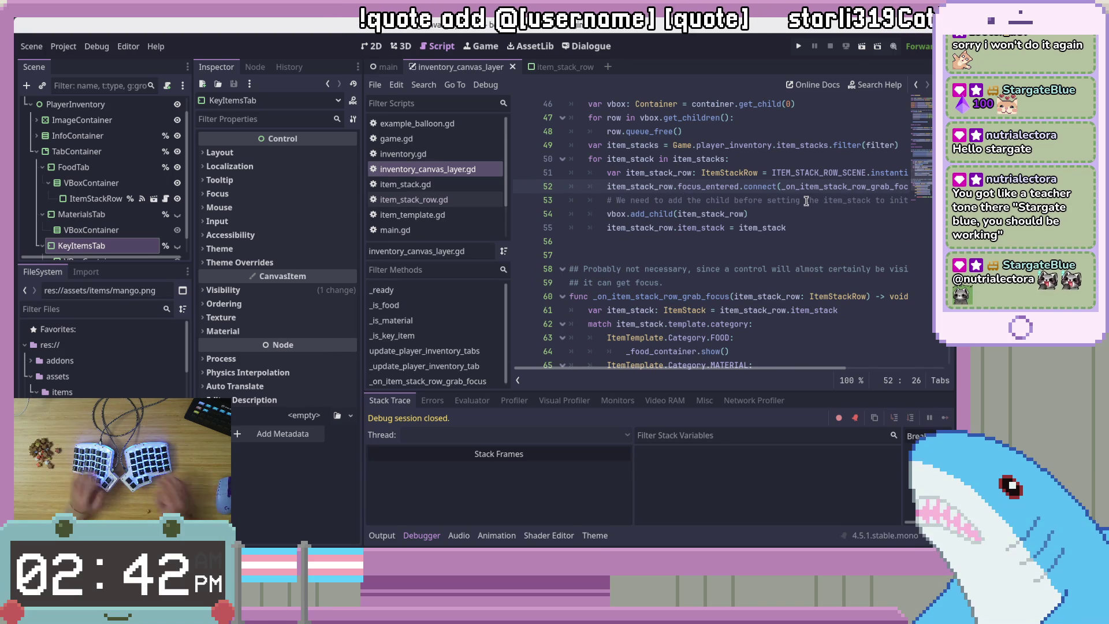
- Comment out the focus_entered connection, save, and add a 'TODO: uncomment if needed?' note above it
key("ctrl+k")
key("ctrl+s")
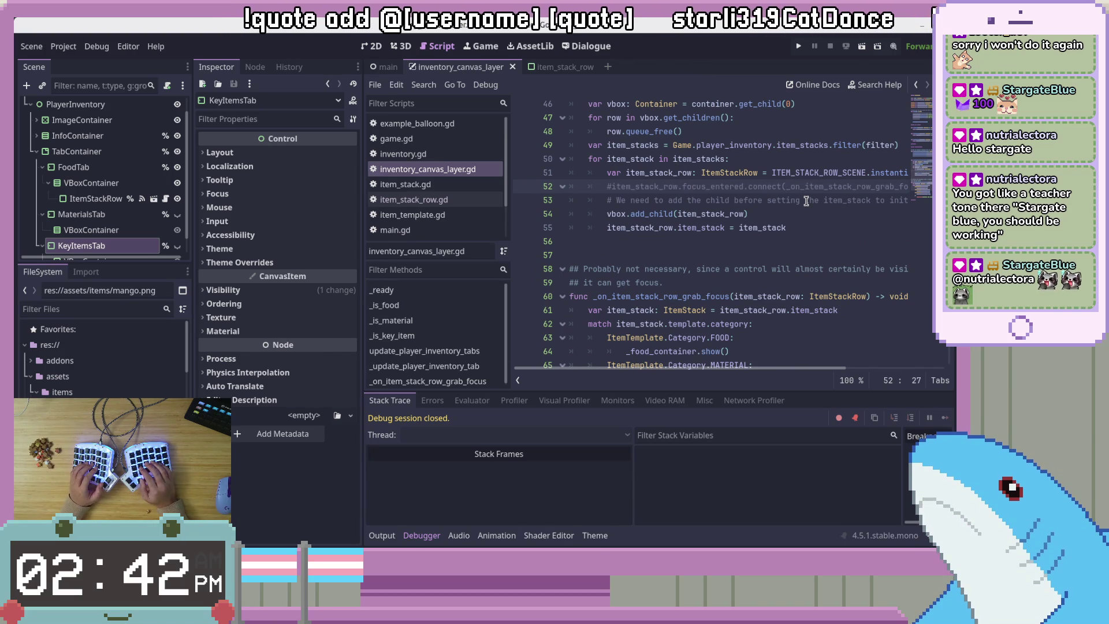
key("ctrl+shift+Return")
type("##")
key("BackSpace")
key("BackSpace")
type("TODO: ")
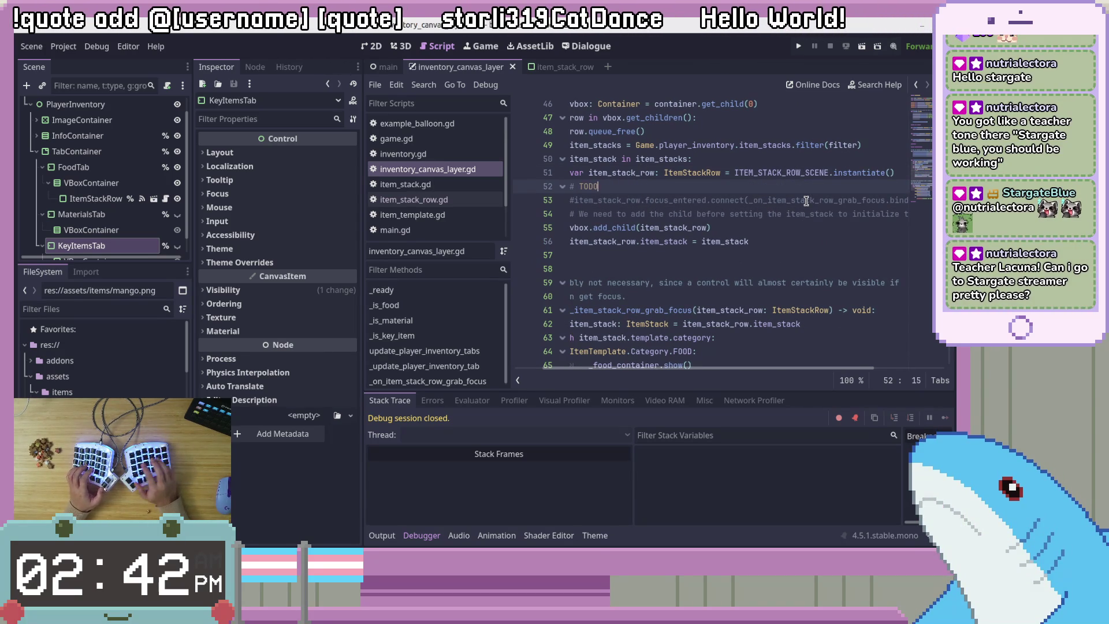
type("uncommen")
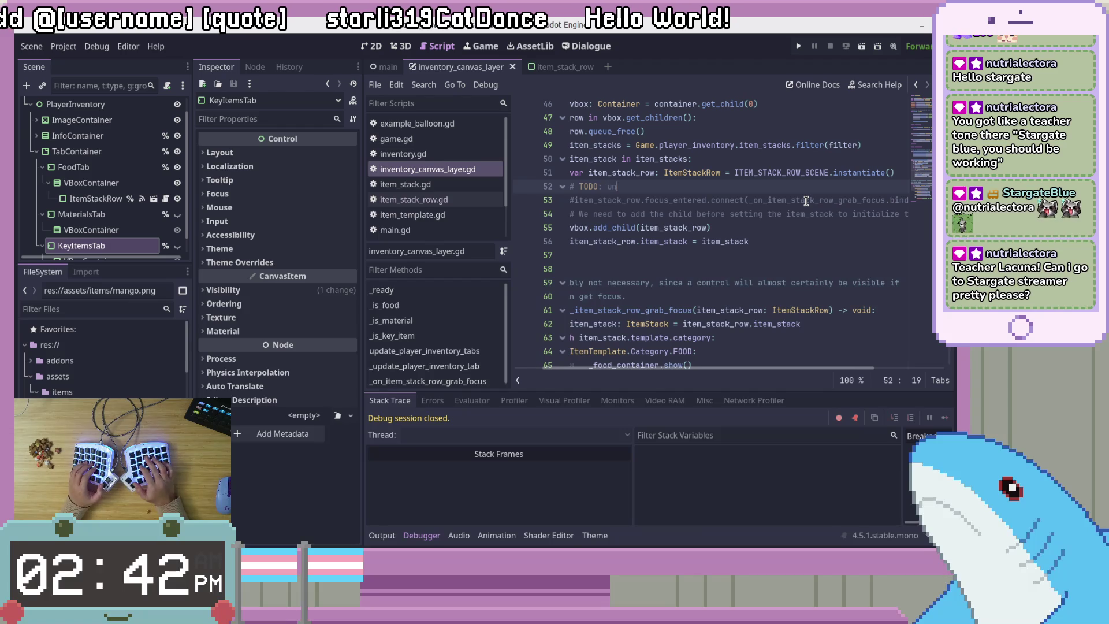
type("t if n")
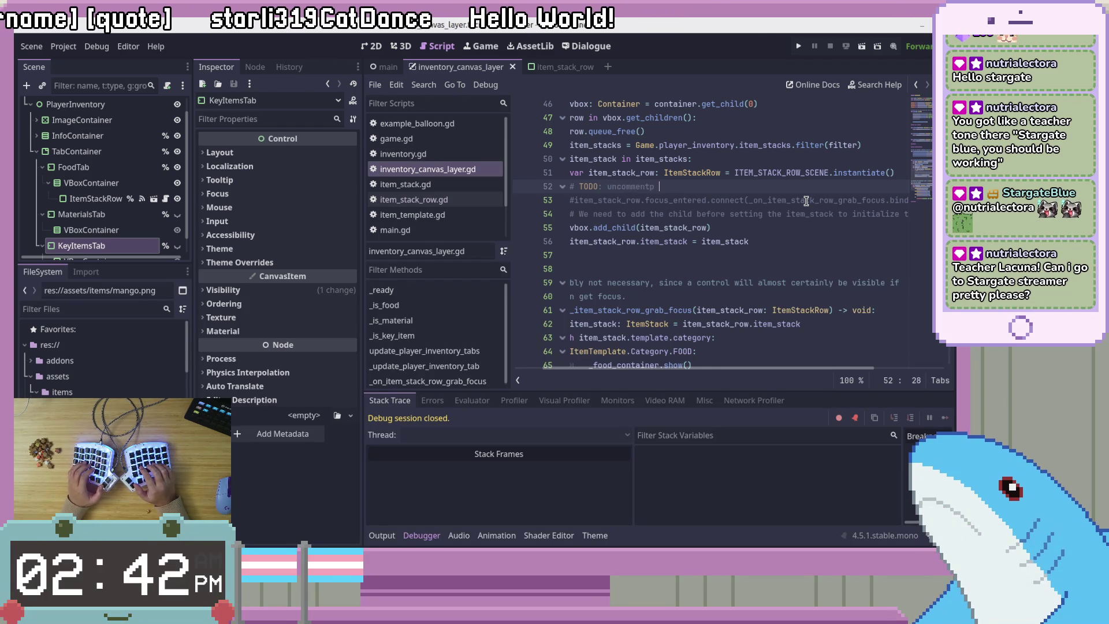
type("eeded?")
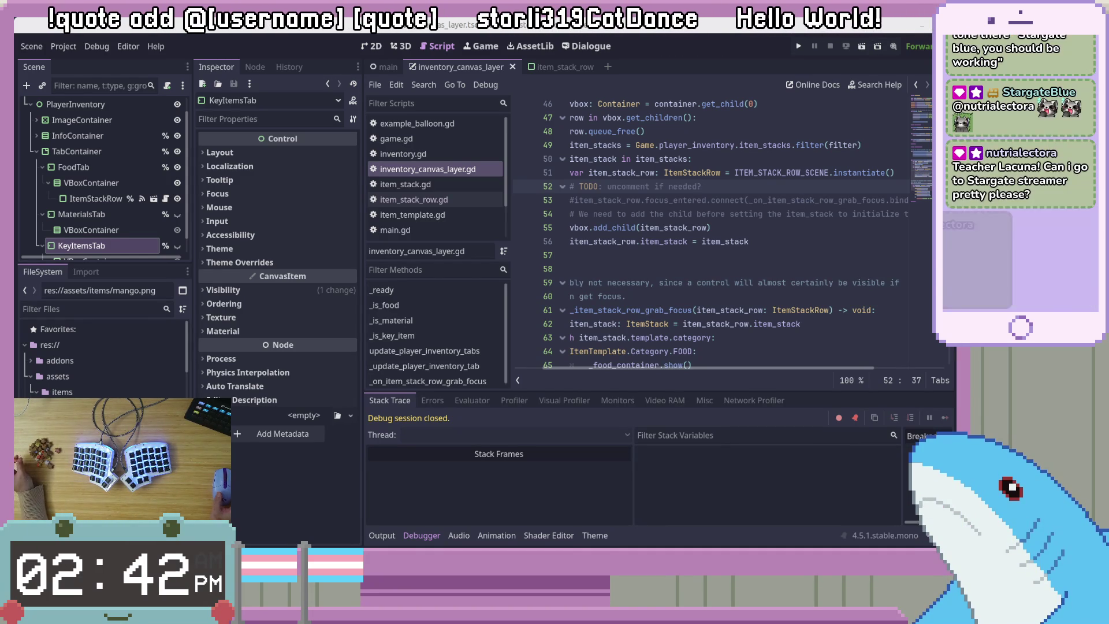
left_click(807, 282)
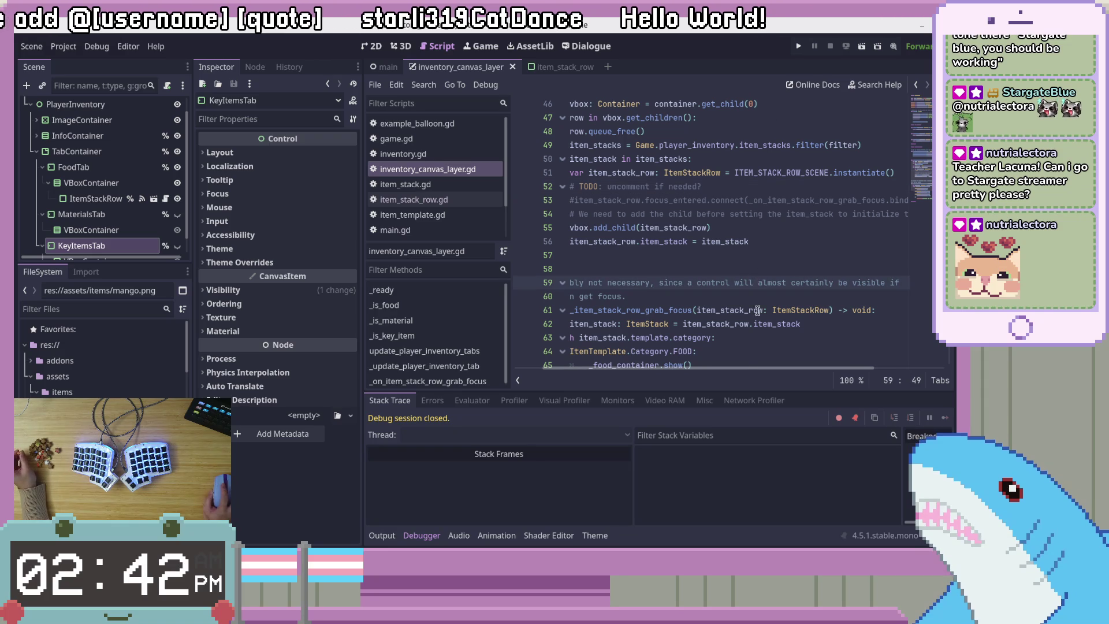
left_click_drag(747, 368, 678, 365)
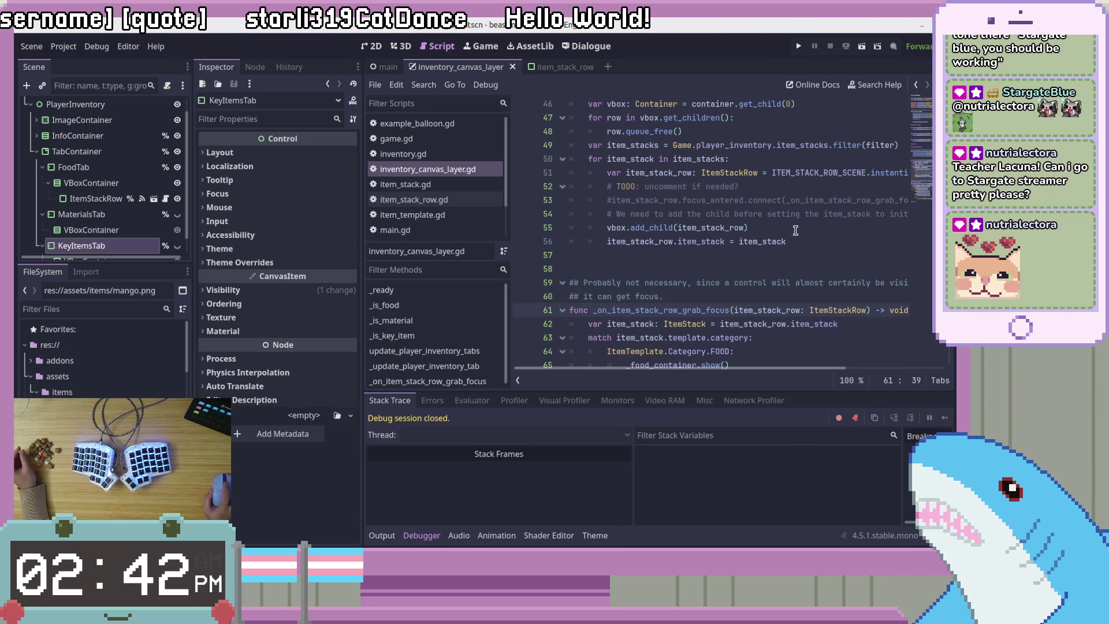
left_click(823, 200)
key("Up")
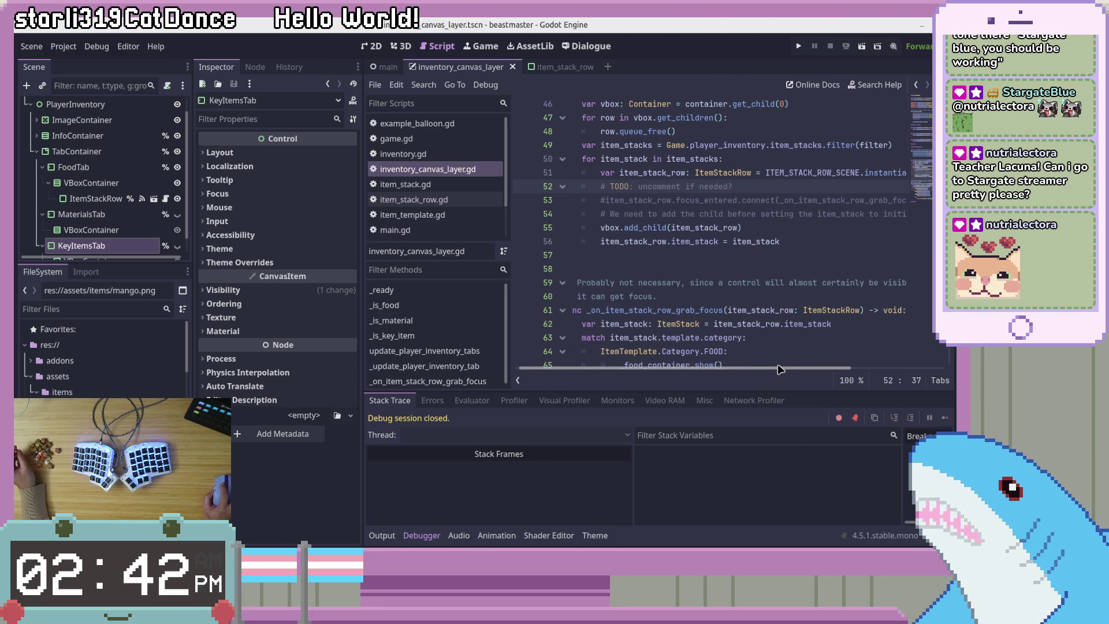
left_click(868, 232)
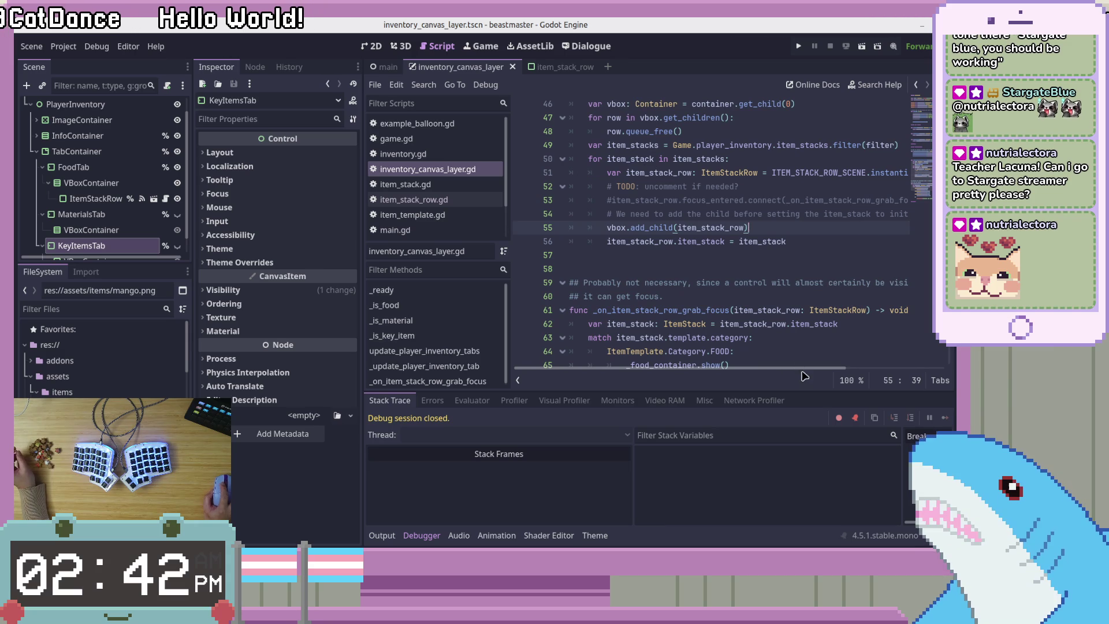
mouse_move(807, 371)
left_mouse_down()
mouse_move(924, 372)
mouse_move(745, 369)
left_mouse_up()
left_click(810, 214)
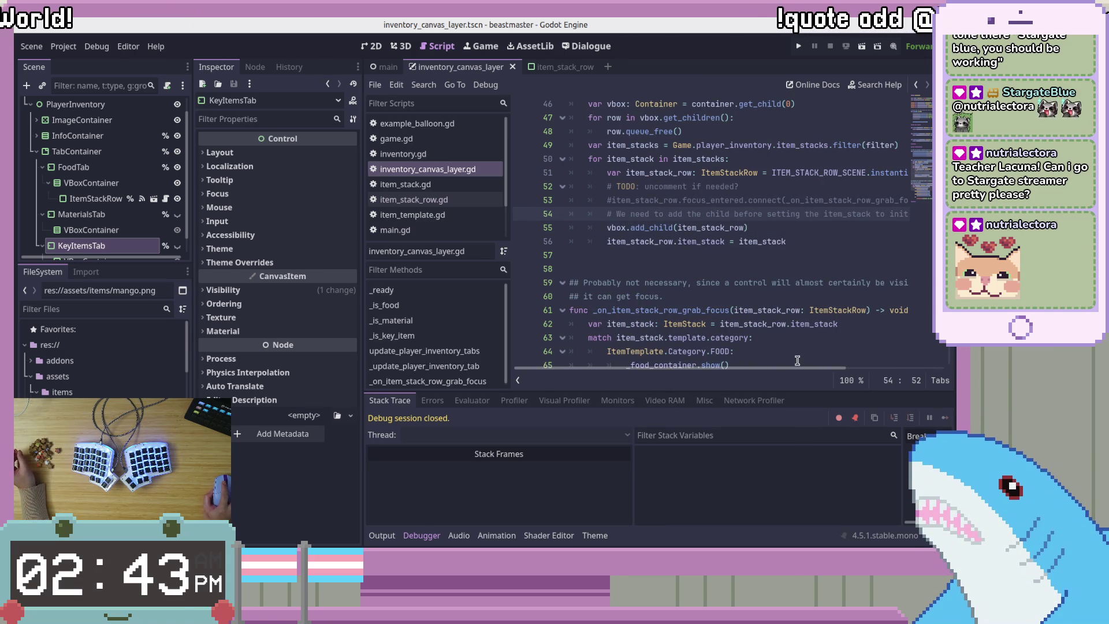
scroll(846, 219, "right", 5)
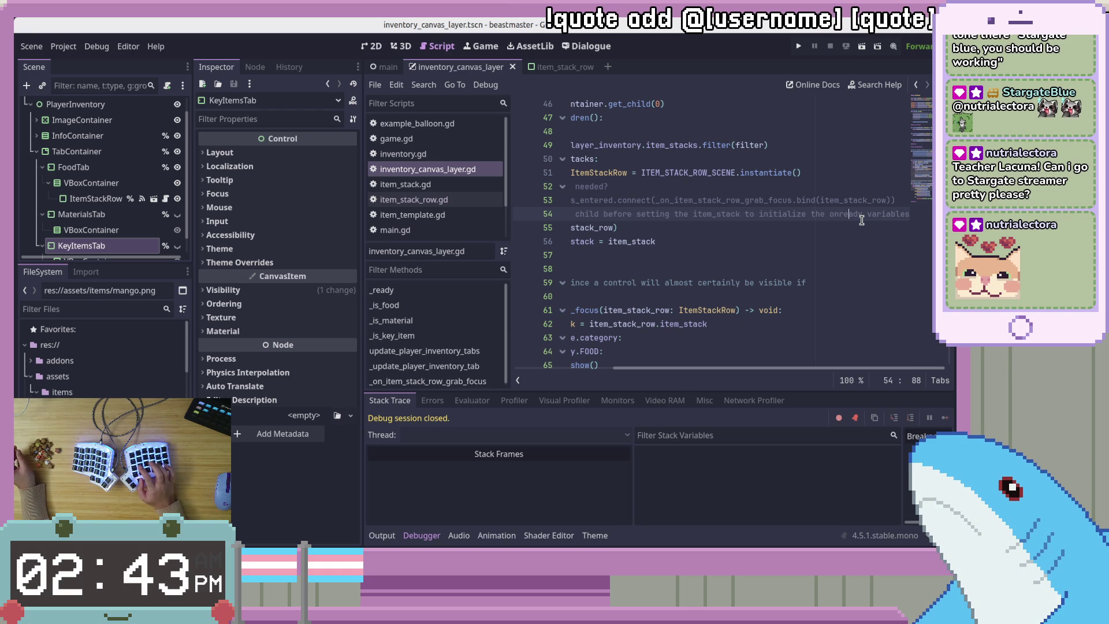
key("Down")
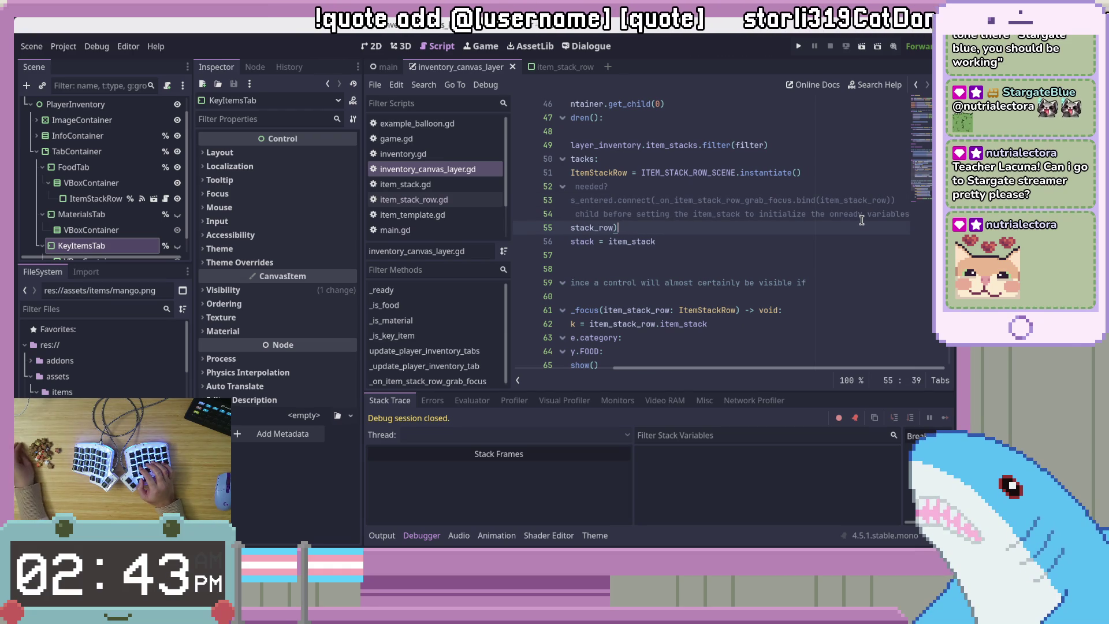
key("Down")
key("Down")
key("Down")
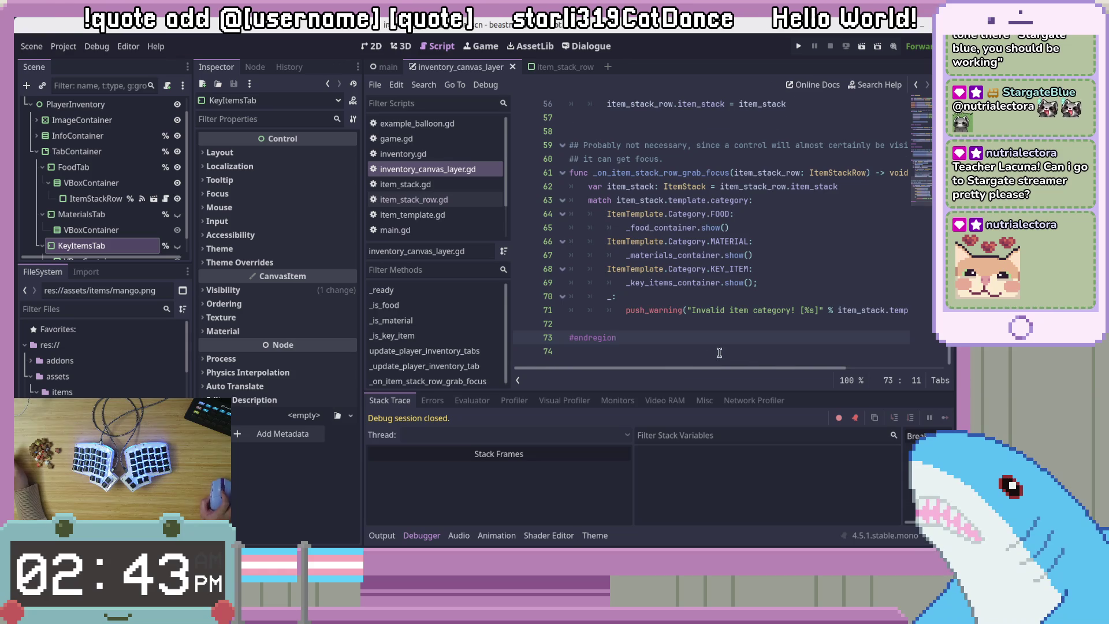
scroll(800, 272, "up", 3)
left_click(802, 256)
key("Up")
key("Up")
key("Up")
key("Home")
key("Right")
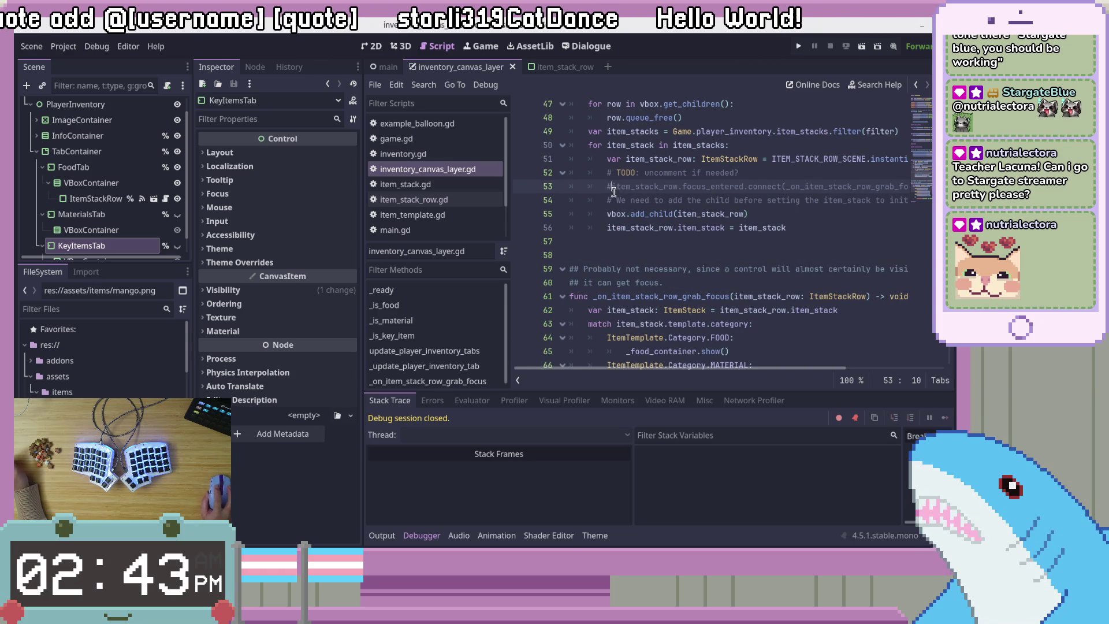
scroll(762, 292, "up", 2)
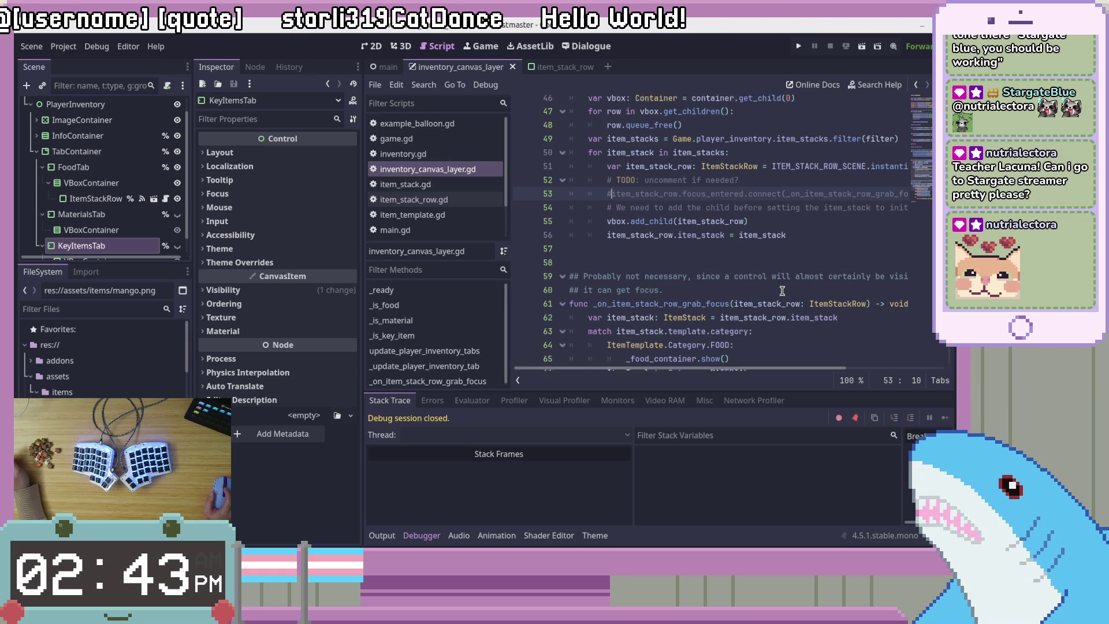
left_click(790, 306)
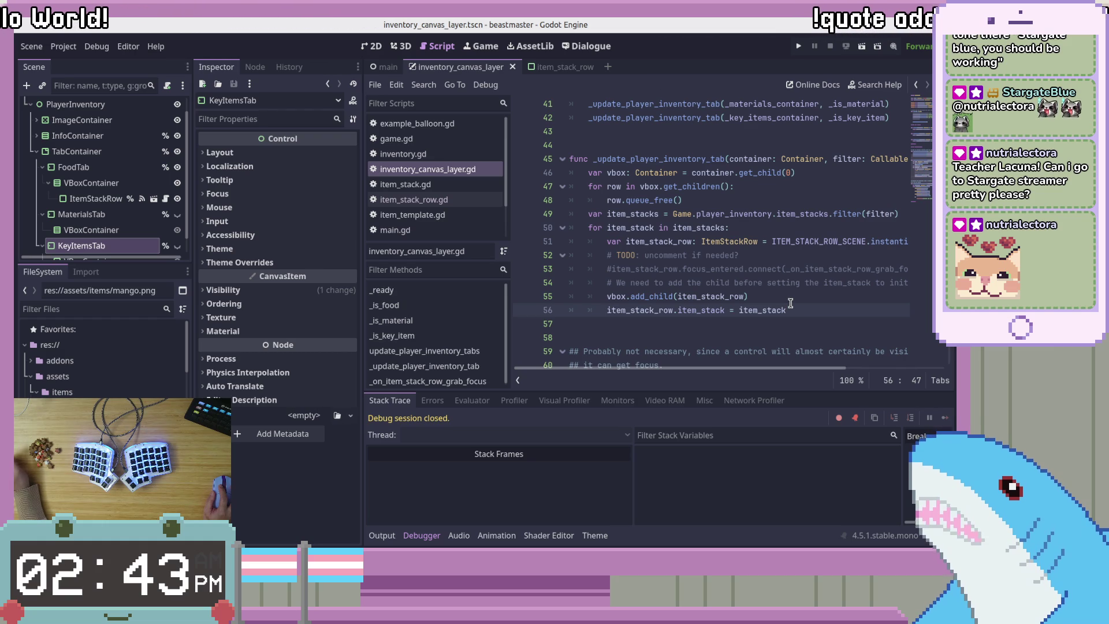
left_click(790, 302)
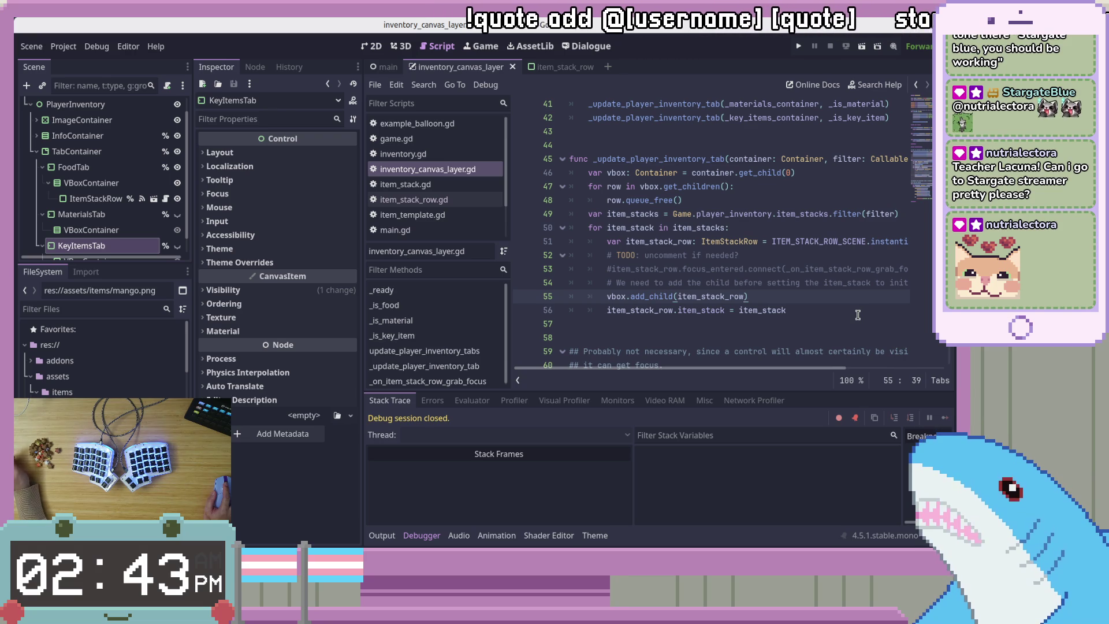
scroll(858, 315, "down", 5)
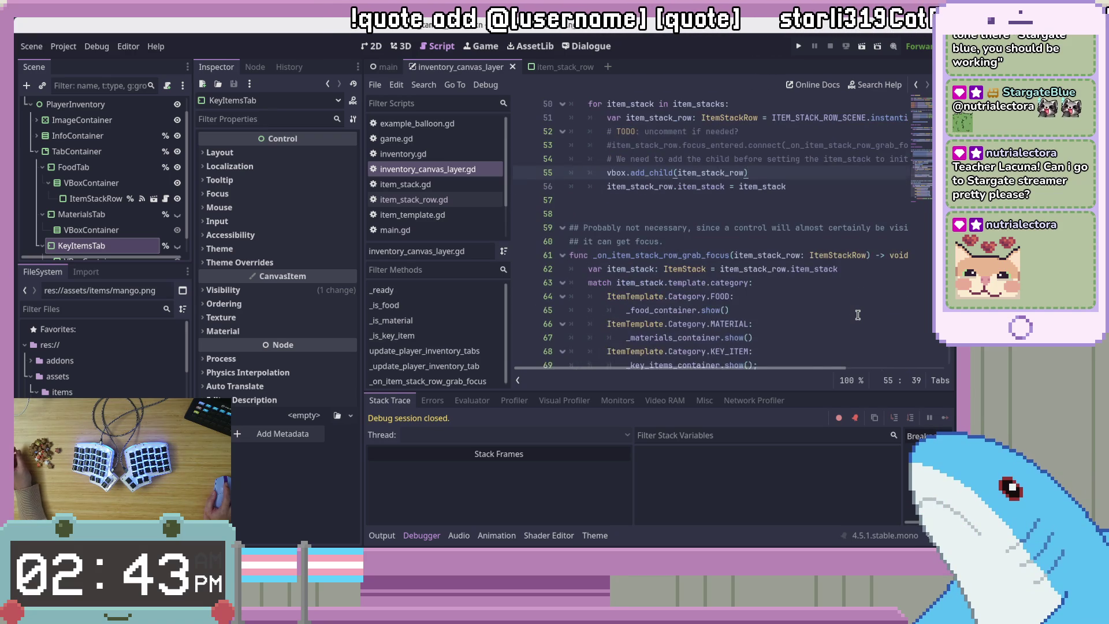
left_click(844, 286)
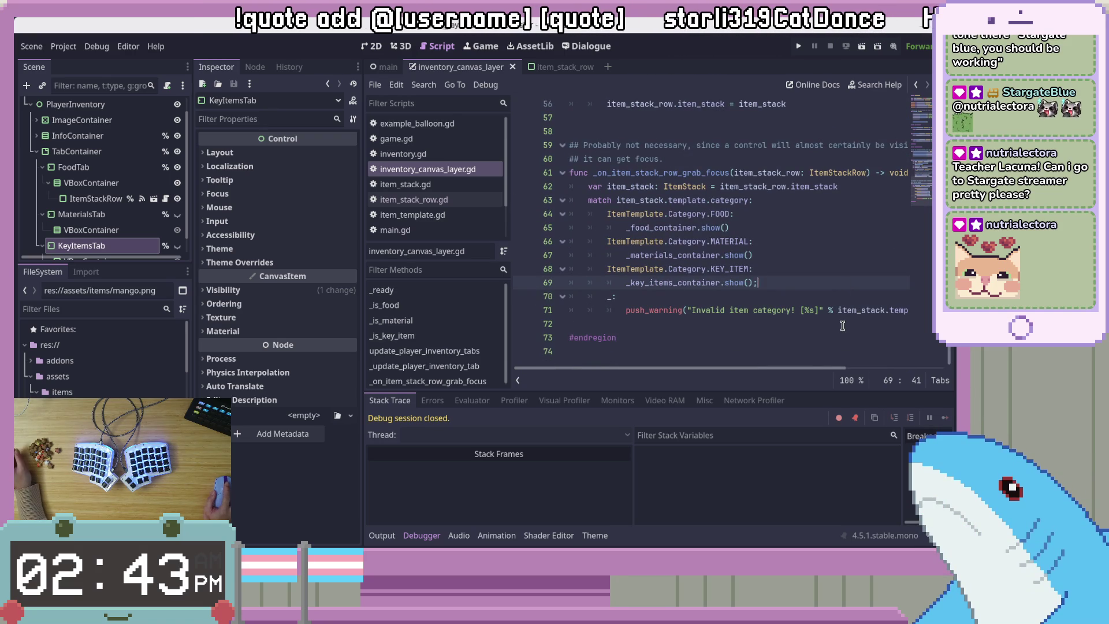
scroll(842, 326, "up", 4)
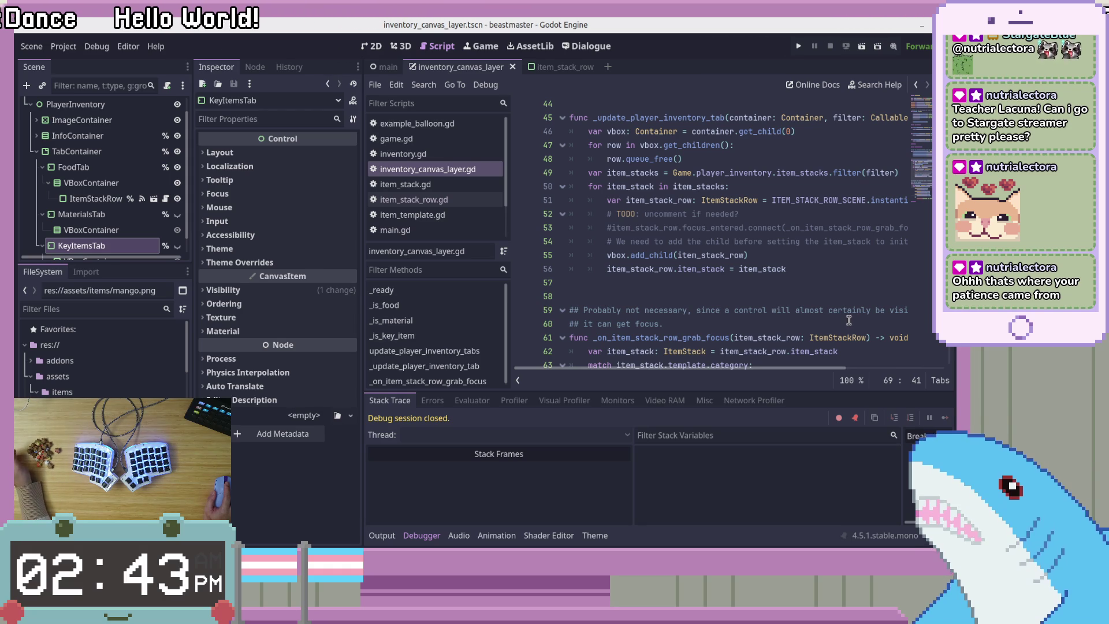
left_click(792, 296)
scroll(792, 290, "down", 4)
left_click(796, 281)
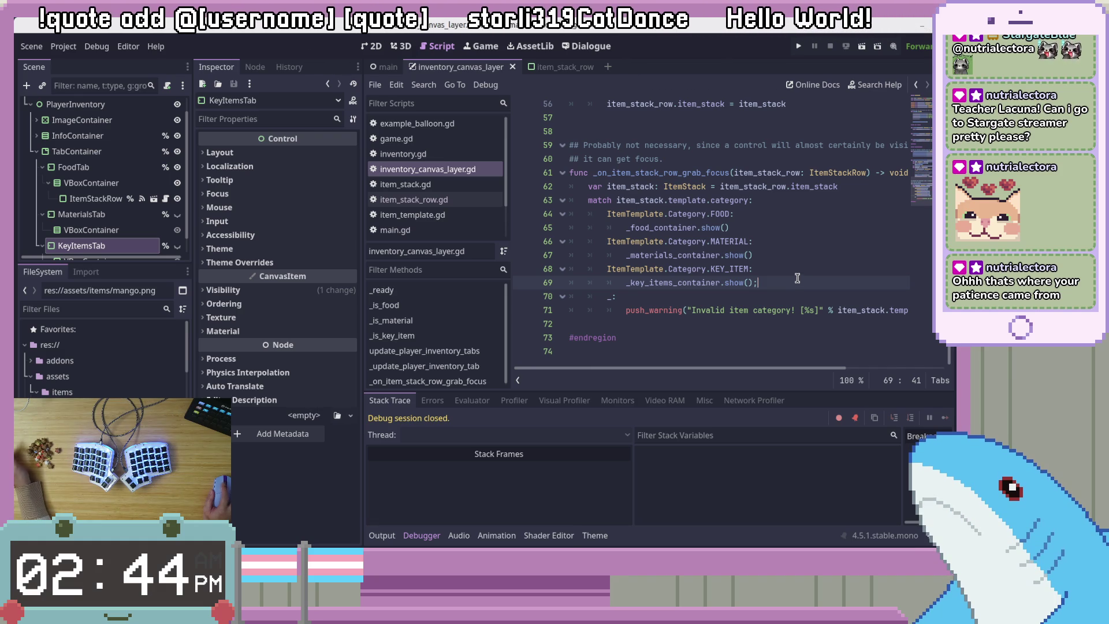
left_click(844, 273)
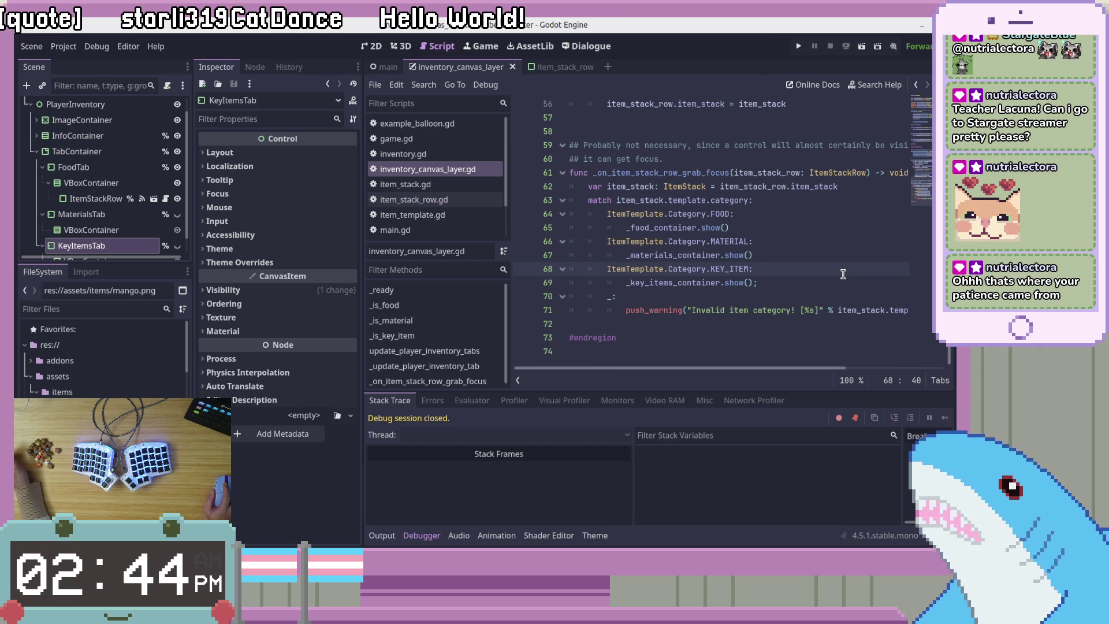
scroll(841, 278, "up", 6)
left_click(835, 294)
left_click(835, 306)
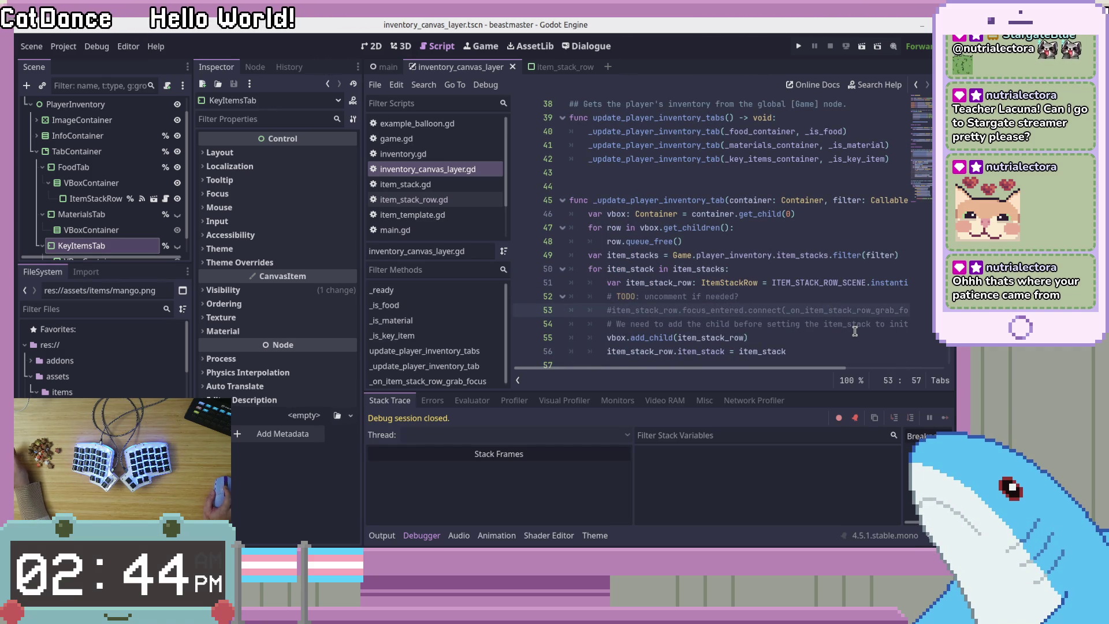
- Delete the empty line between #update_tabs() and the update_player_inventory_tabs() call in _ready()
scroll(855, 331, "down", 1)
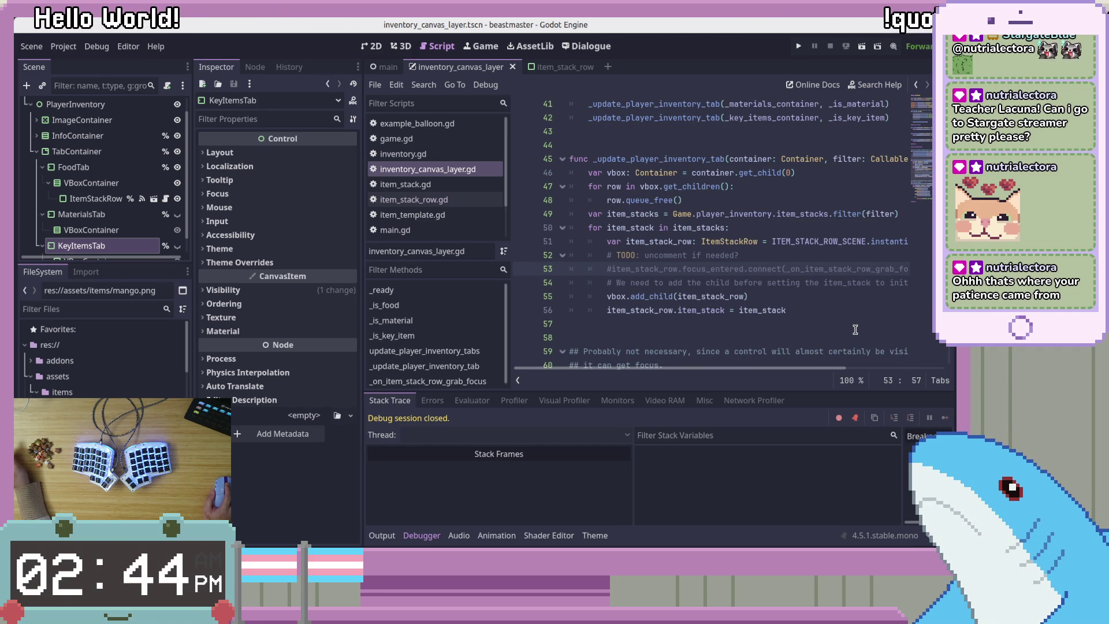
scroll(854, 329, "down", 2)
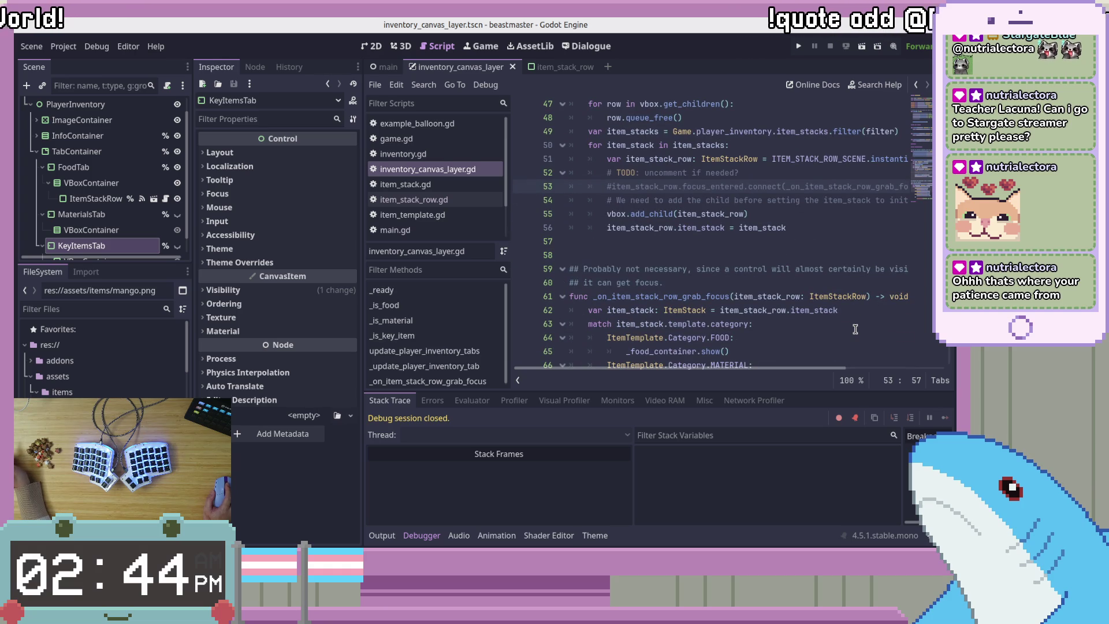
scroll(855, 330, "down", 3)
scroll(855, 329, "up", 6)
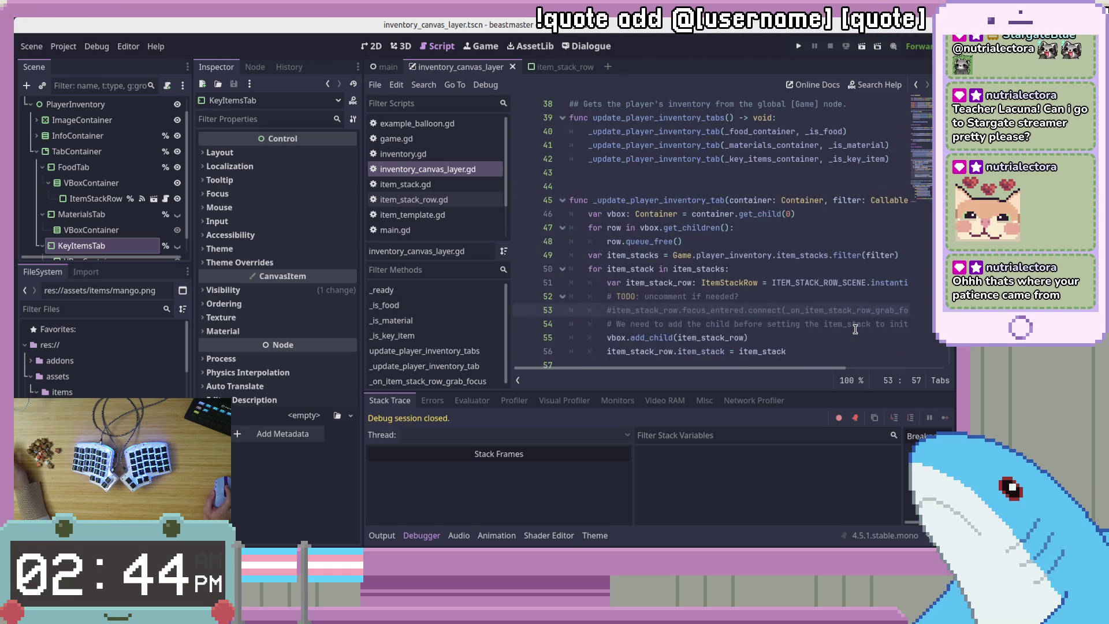
scroll(855, 329, "up", 4)
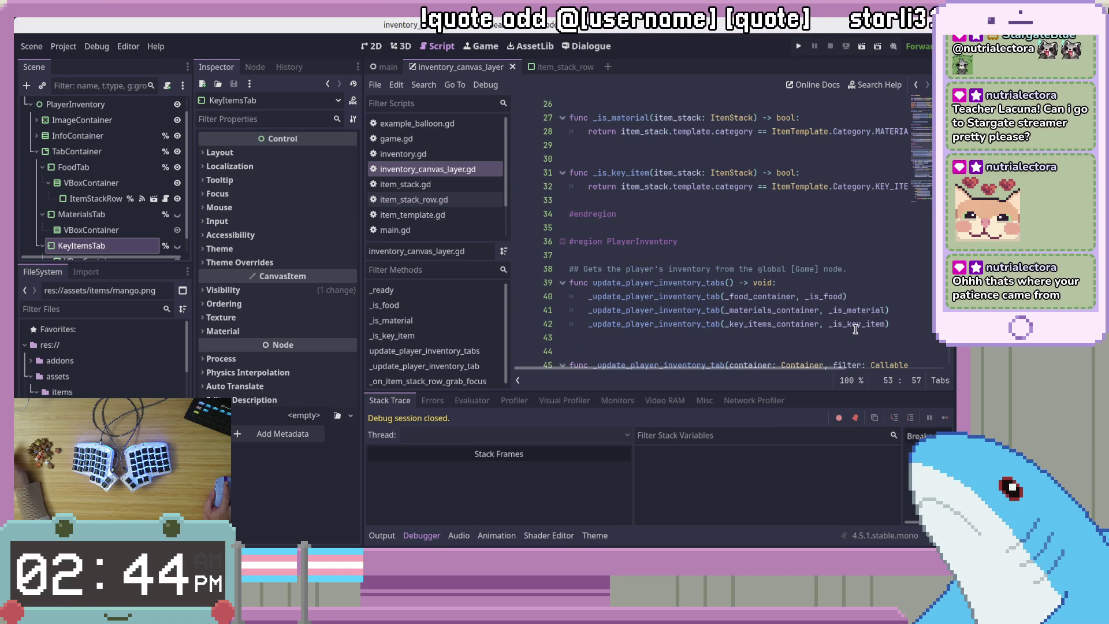
scroll(855, 329, "up", 3)
scroll(855, 330, "up", 2)
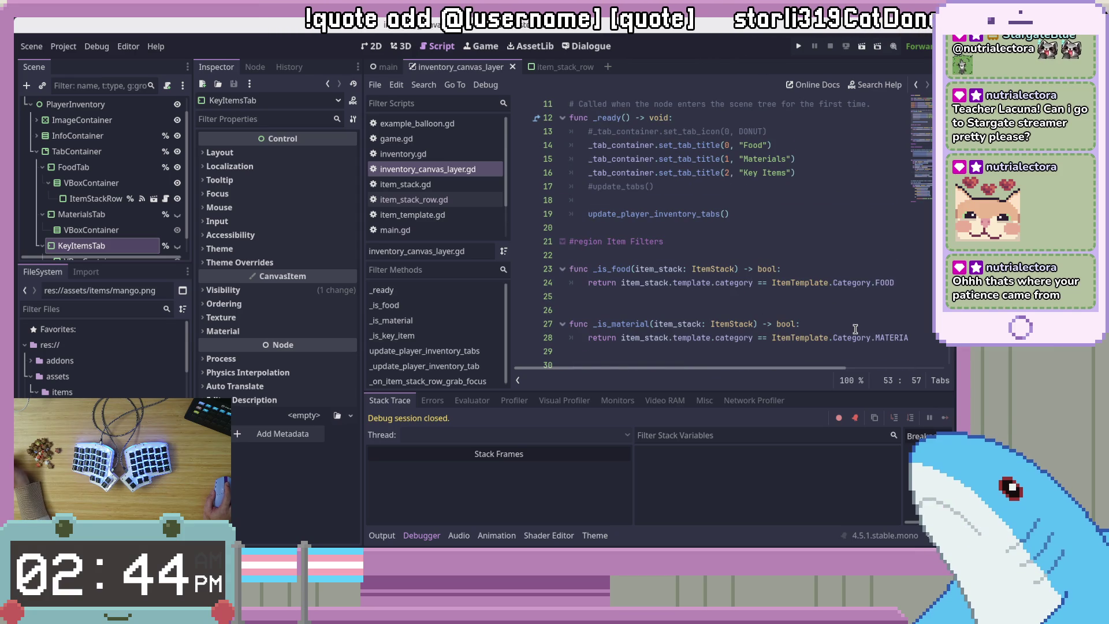
scroll(855, 329, "up", 4)
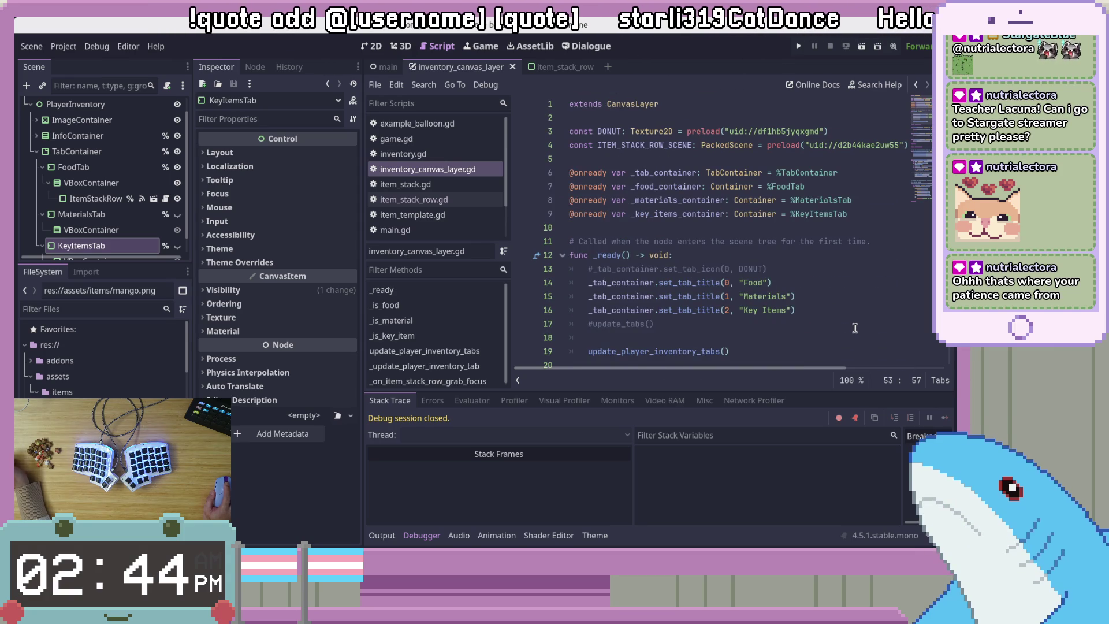
left_click(856, 328)
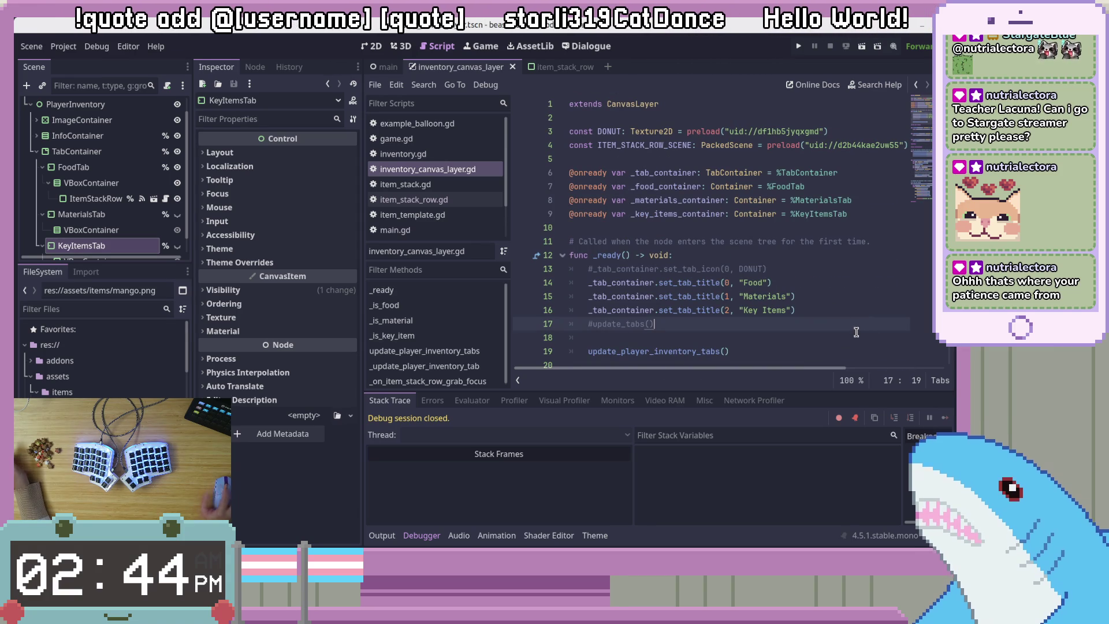
key("Delete")
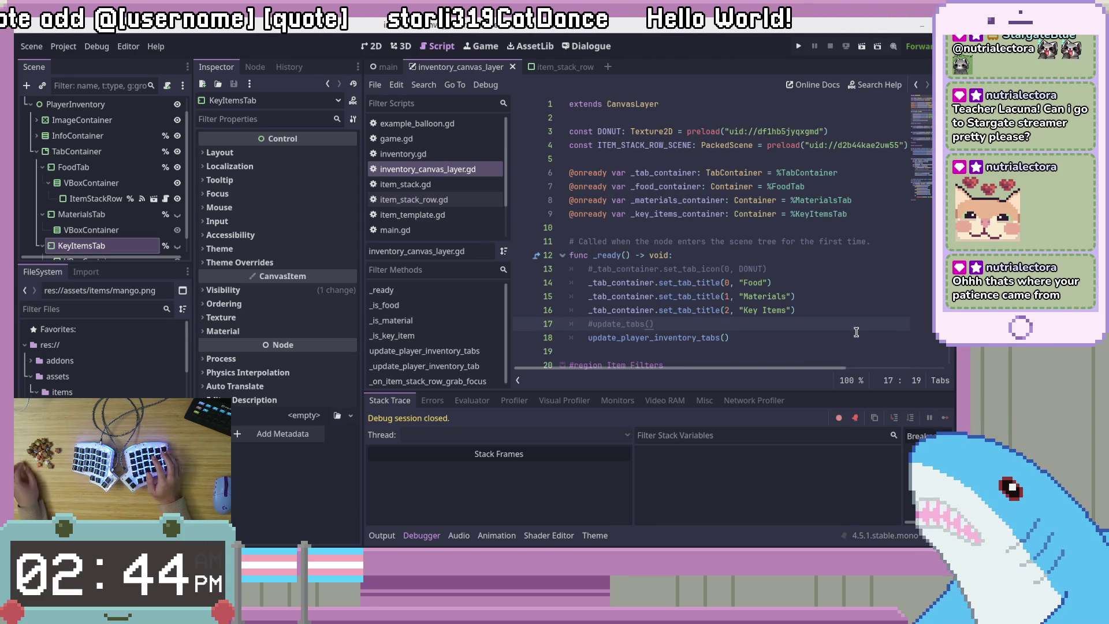
left_click(804, 304)
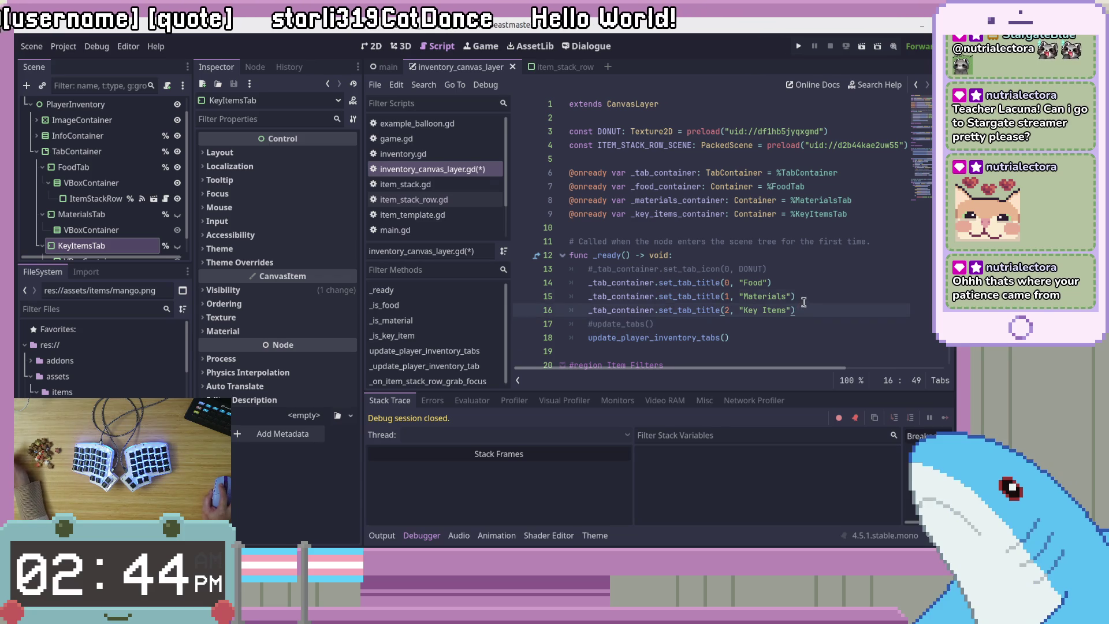
left_click(829, 290)
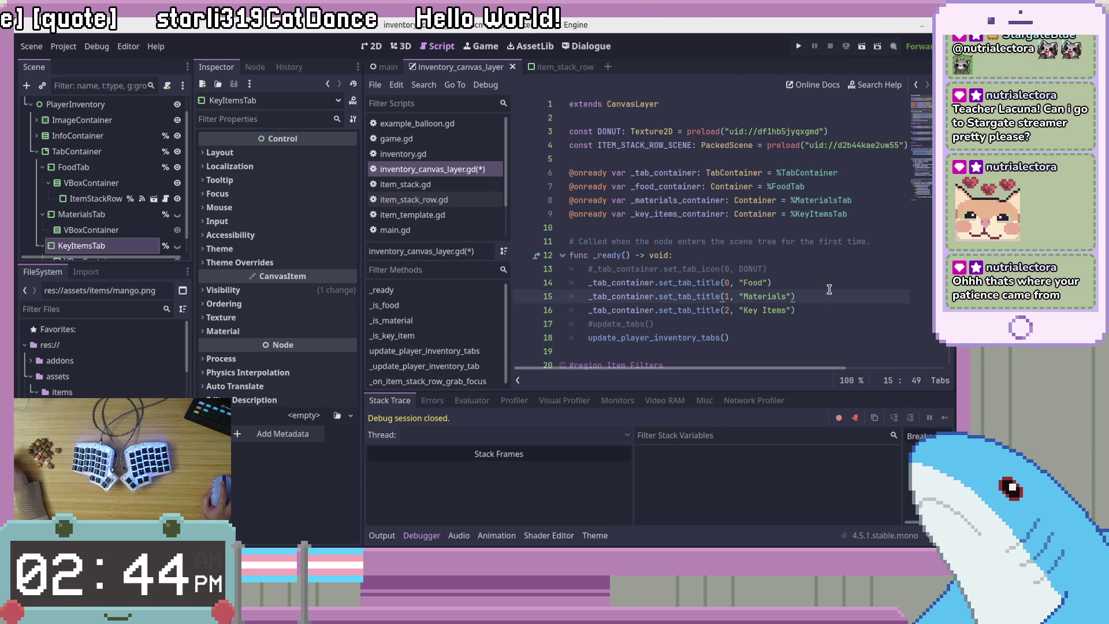
scroll(829, 290, "down", 3)
scroll(830, 290, "down", 2)
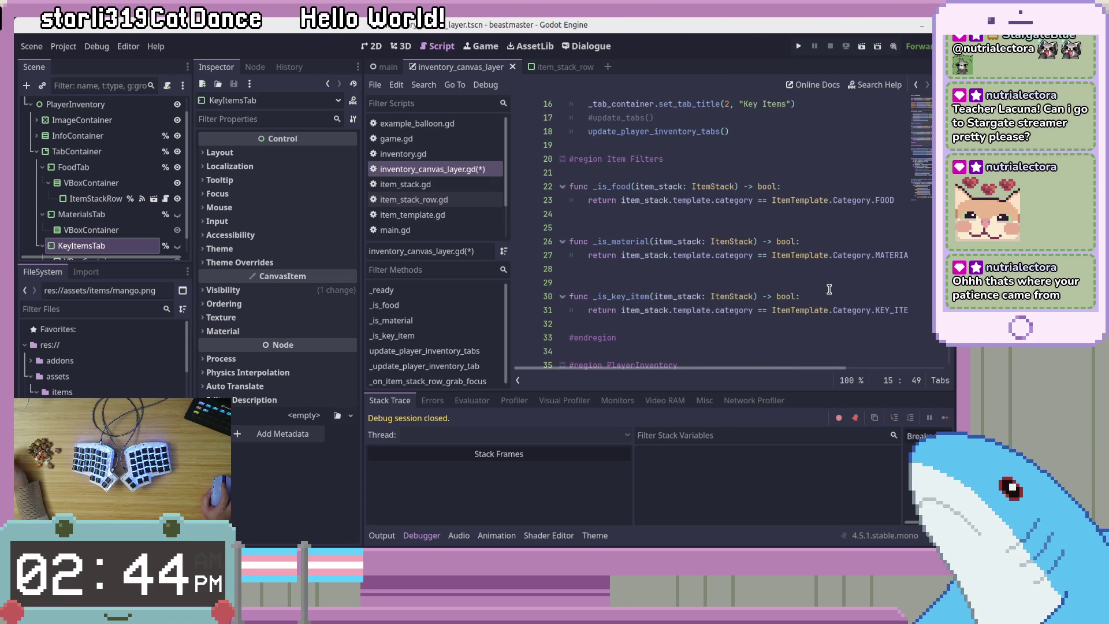
scroll(829, 288, "down", 2)
scroll(830, 288, "up", 4)
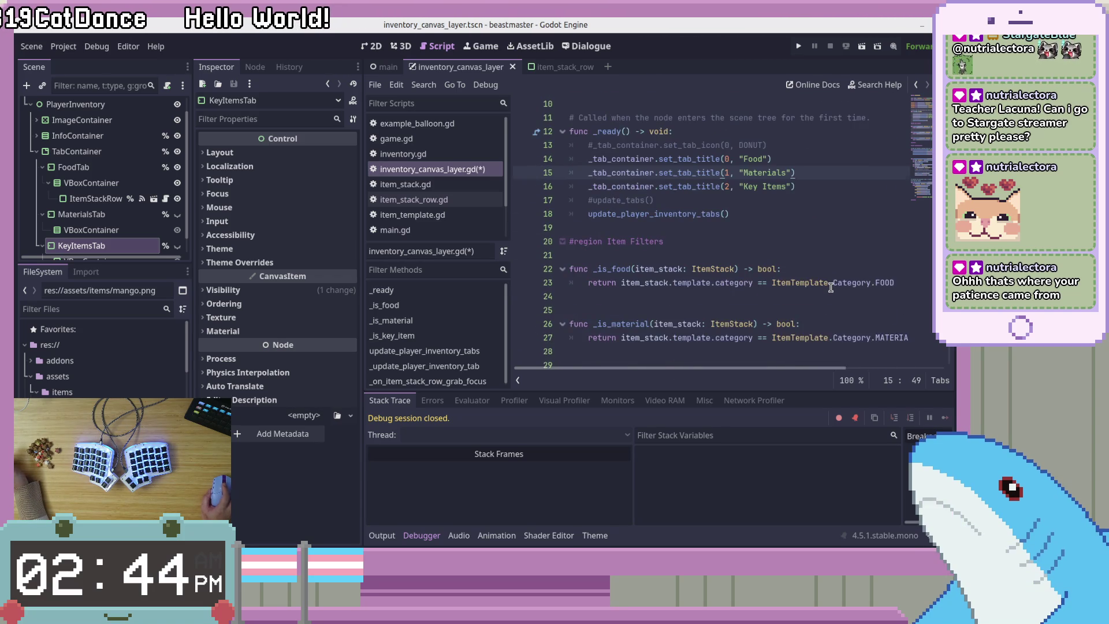
scroll(830, 287, "up", 3)
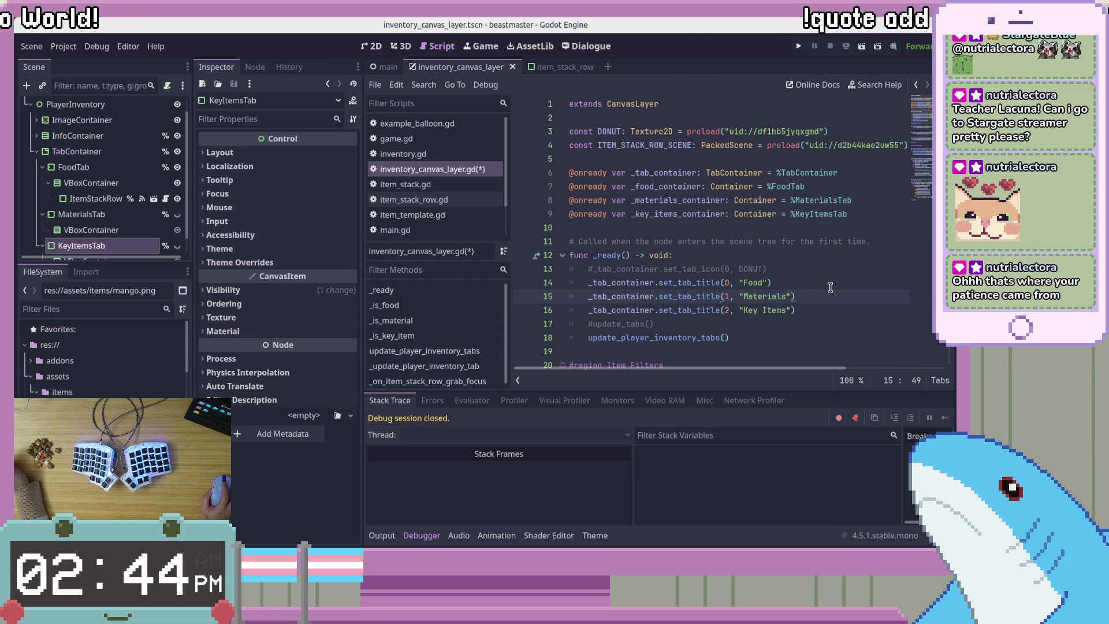
scroll(919, 130, "down", 5)
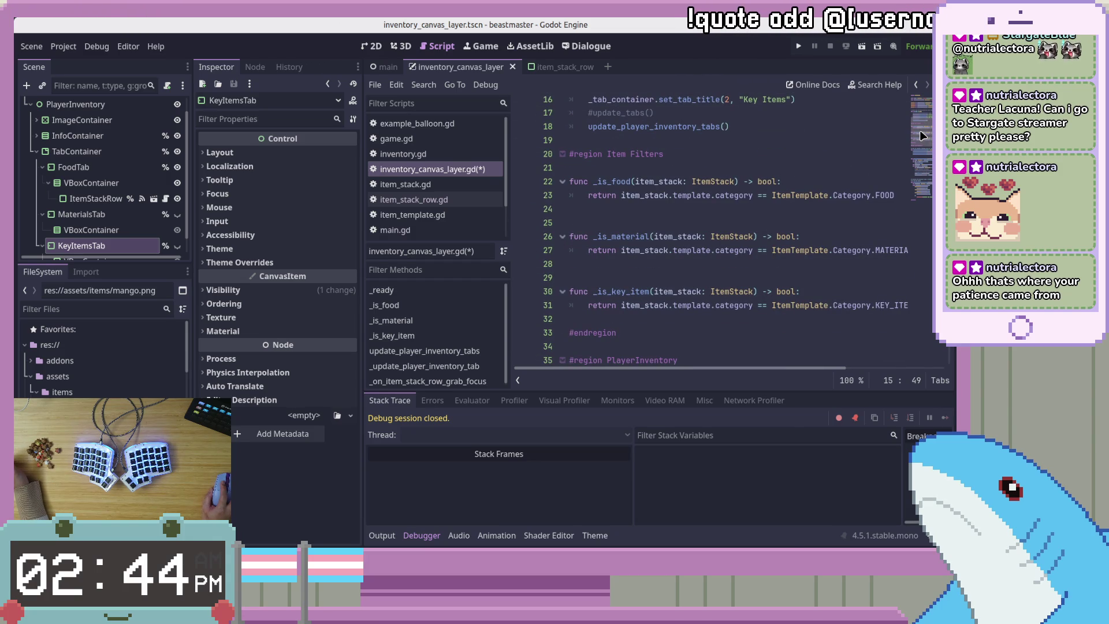
- Review the script from _is_material through the grab-focus handler's match cases and warning
left_click(779, 245)
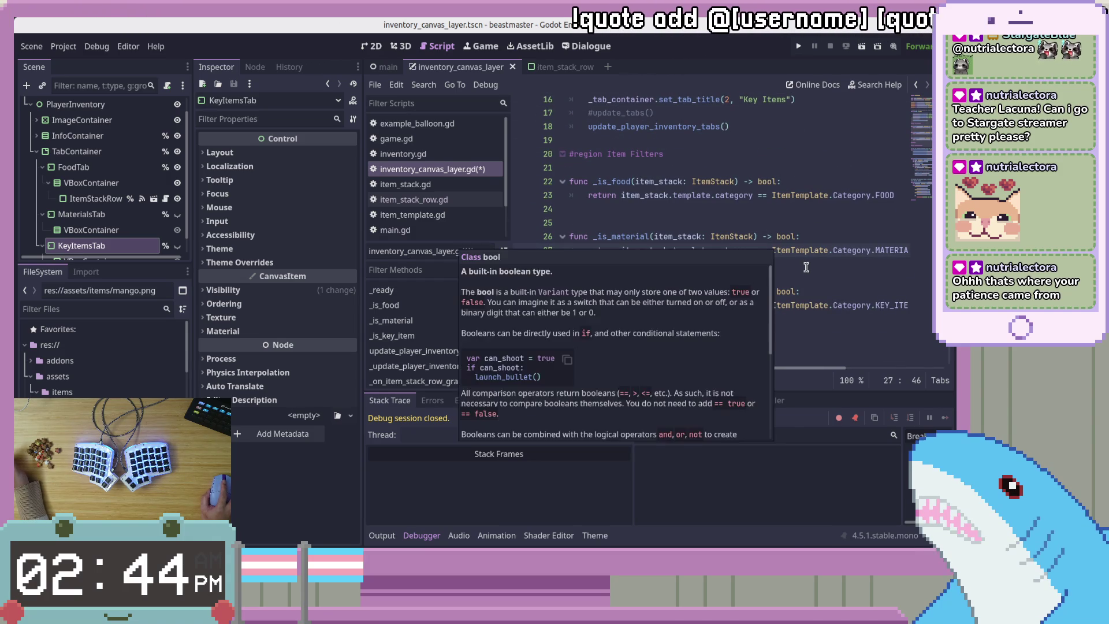
left_click(819, 268)
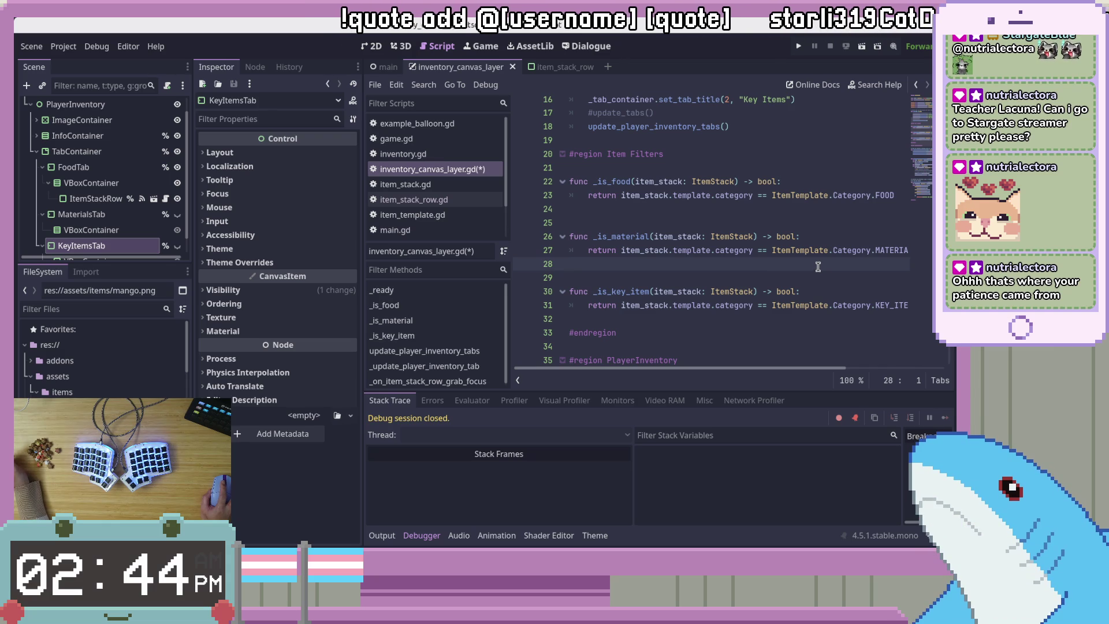
scroll(819, 266, "down", 5)
scroll(819, 267, "down", 3)
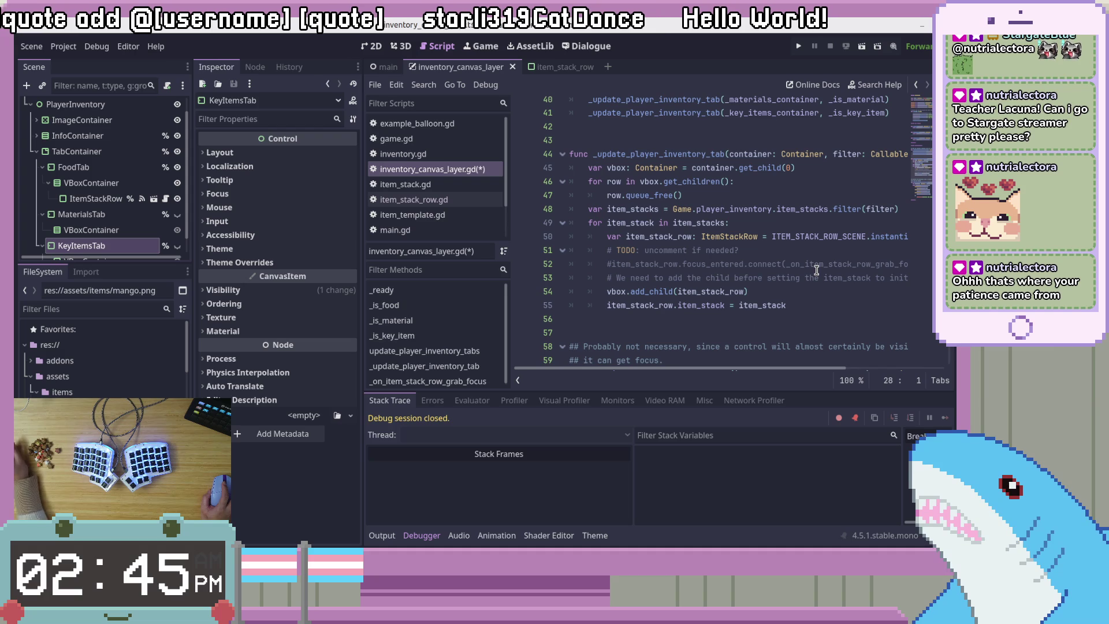
left_click(815, 276)
scroll(820, 283, "down", 4)
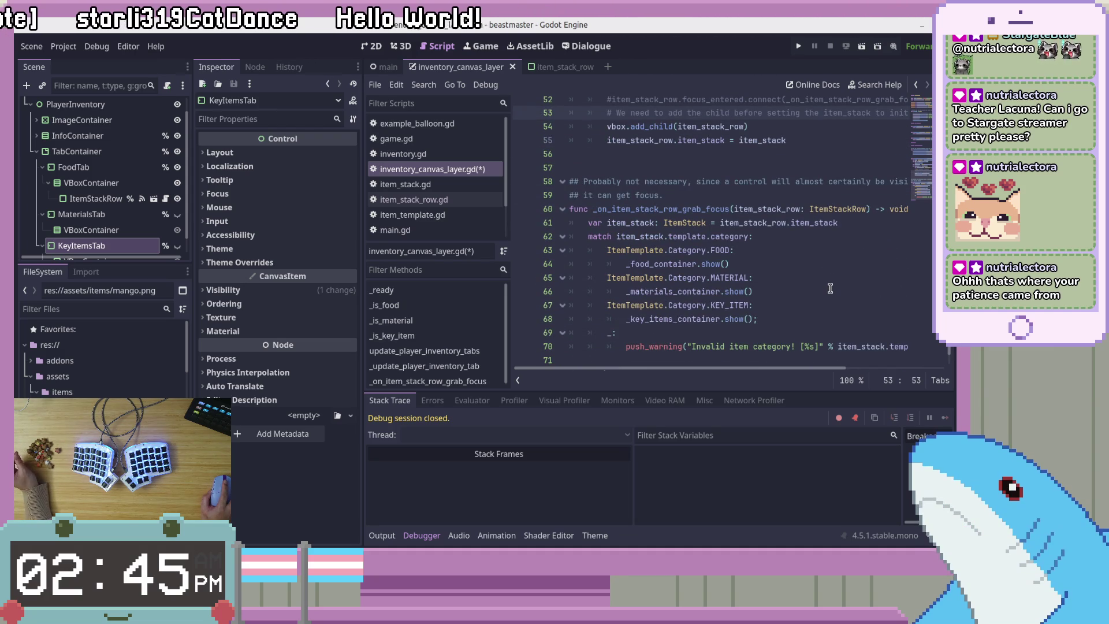
scroll(830, 288, "down", 1)
left_click(842, 283)
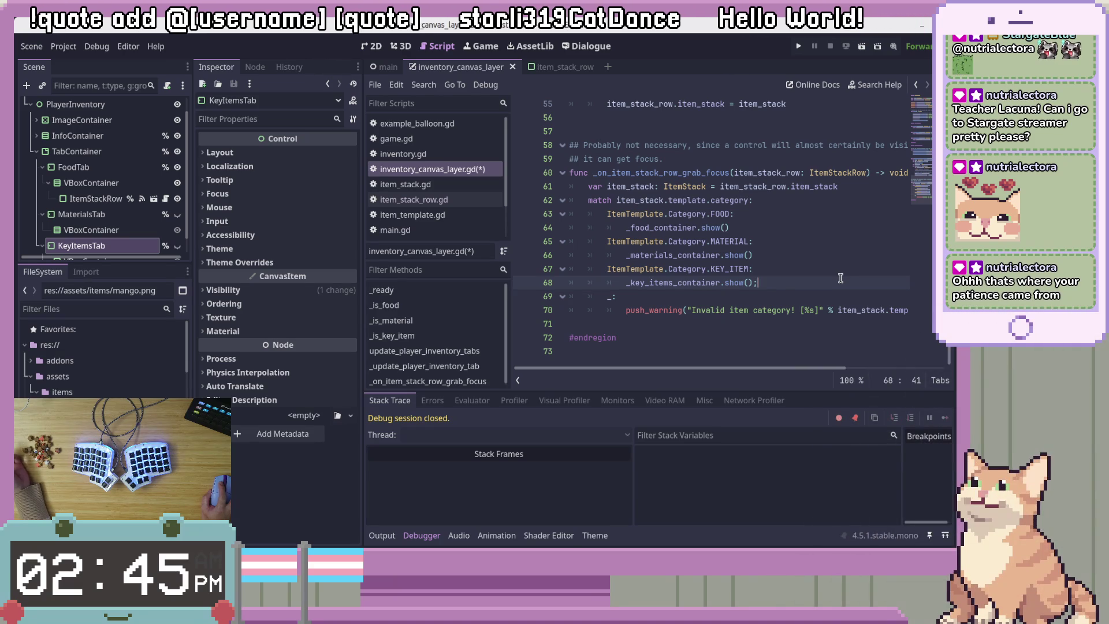
left_click(809, 310)
scroll(809, 310, "up", 5)
scroll(930, 195, "down", 10)
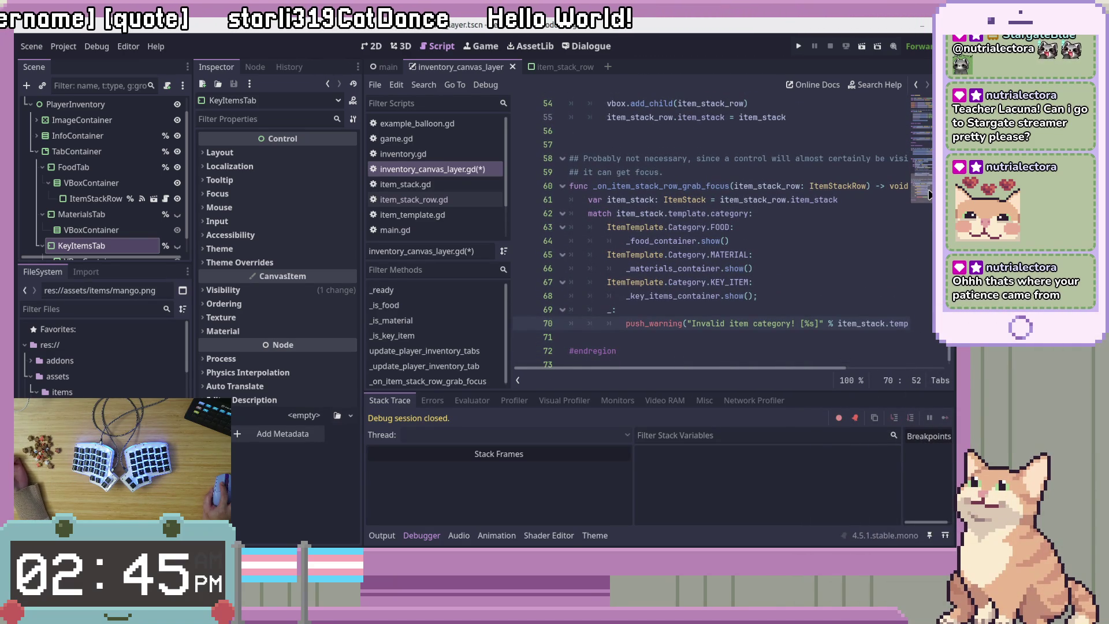
left_click(776, 298)
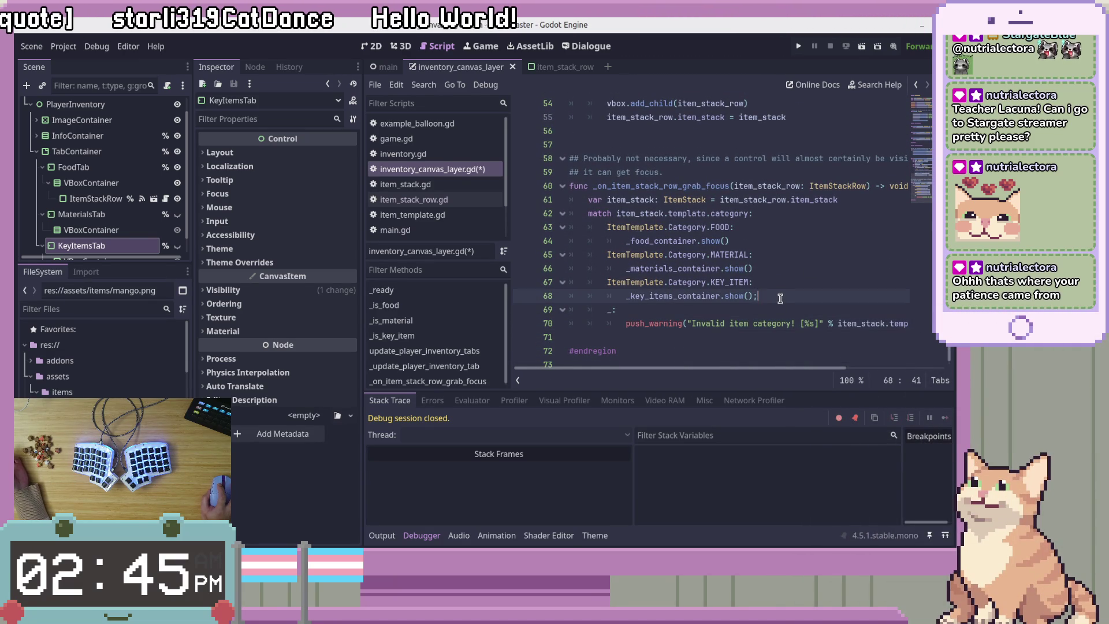
scroll(929, 198, "down", 1)
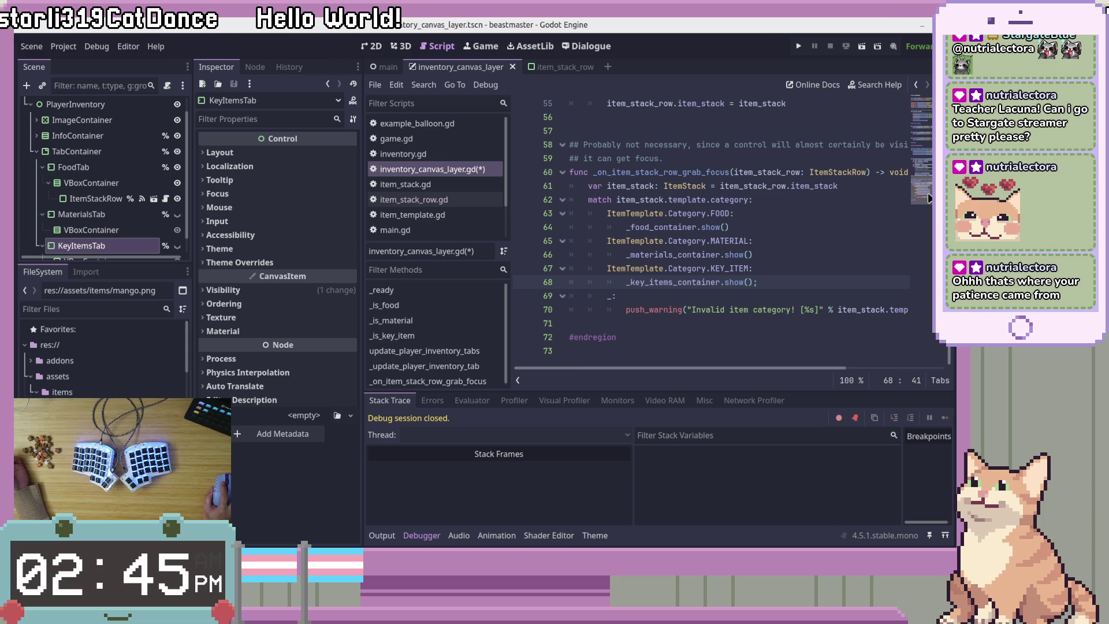
left_click(834, 272)
left_click(723, 347)
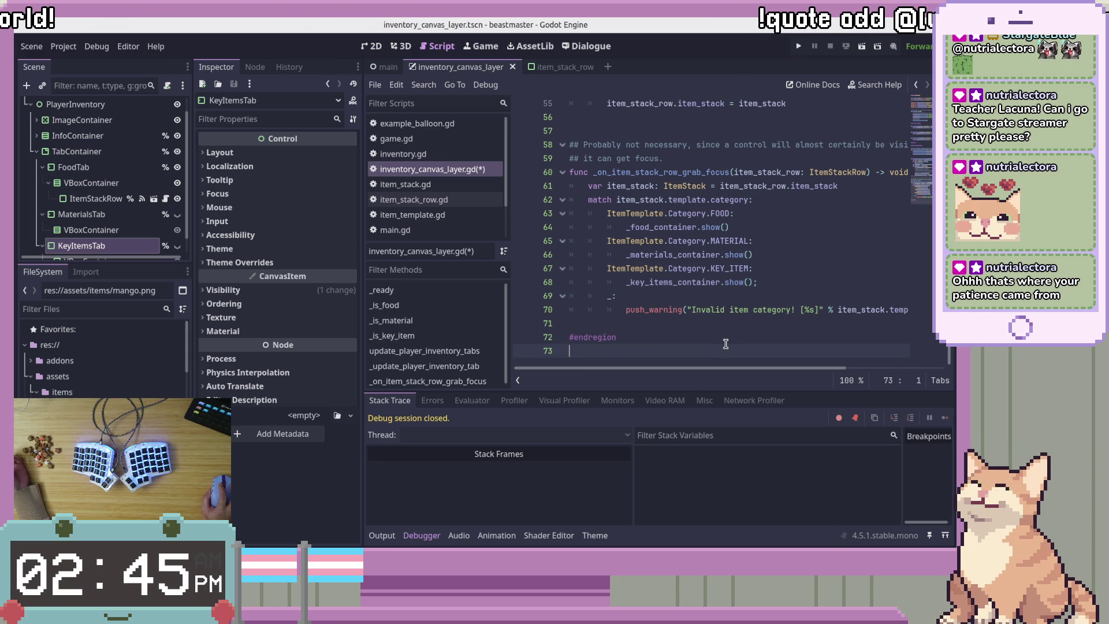
scroll(726, 344, "up", 5)
left_click(718, 310)
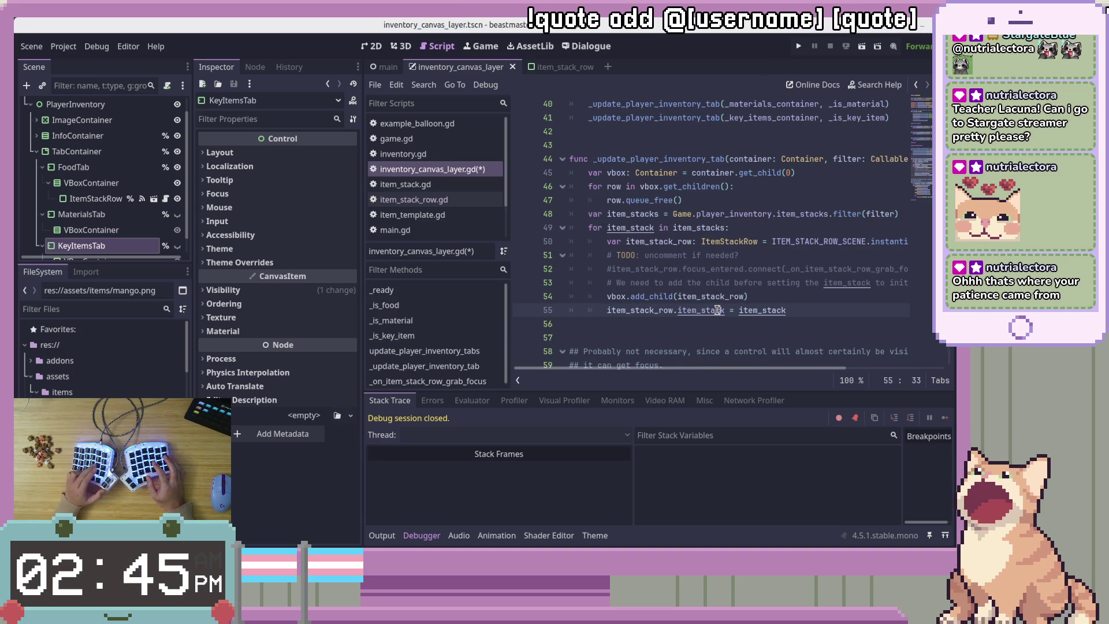
- Save inventory_canvas_layer.gd with Ctrl+S
key("ctrl+f")
key("Escape")
key("ctrl+s")
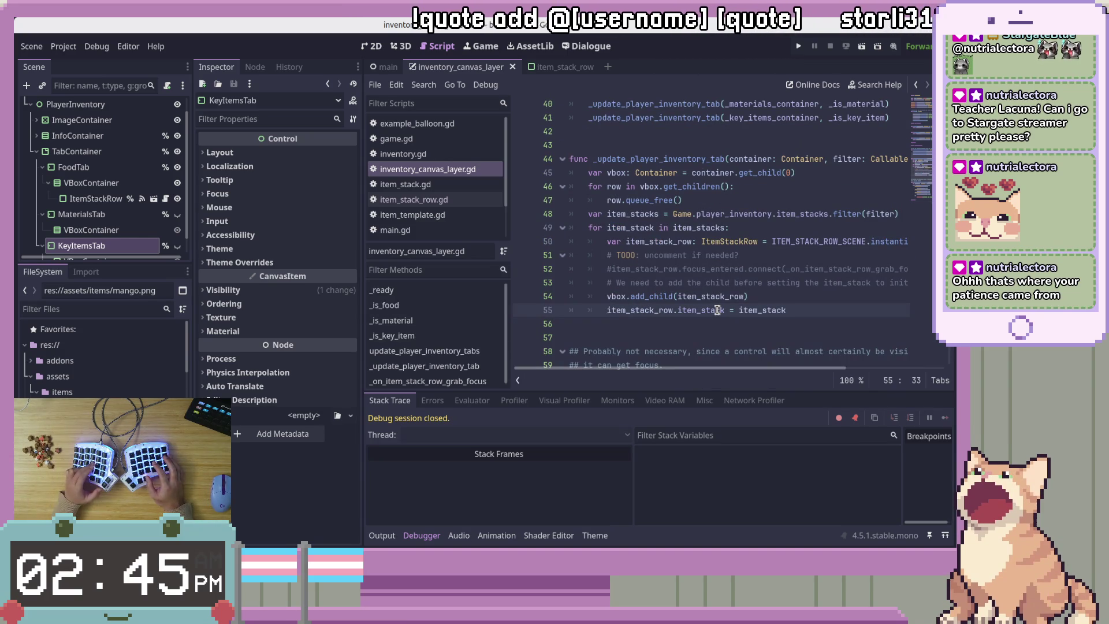
left_click(769, 260)
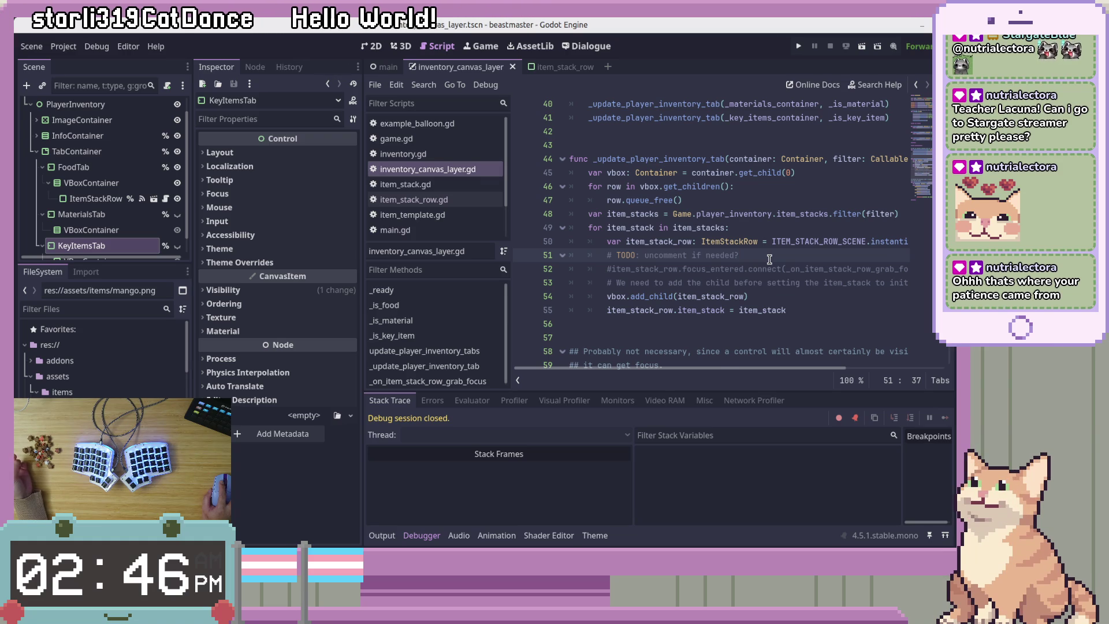
scroll(769, 259, "down", 5)
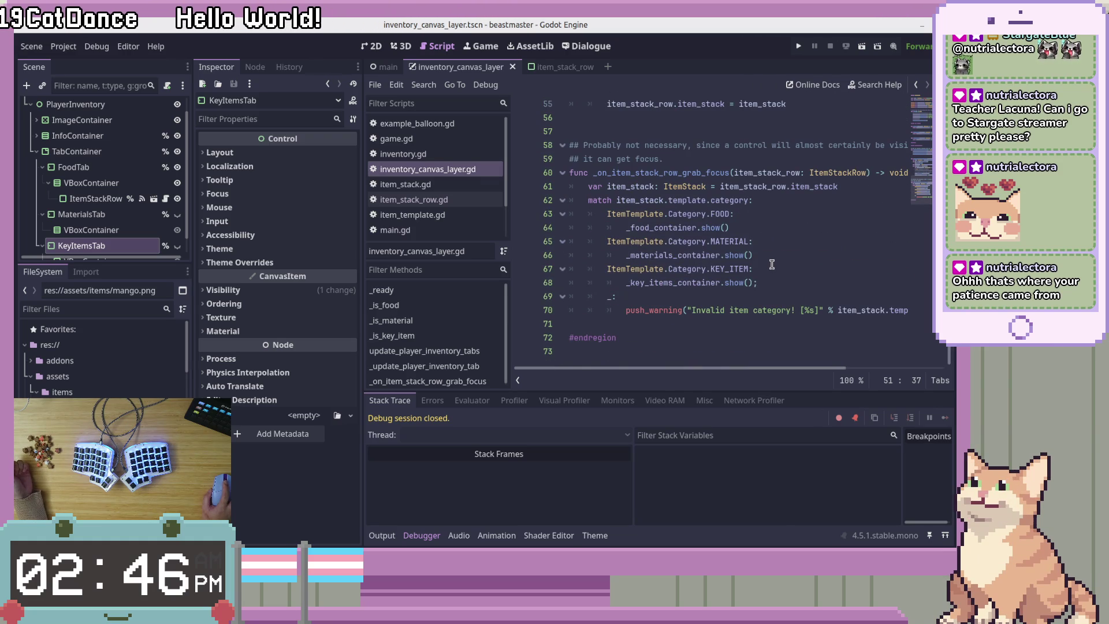
scroll(772, 264, "up", 10)
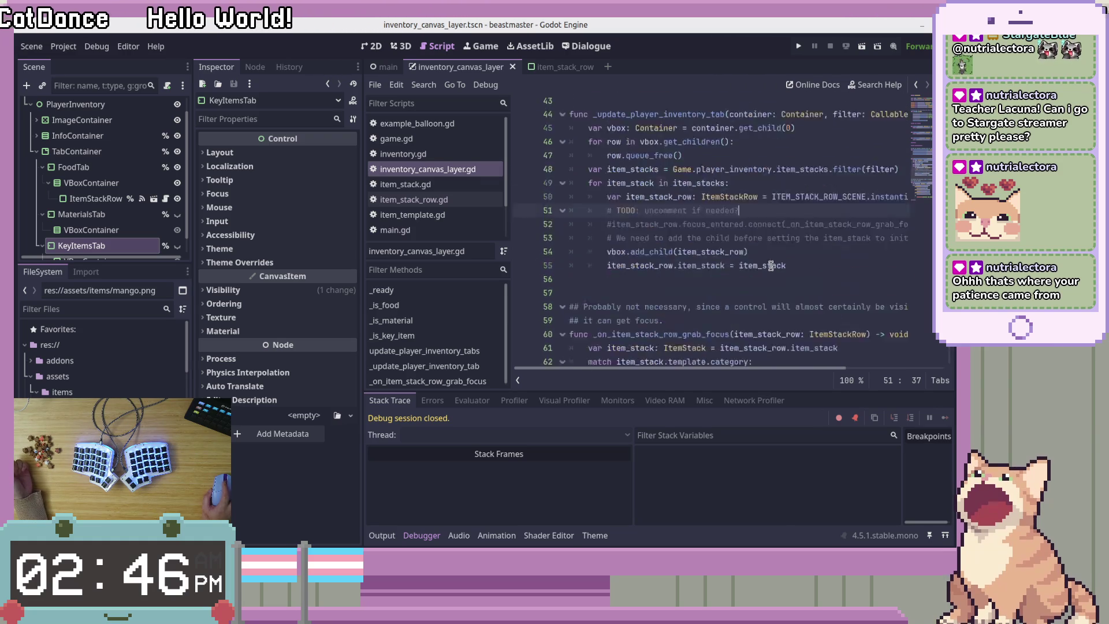
- Add func _set_item_info(item_stack: ItemStack) below the #region PlayerInventory header
left_click(37, 136)
scroll(589, 190, "up", 5)
scroll(664, 231, "down", 8)
left_click(707, 257)
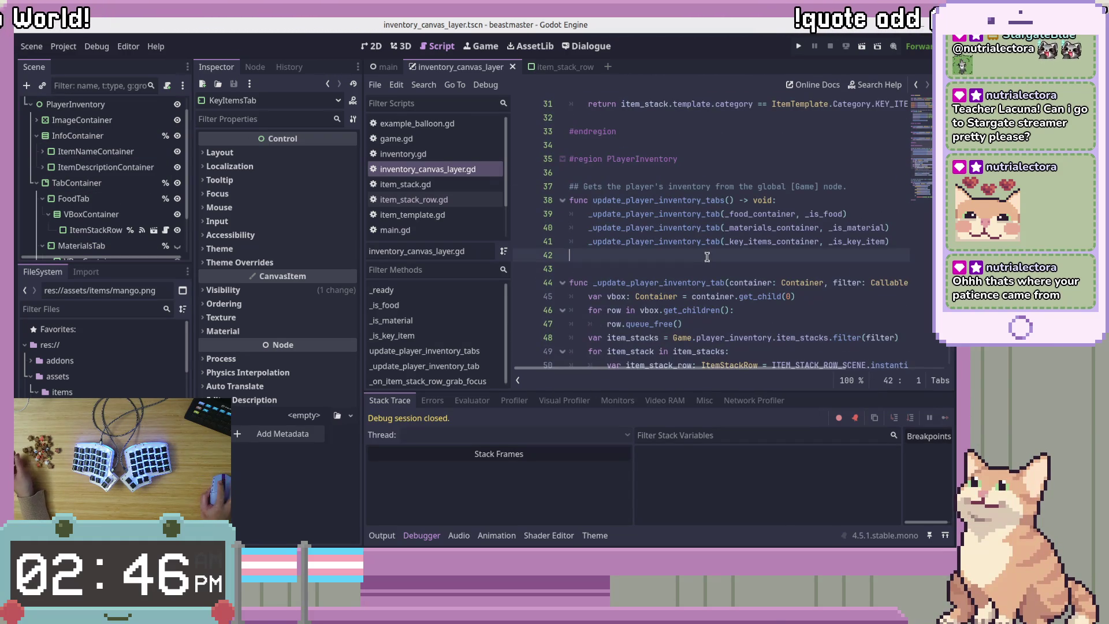
left_click(669, 156)
left_click(734, 165)
key("Return")
key("Return")
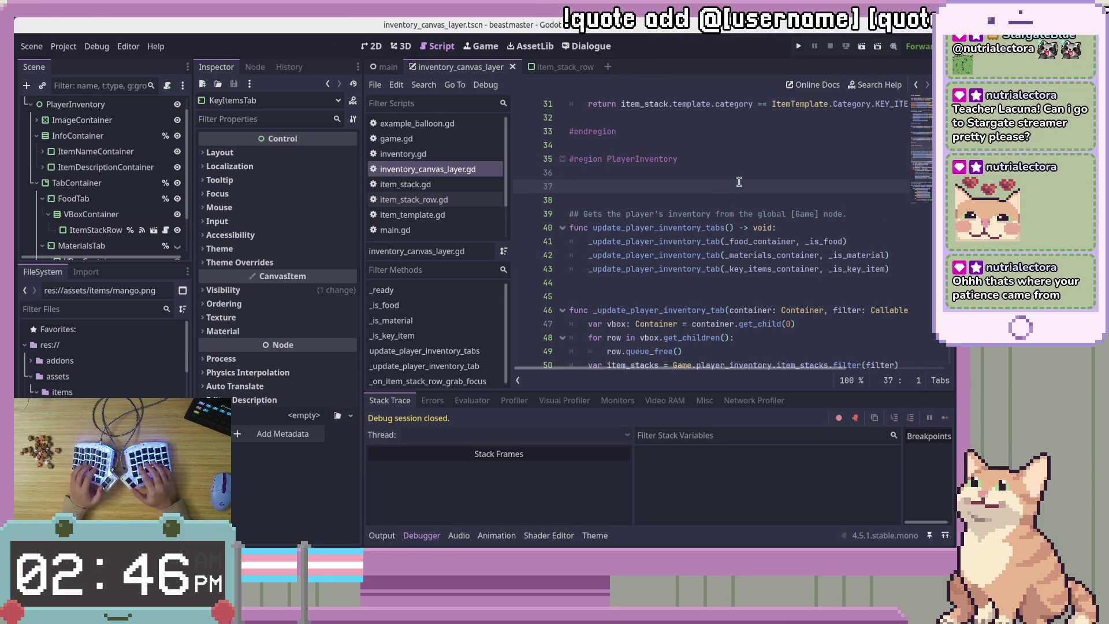
type("func _set")
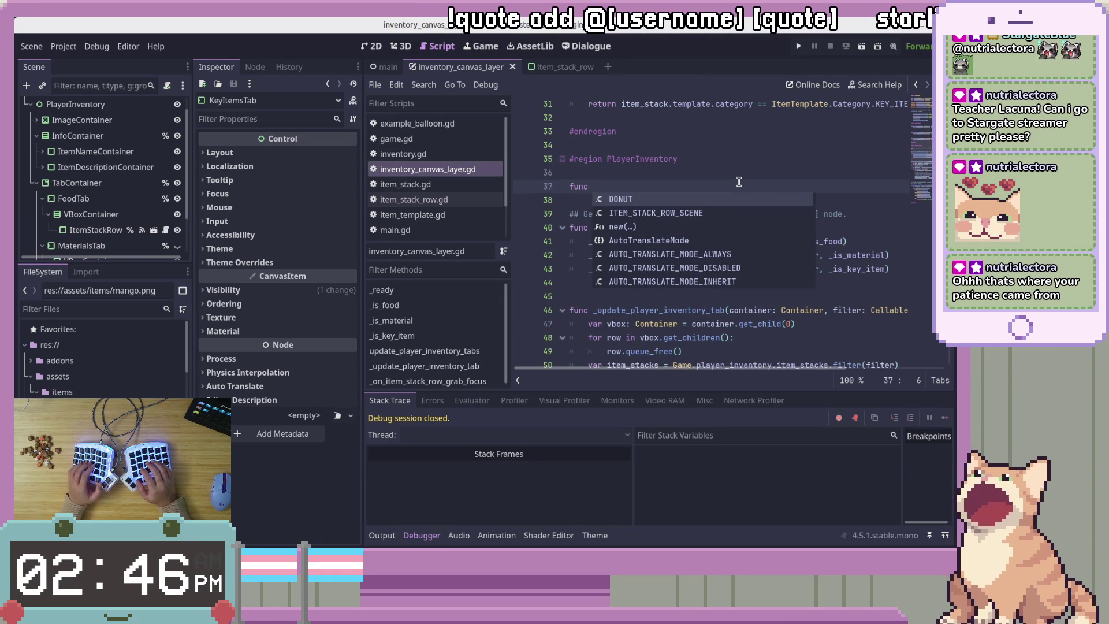
type("_item")
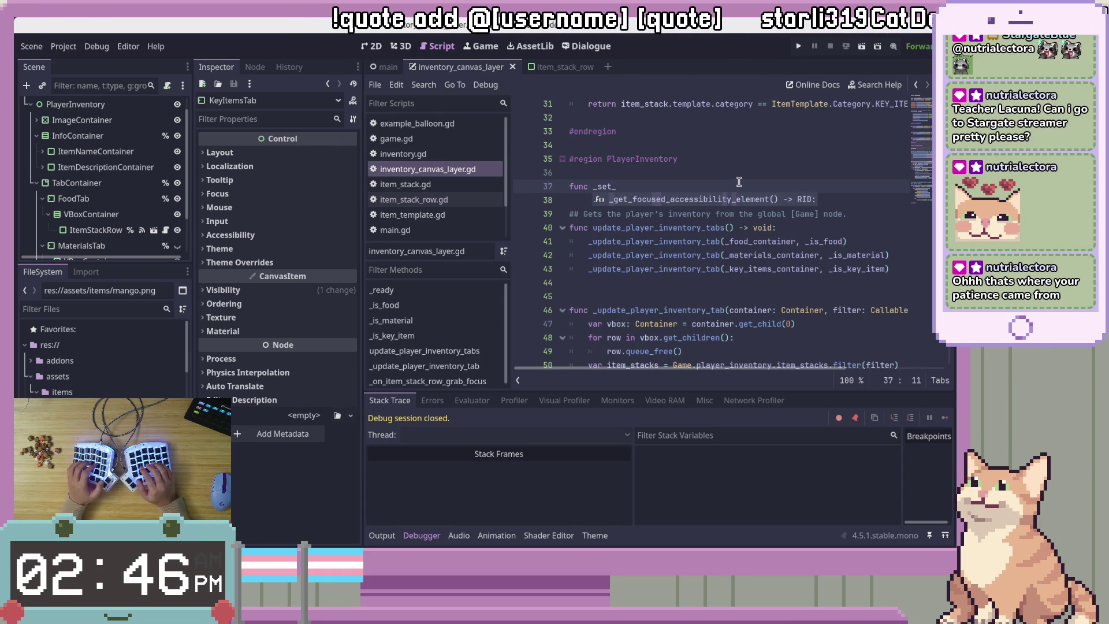
type("_info(")
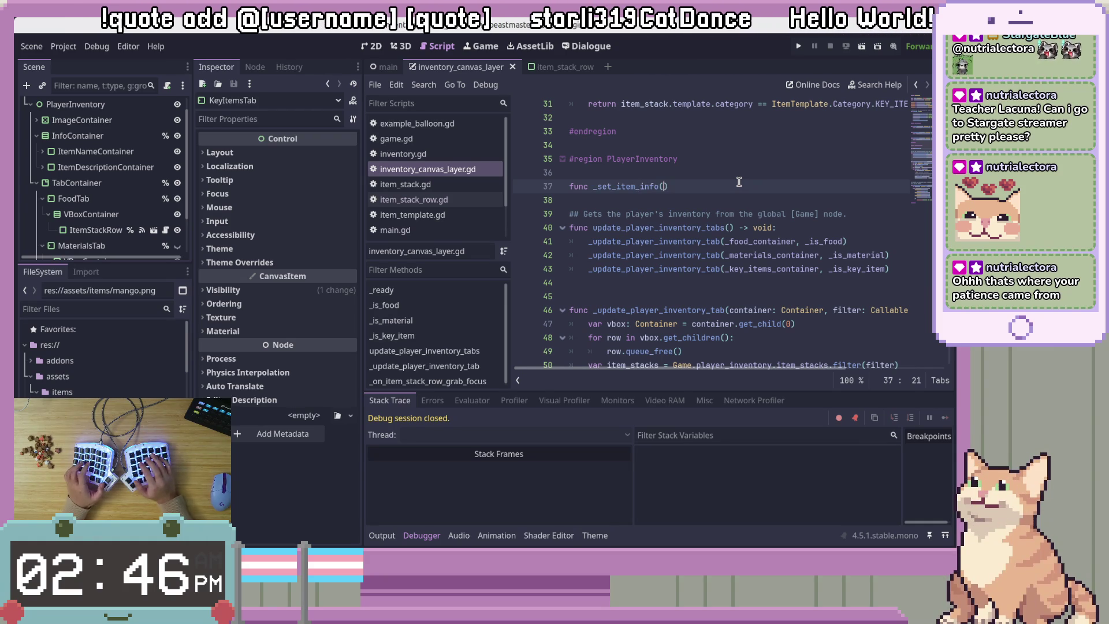
type(")")
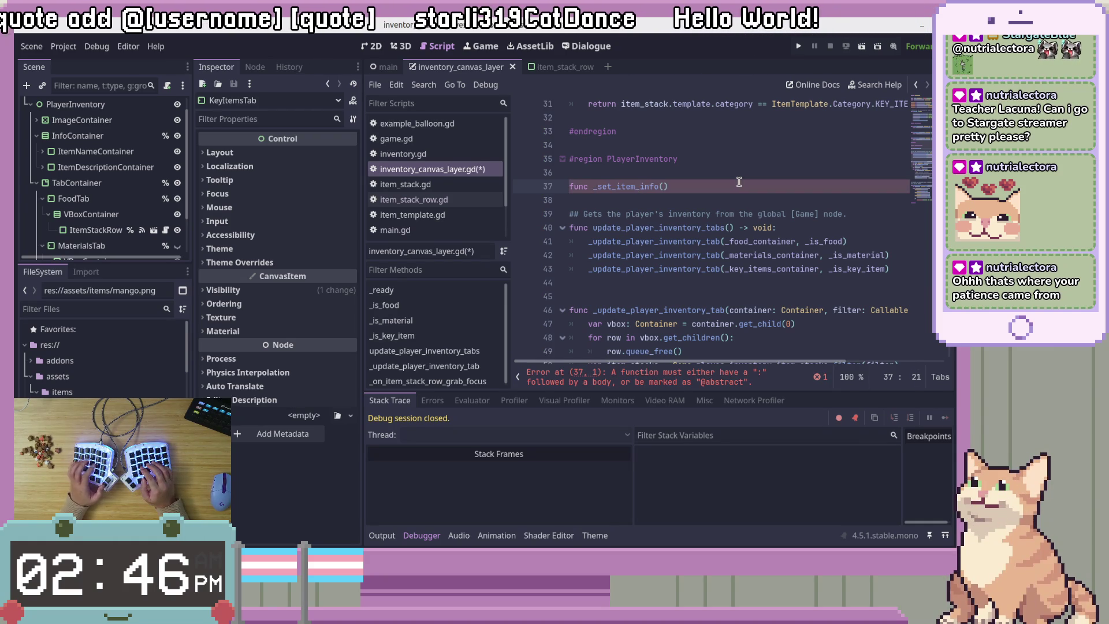
key("Left")
type("i")
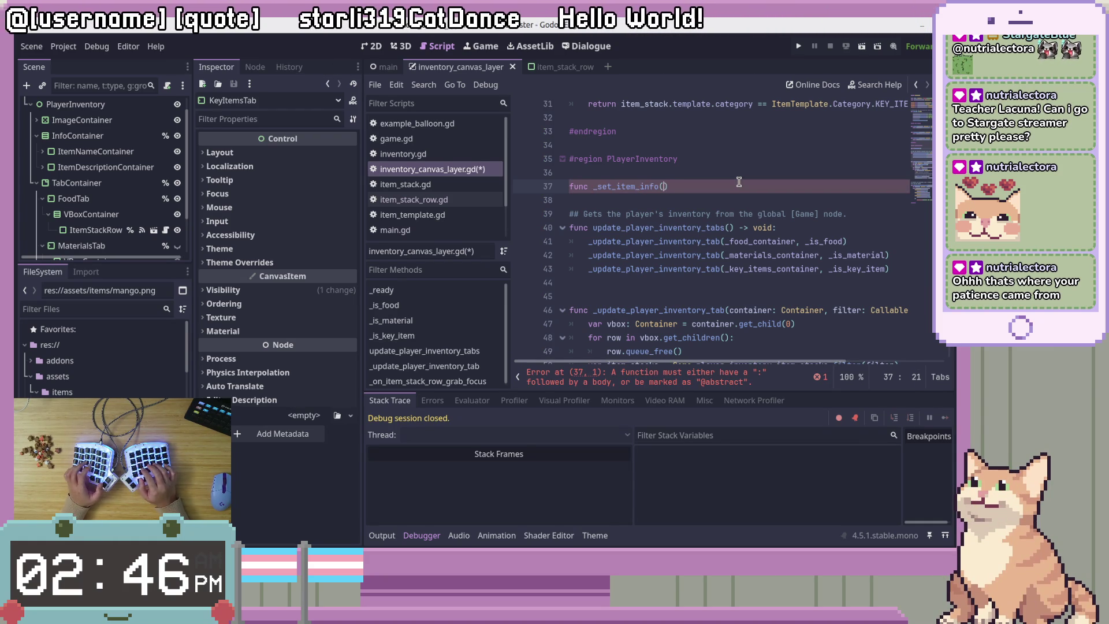
type("tem_stack: Item")
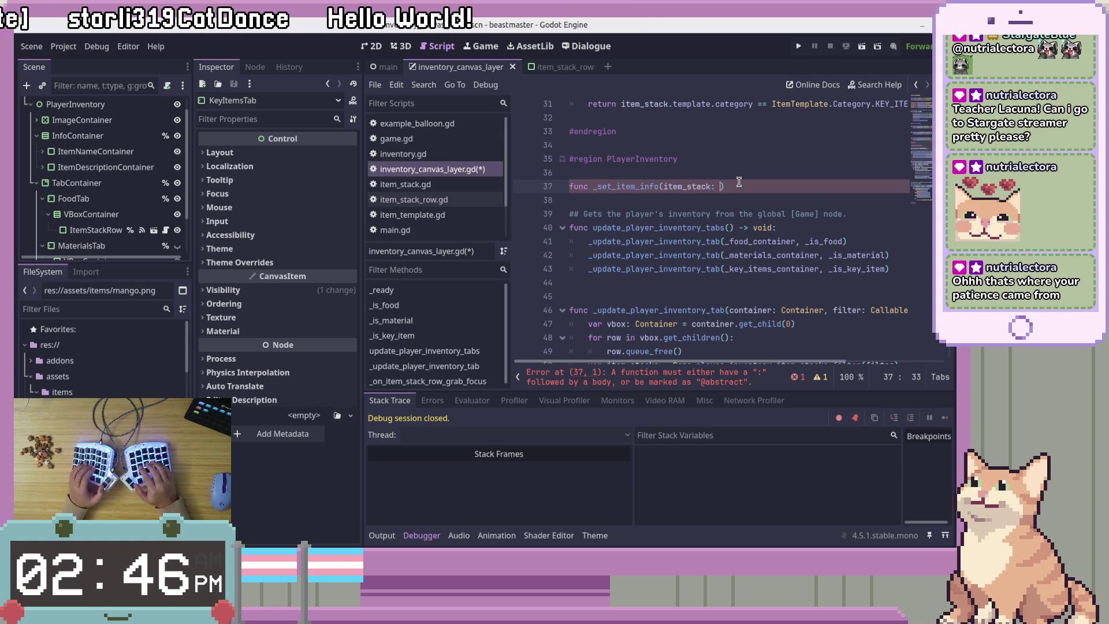
type("Stack")
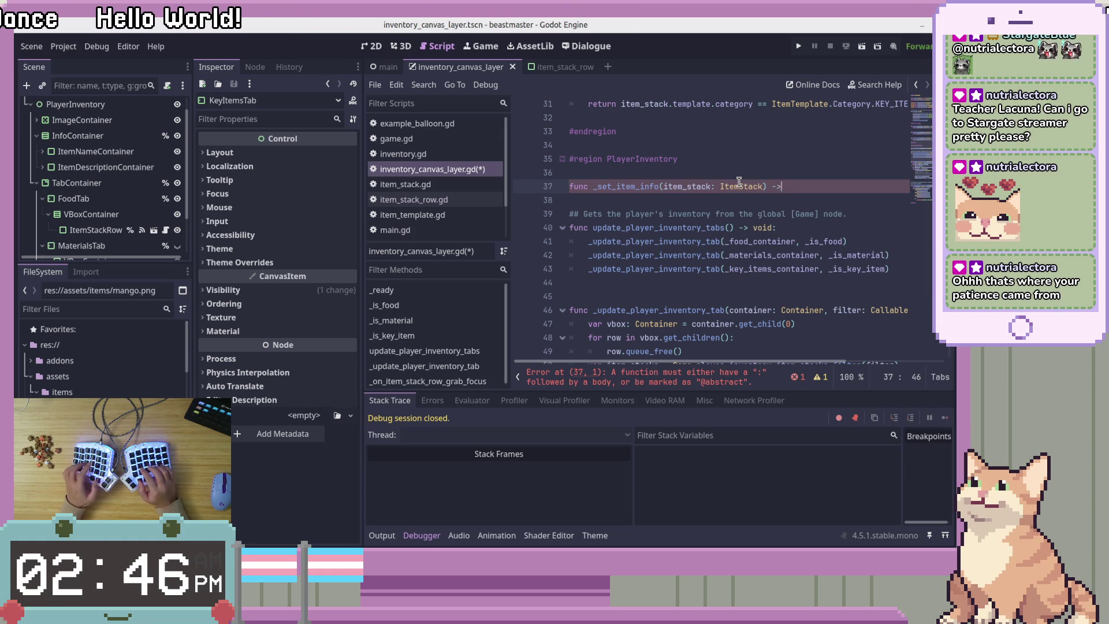
- Begin the function body with an ItemTemplate variable set to item_stack.template
key("Return")
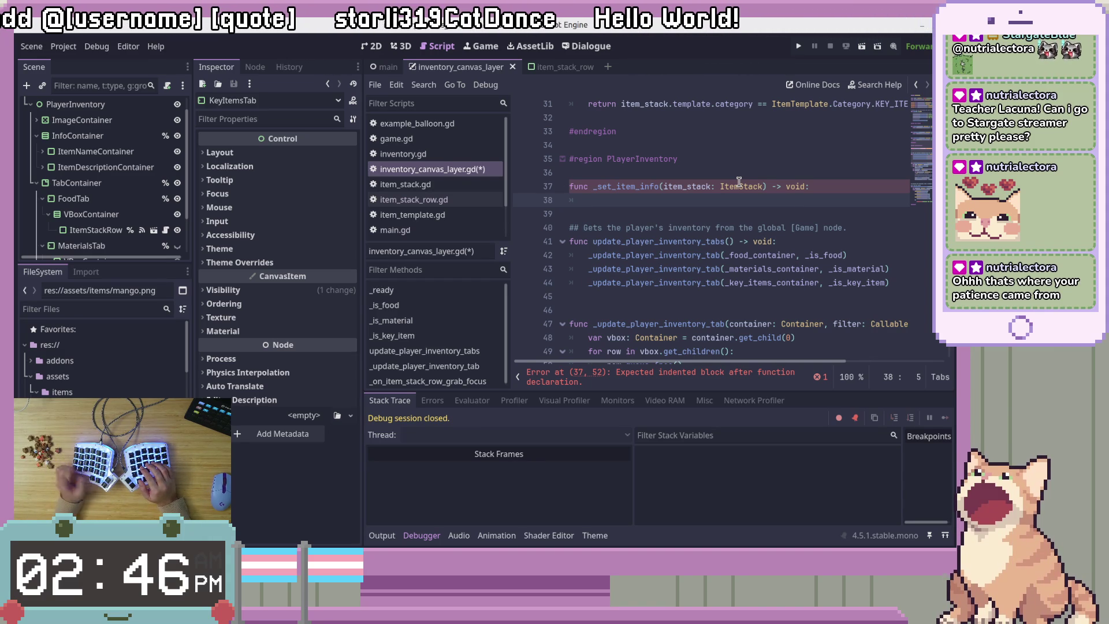
type("b")
key("BackSpace")
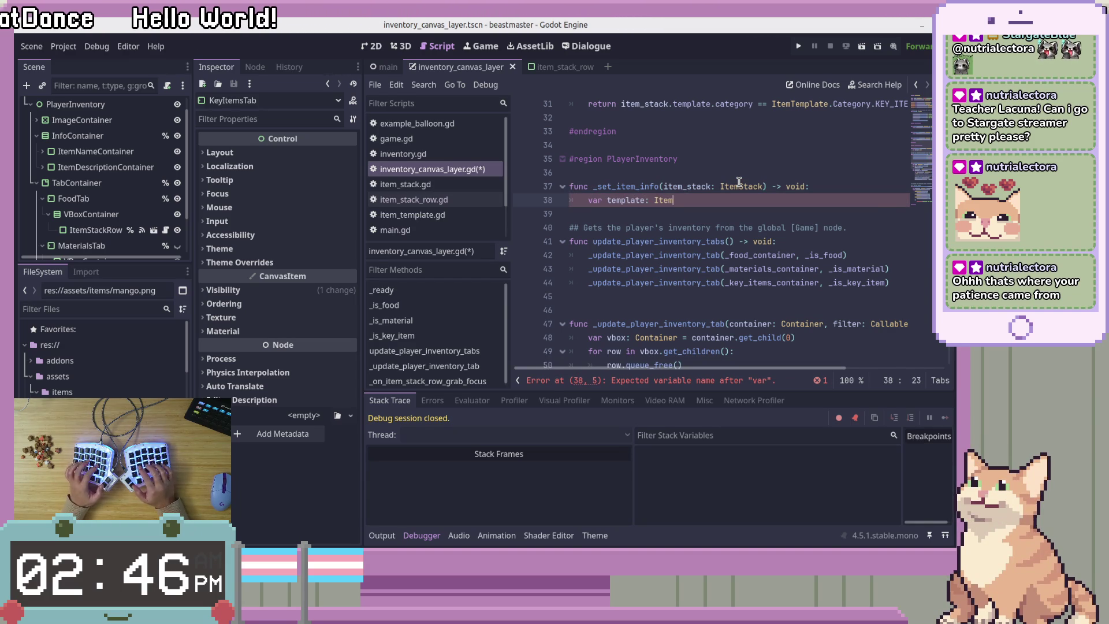
type("Template = item")
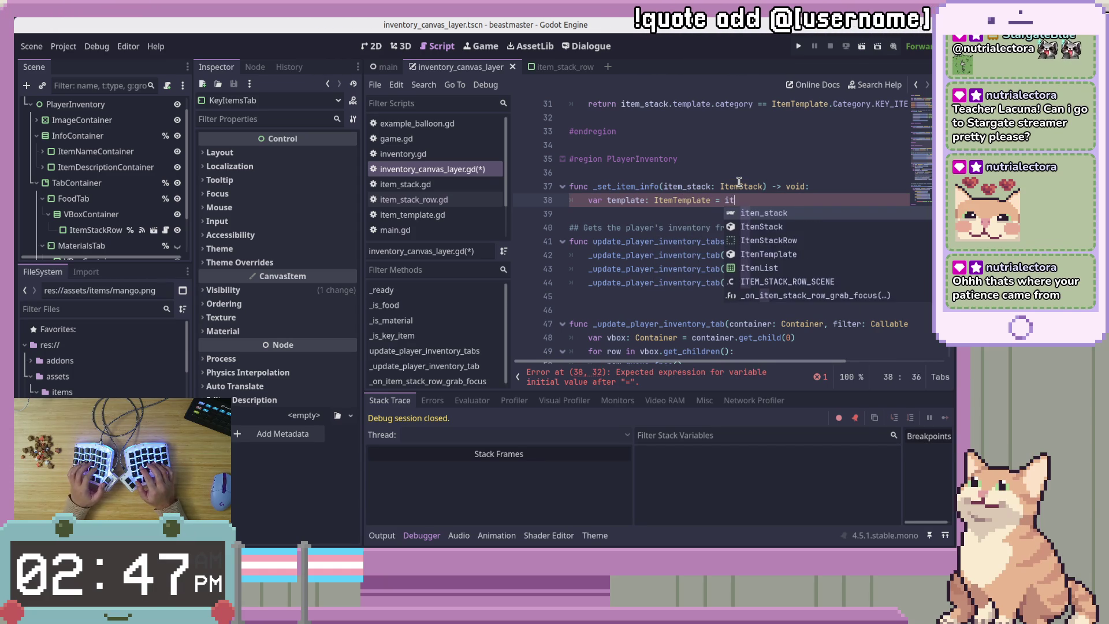
type("_stack.tem")
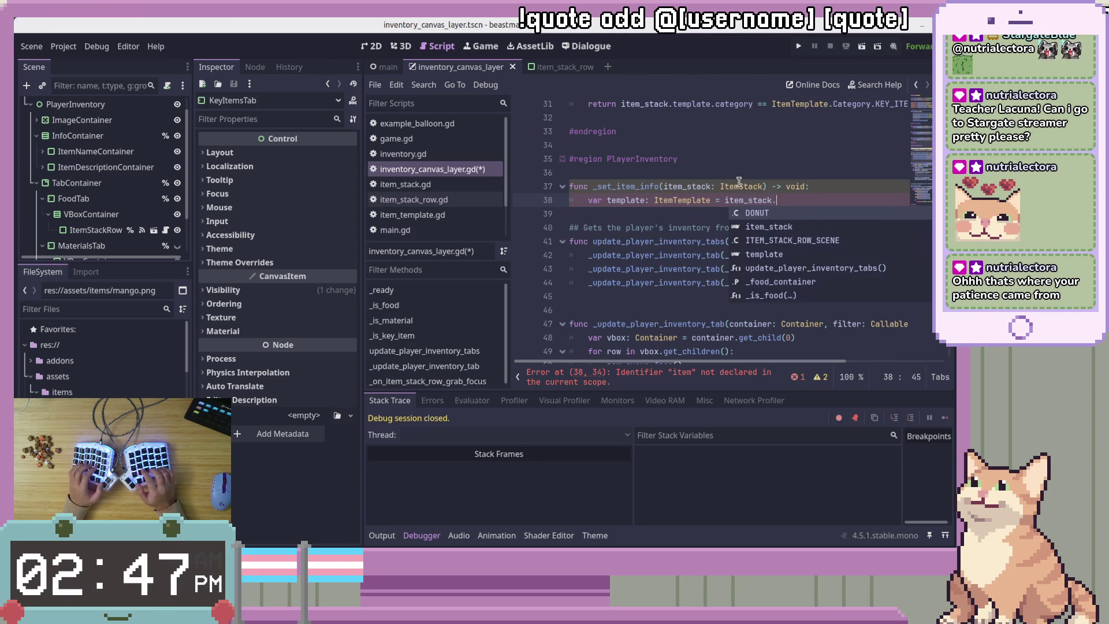
type("plate")
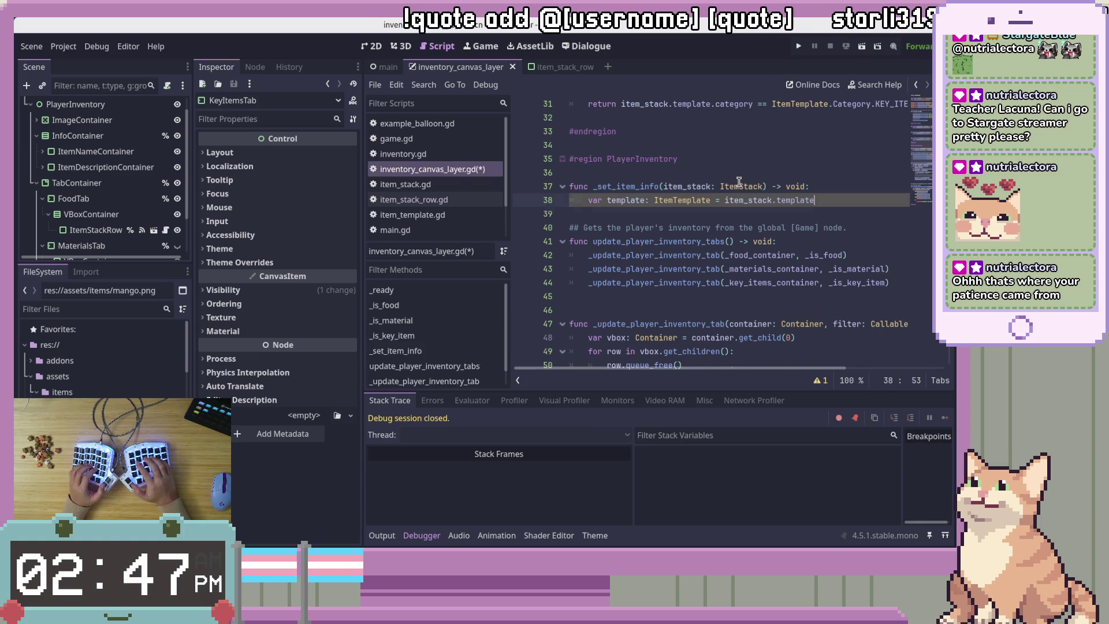
- Rewrite line 39 to assign template.name through an $ItemNameLabel node reference
key("Return")
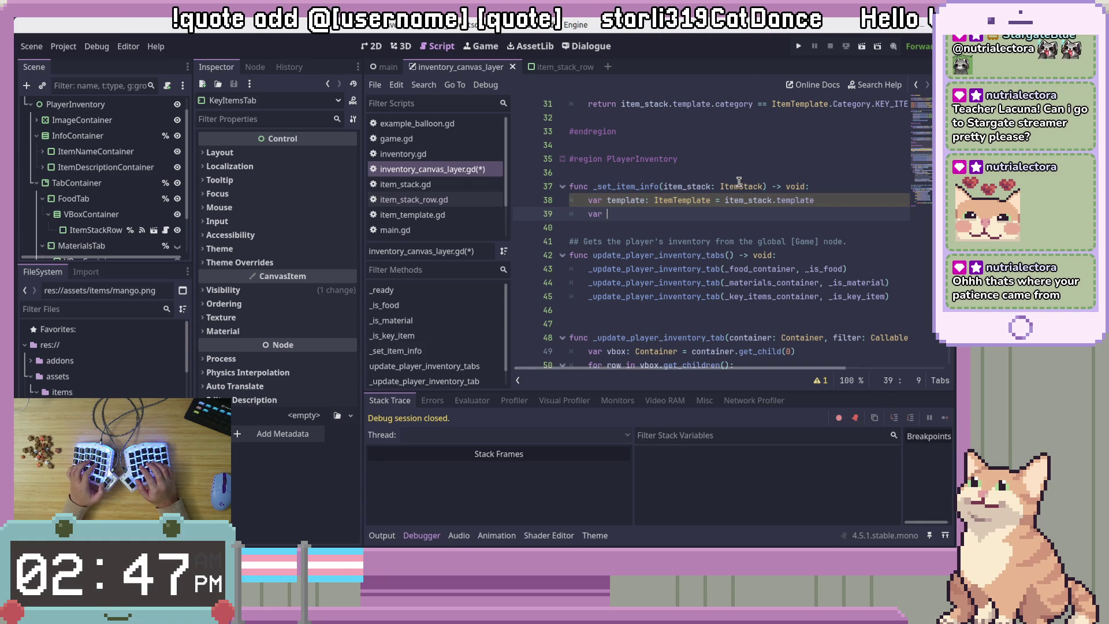
key("BackSpace")
key("BackSpace")
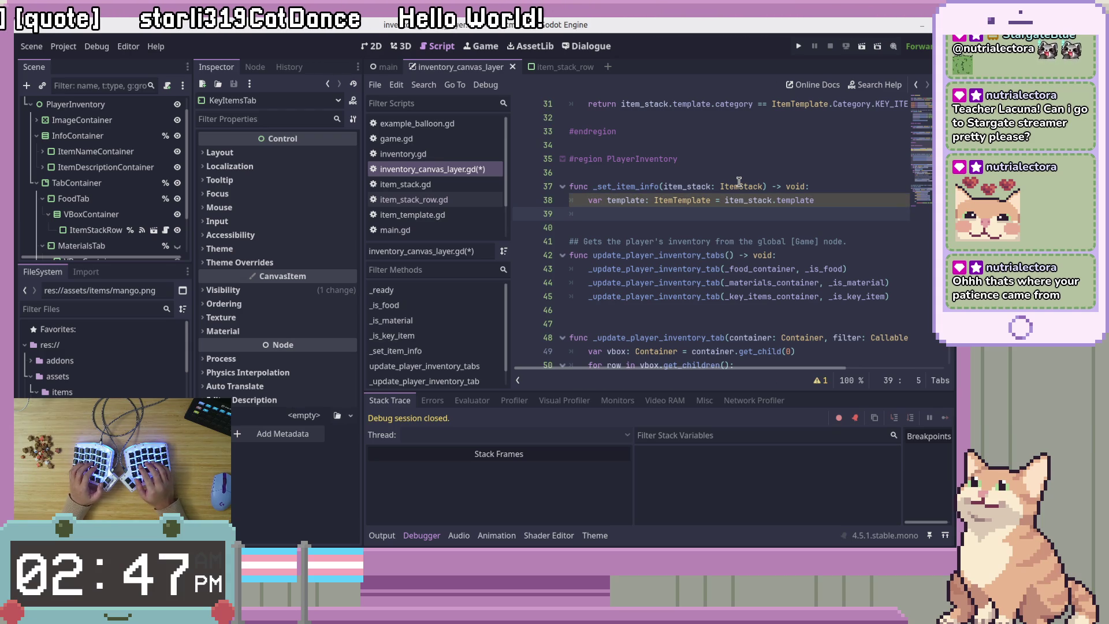
type("$")
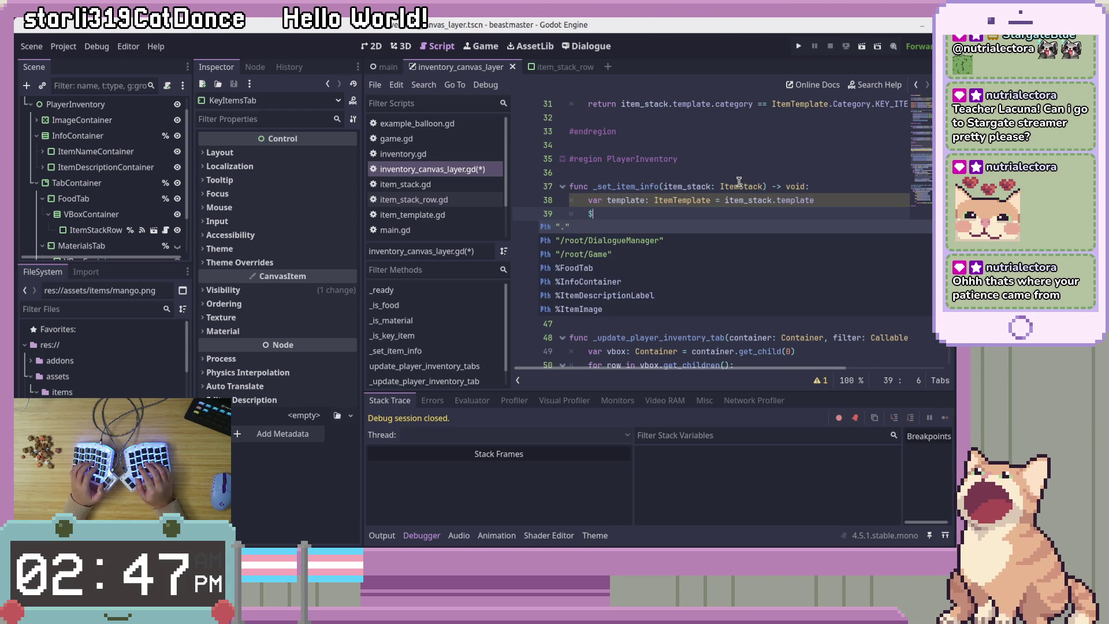
type("Item")
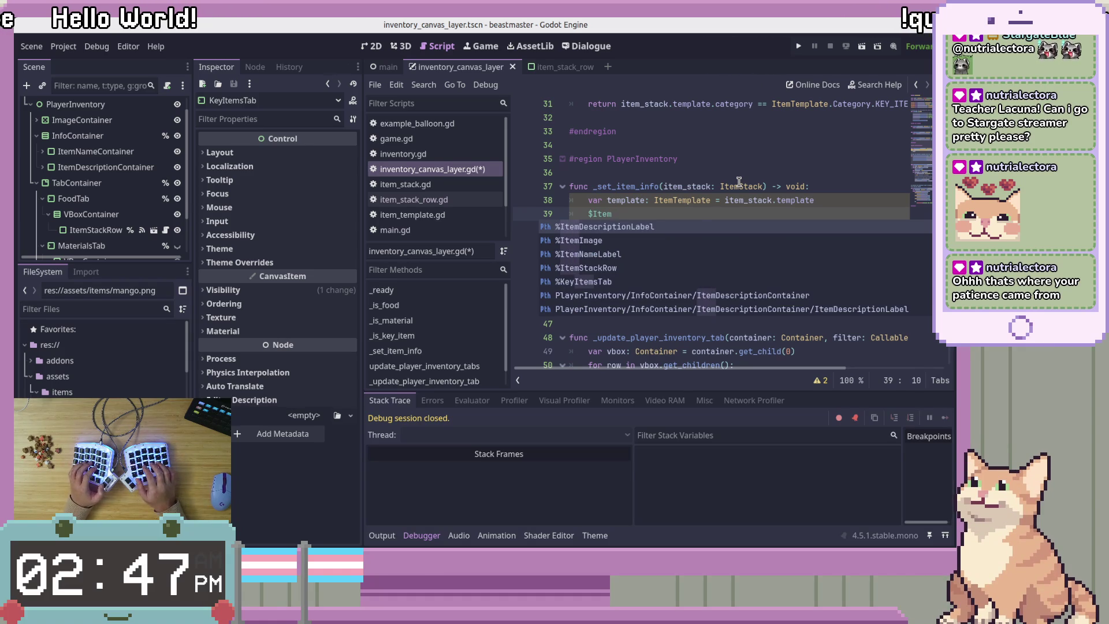
type("Name")
key("Return")
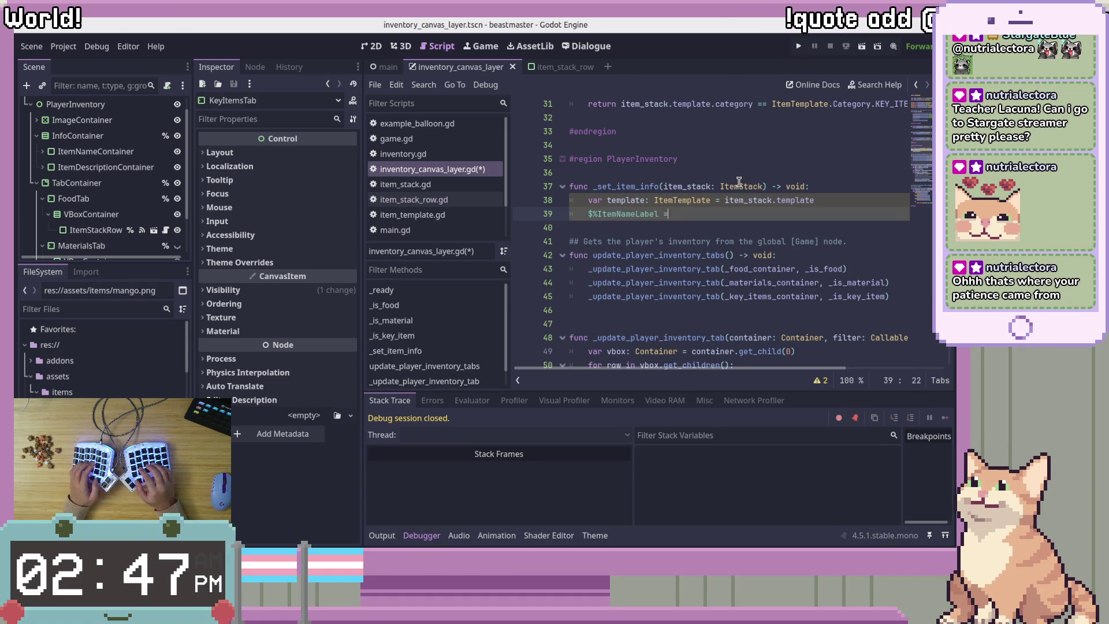
key("Down")
key("Down")
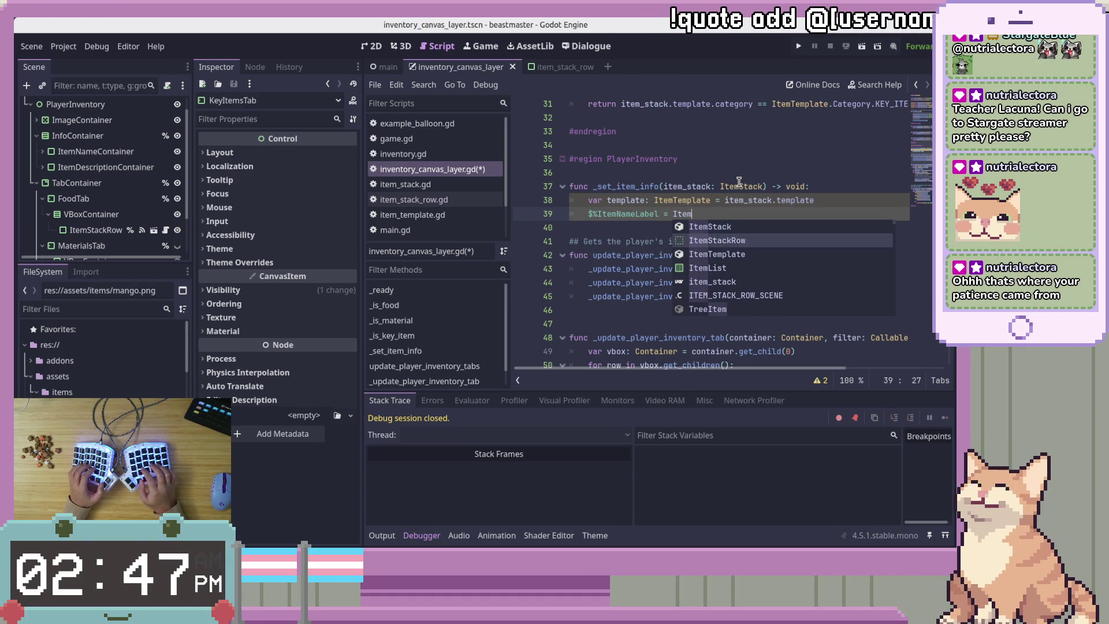
key("Return")
type(".")
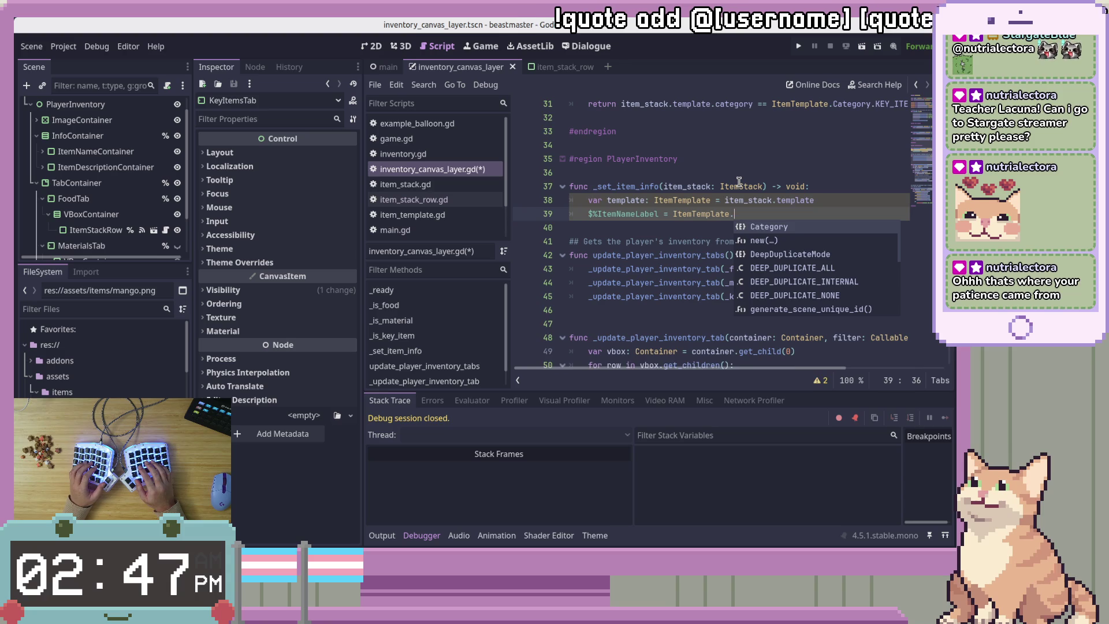
key("BackSpace")
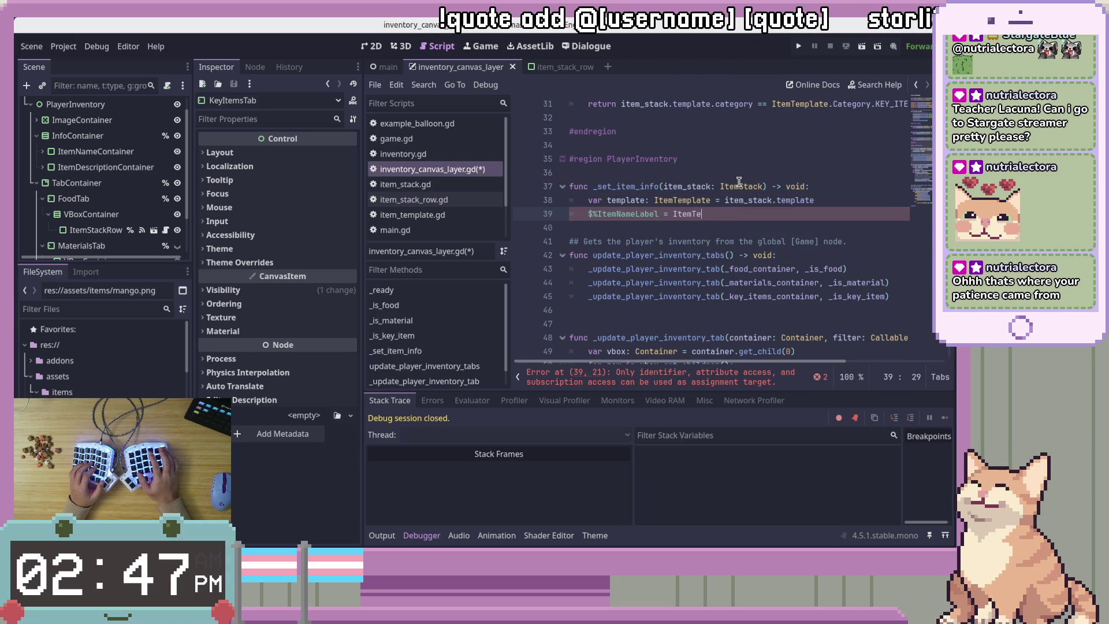
type("emplate.")
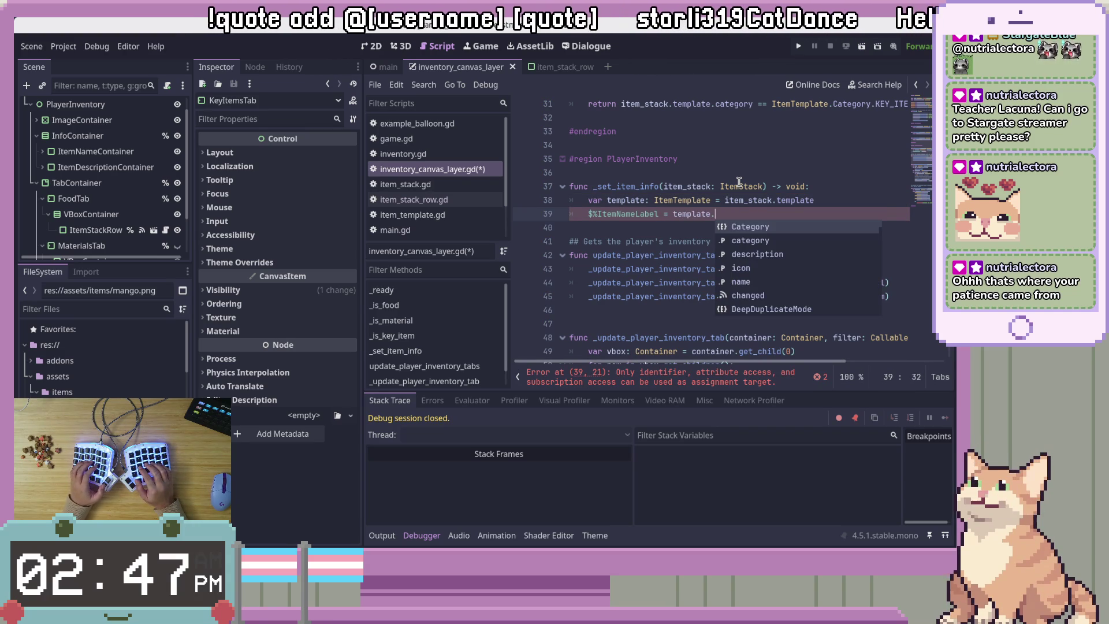
type("name")
key("Return")
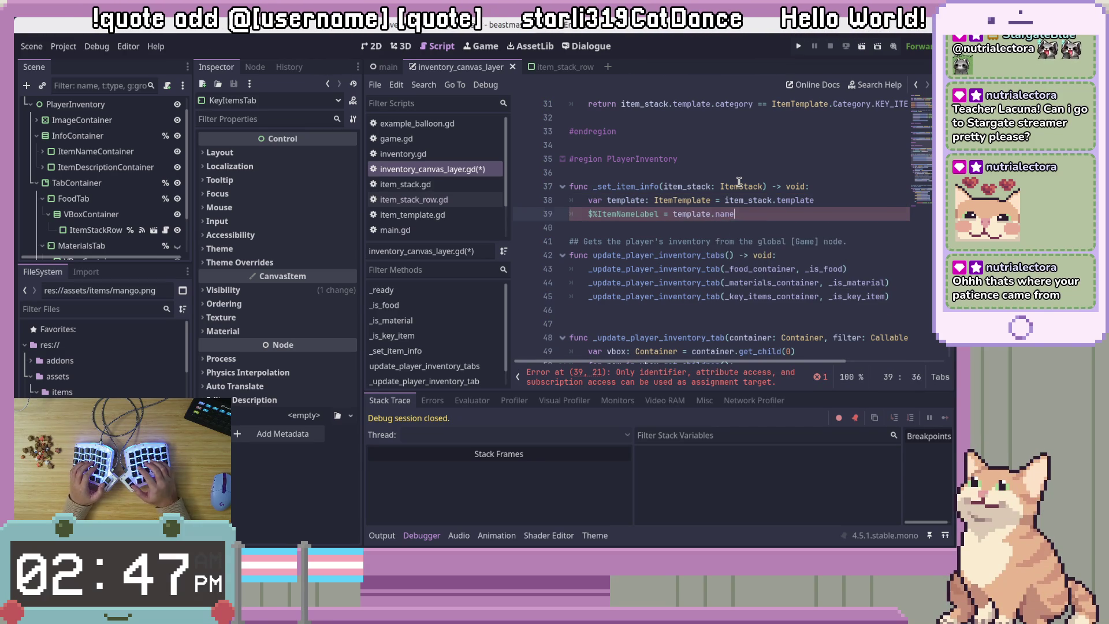
key("Return")
- Drop the % and prefix the path with ItemNameContainer/, starting a $Item line below
key("Up")
key("Right")
key("Delete")
key("Down")
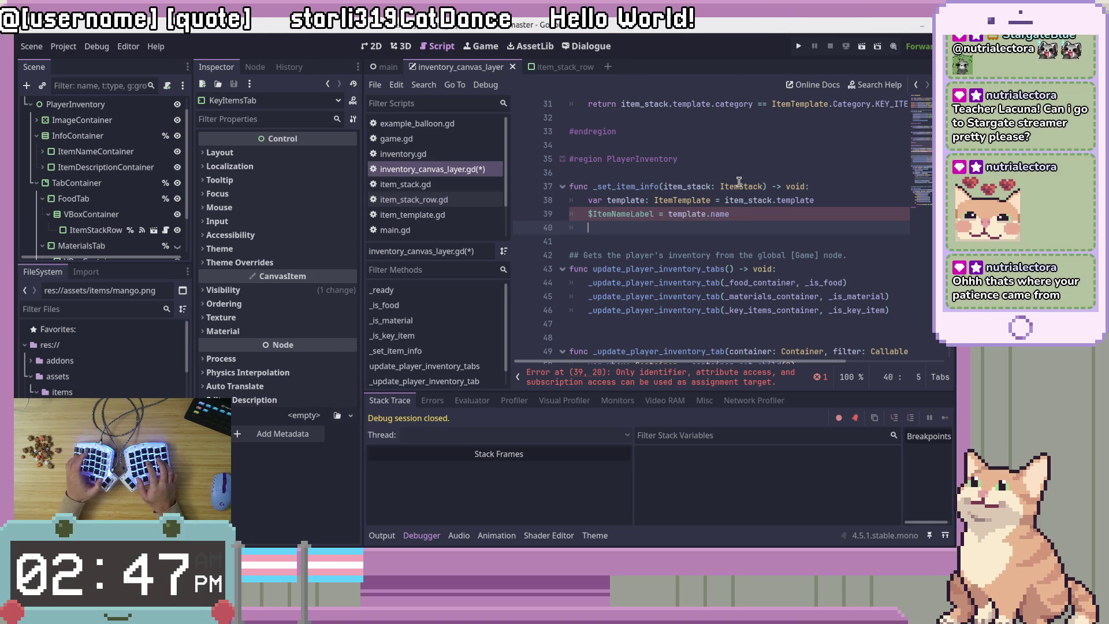
type("$")
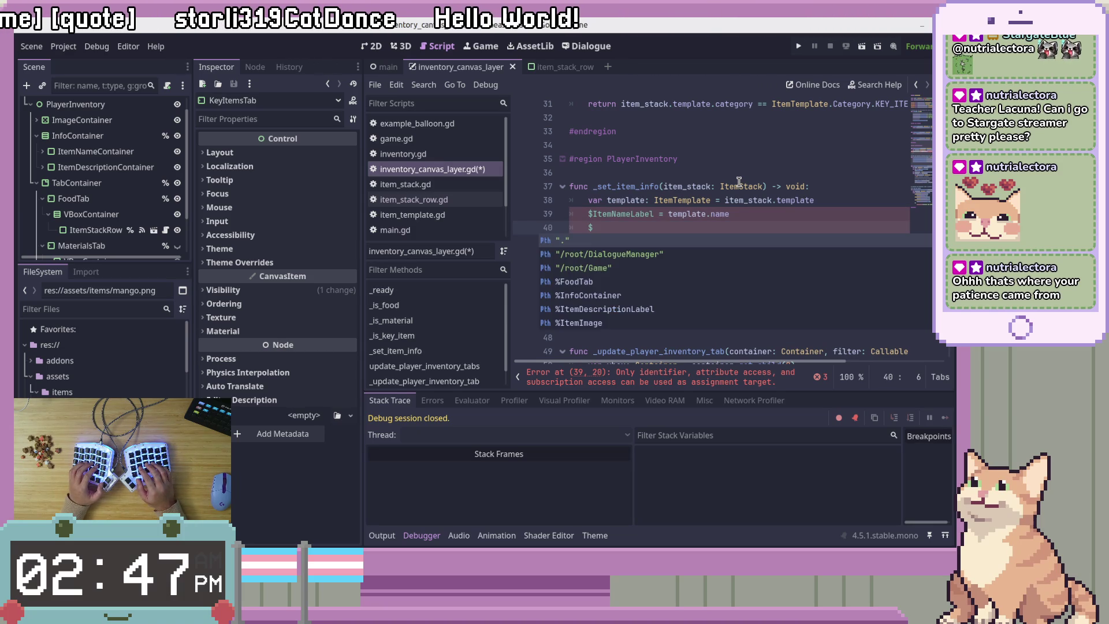
type("I")
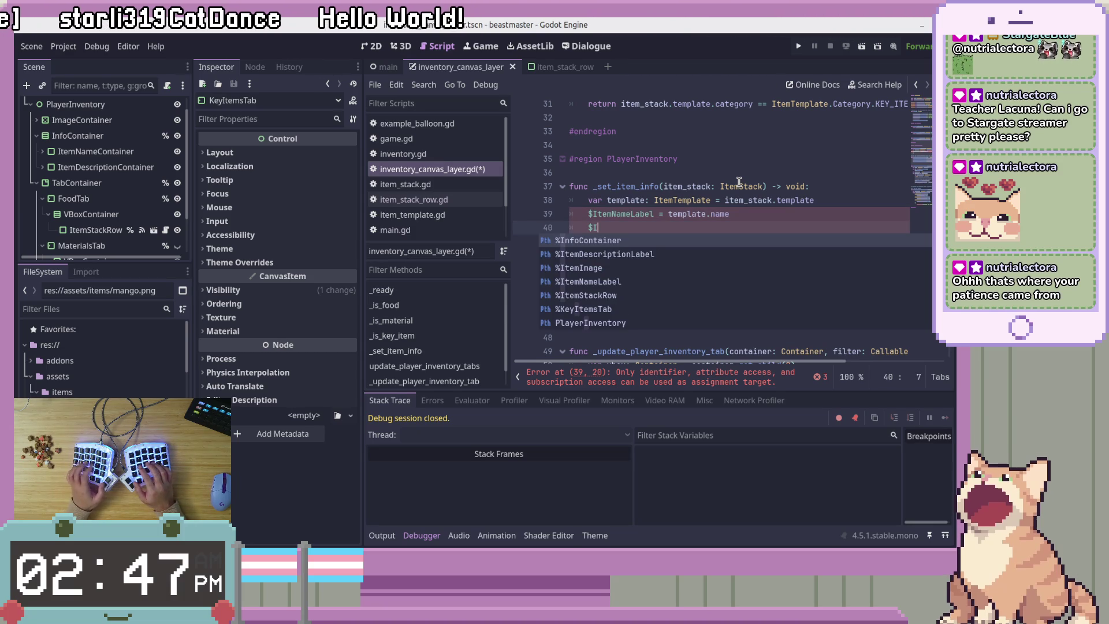
type("tem")
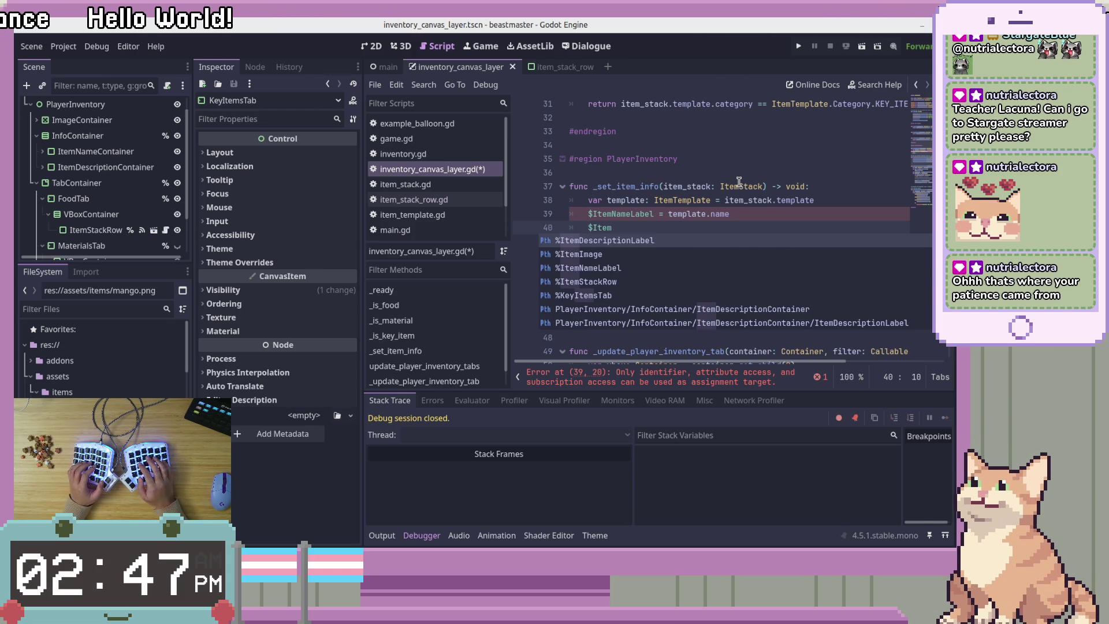
key("Up")
key("Escape")
key("Up")
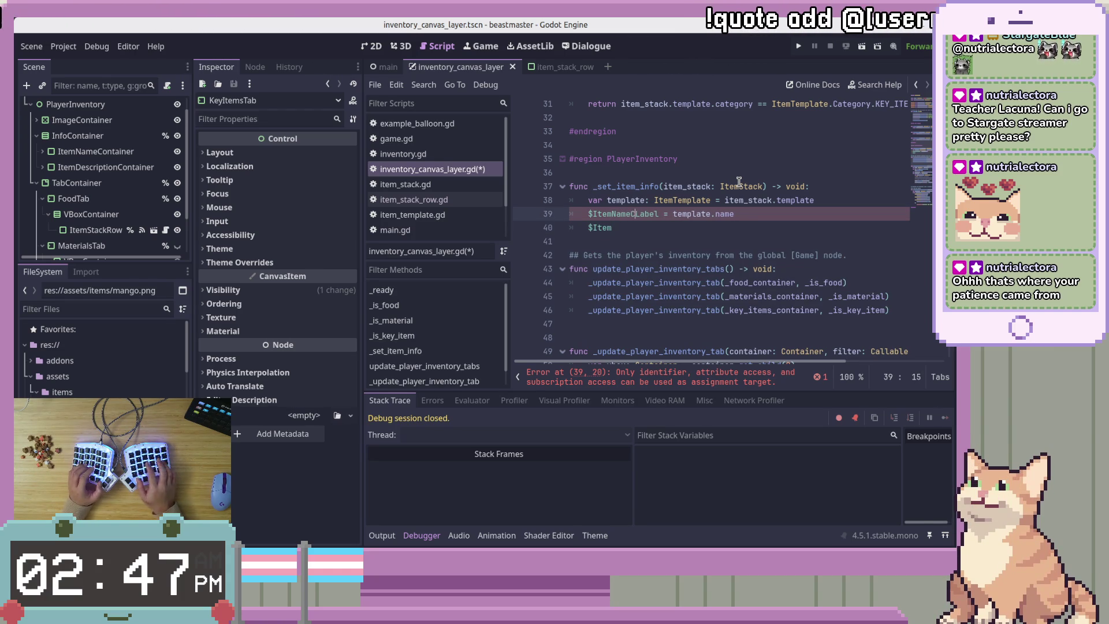
type("ontainer")
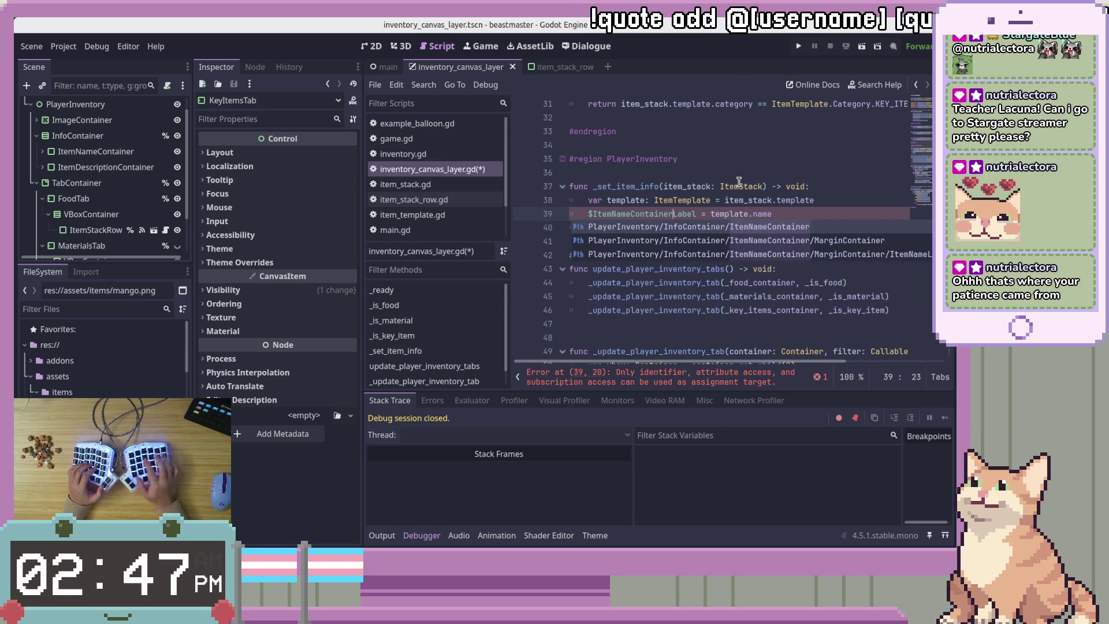
type("/")
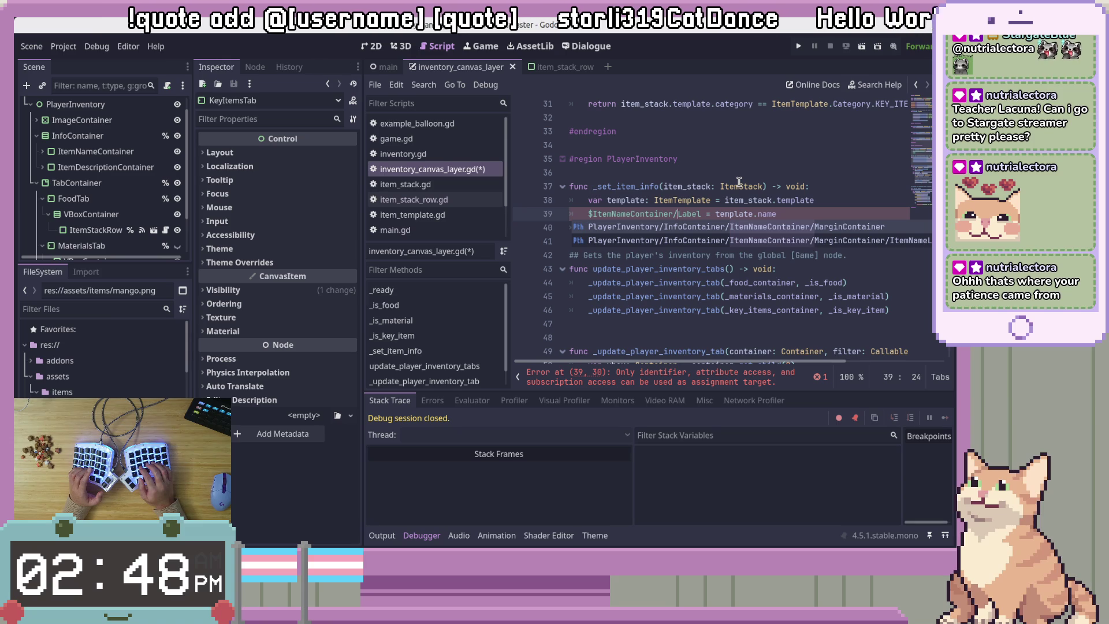
key("End")
key("Return")
type("$Item")
- Wrap the label path in _info_container.get_node("ItemNameContainer/...") with a double-quoted path
key("Up")
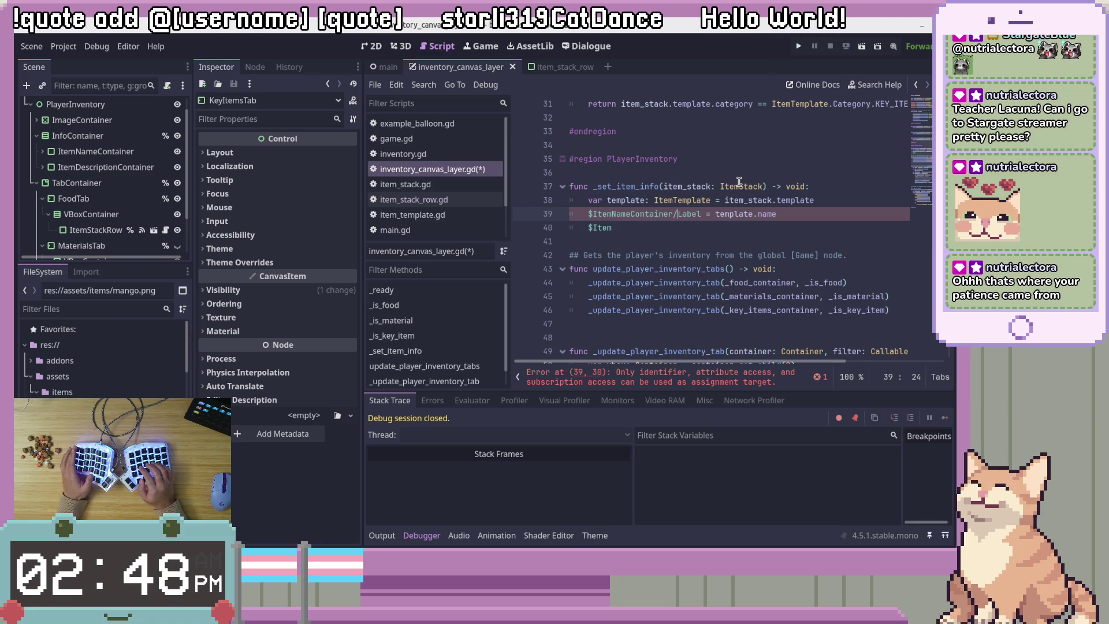
key("Home")
type("_in")
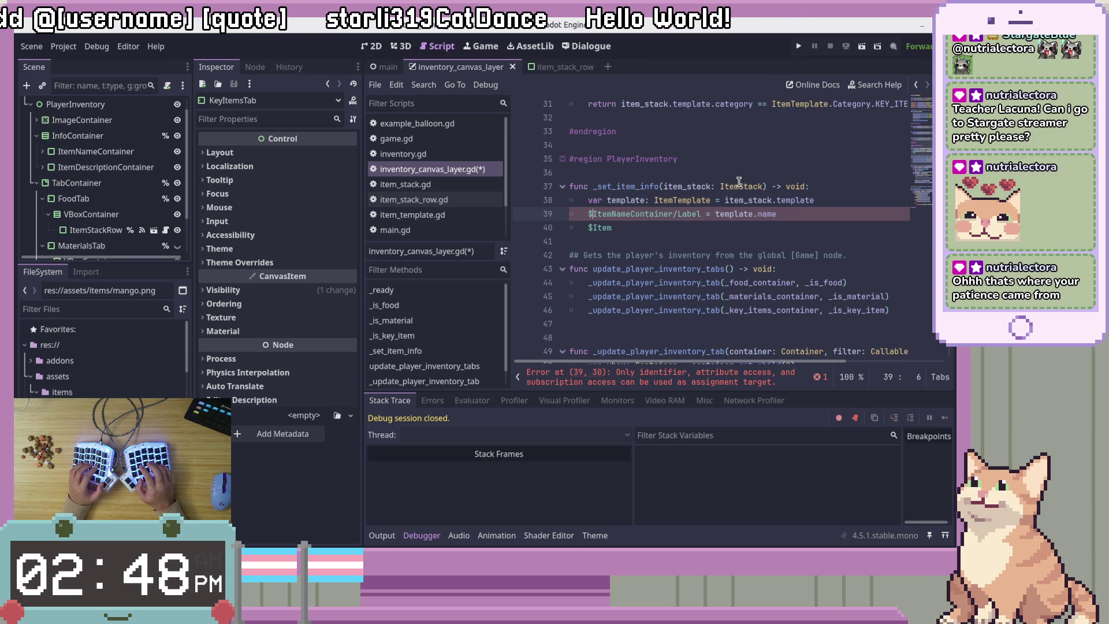
type("foCont")
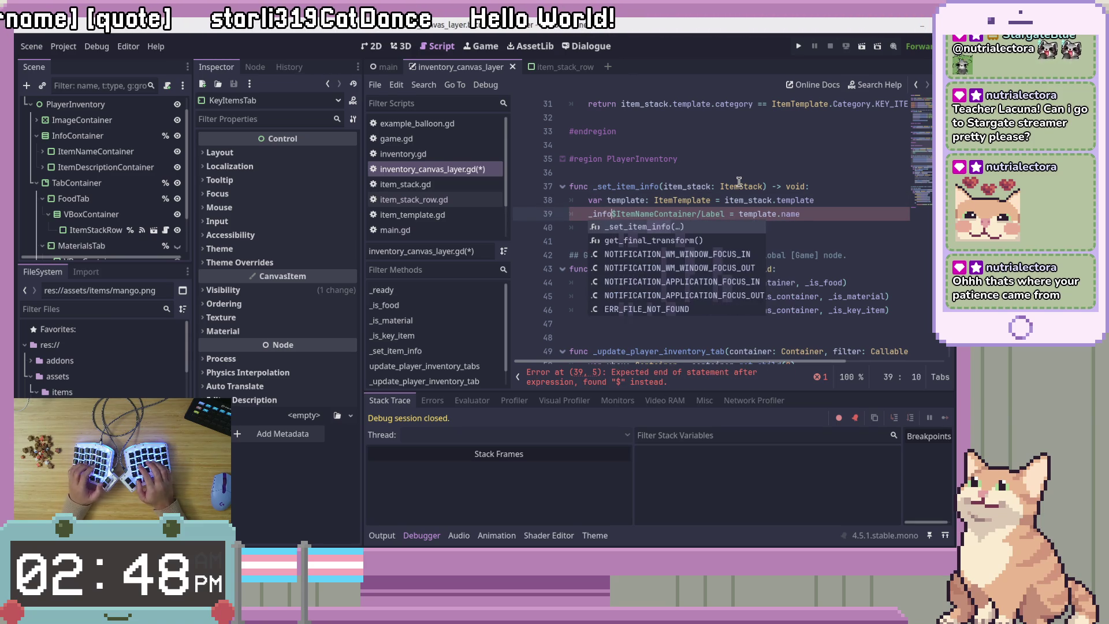
key("BackSpace")
key("BackSpace")
key("BackSpace")
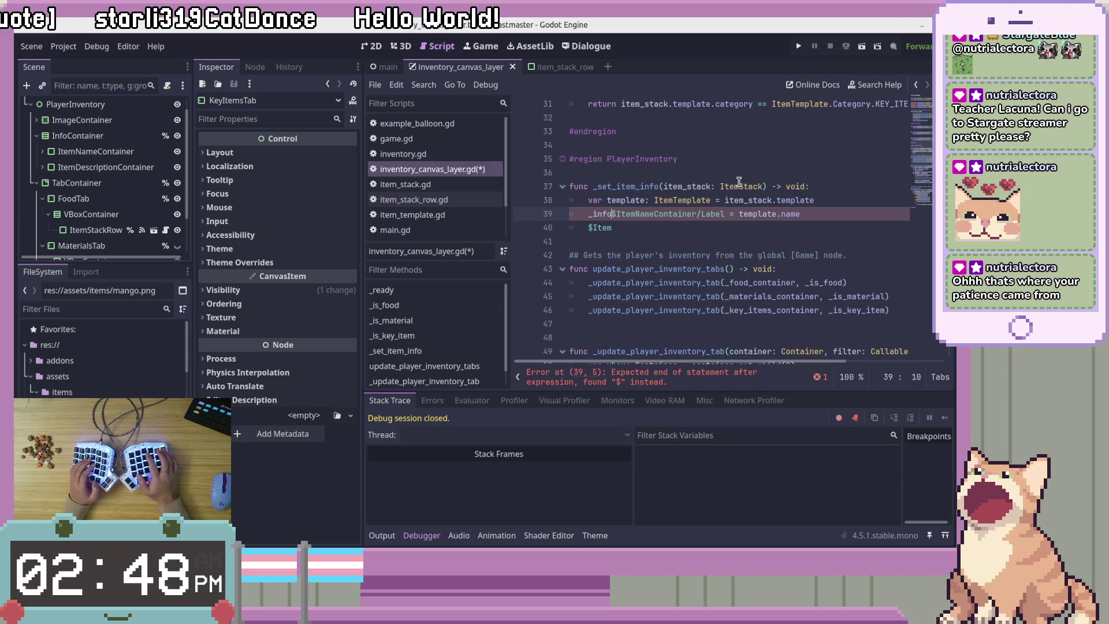
type("_container.")
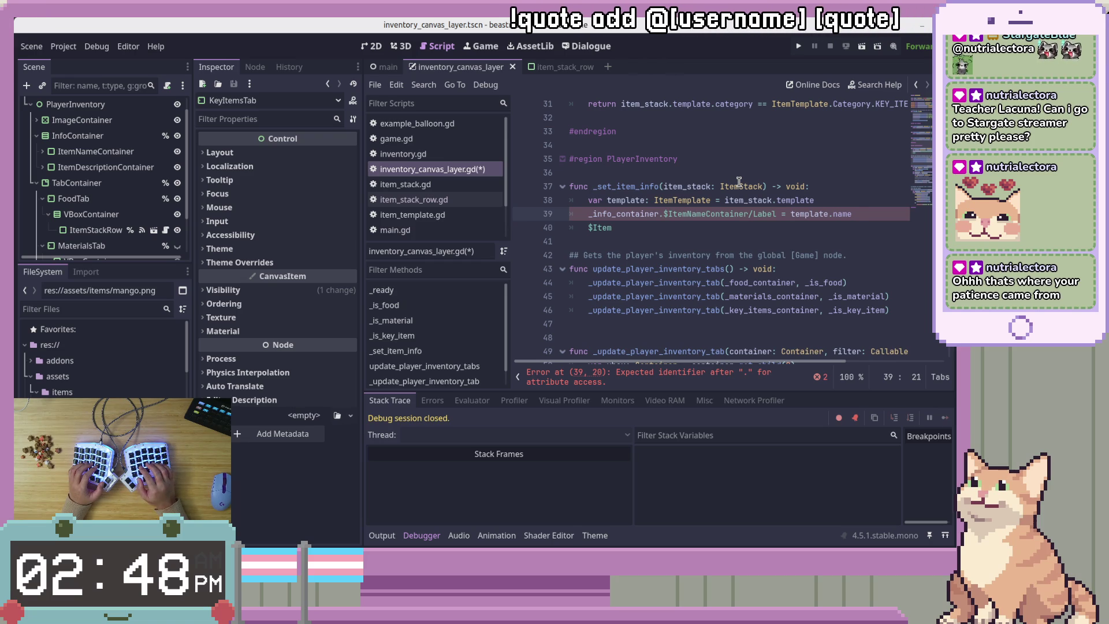
type("de")
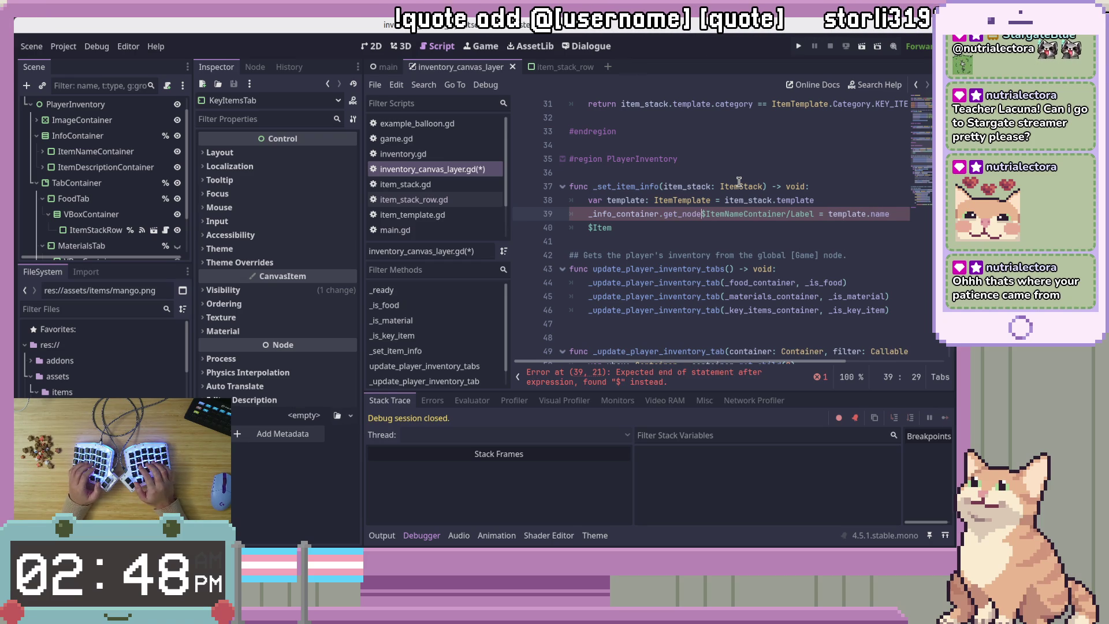
type("(")
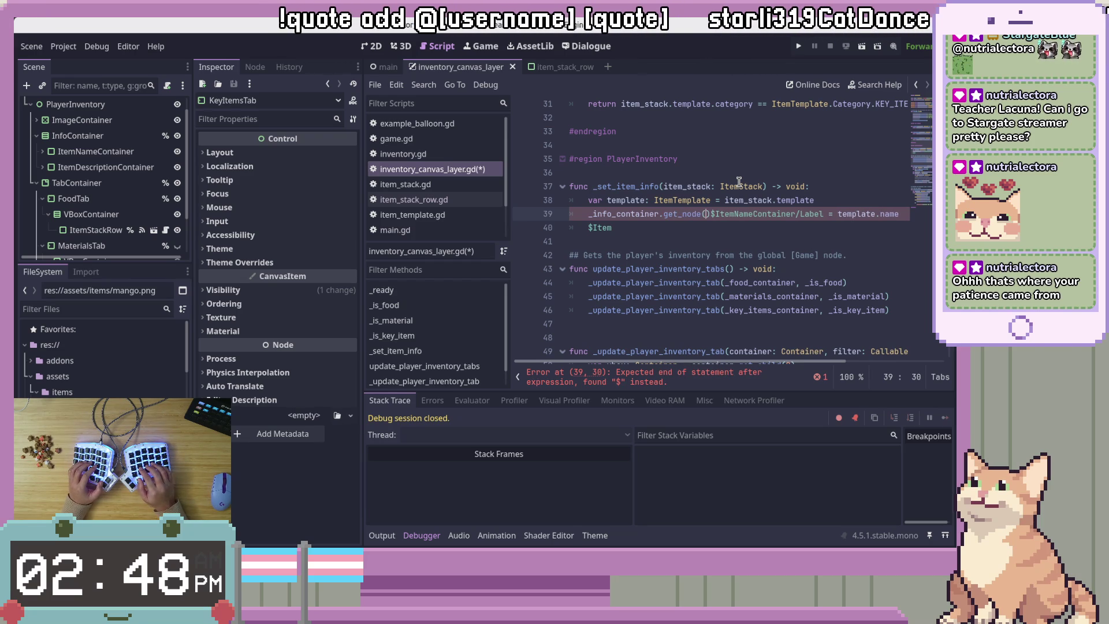
key("Delete")
key("Right")
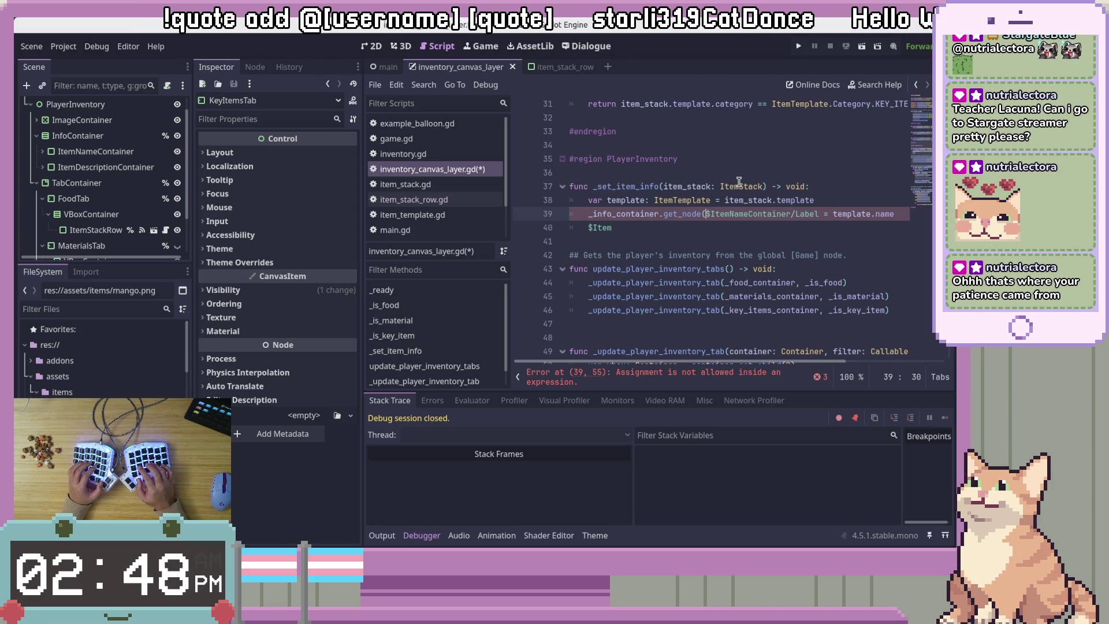
key("BackSpace")
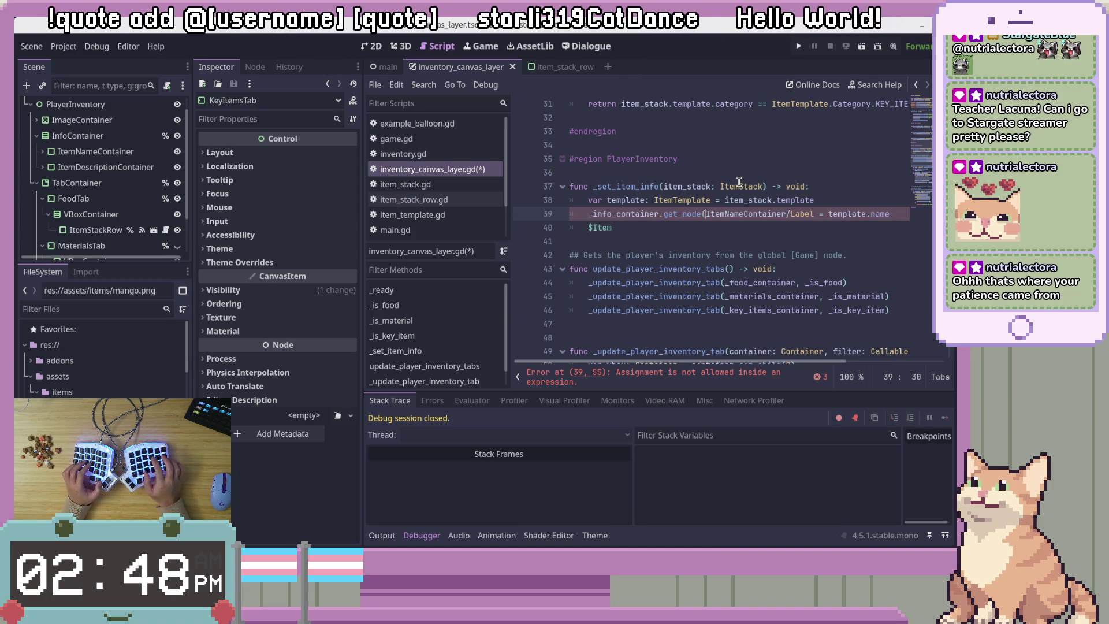
type("'")
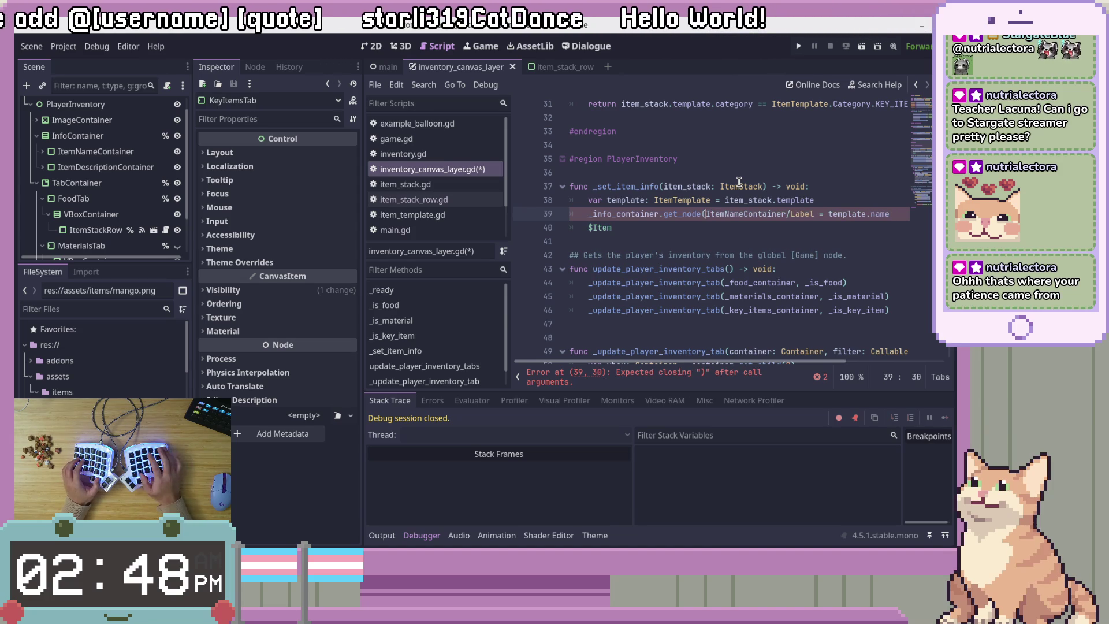
key("BackSpace")
type("\"")
key("Right")
key("Right")
key("Right")
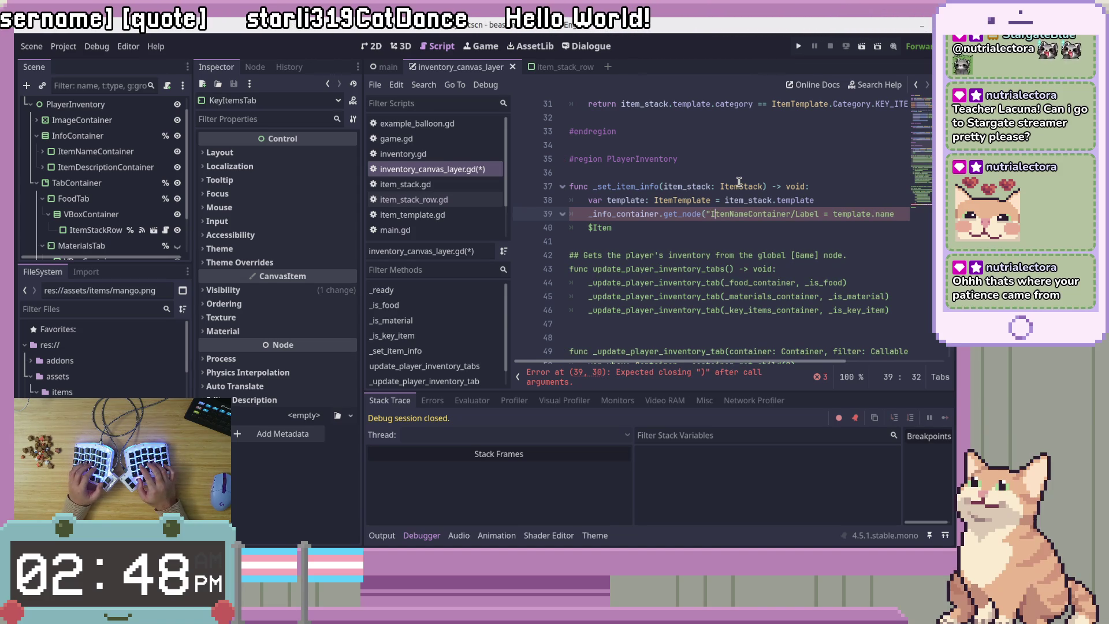
key("Right")
key("Right")
key("Right")
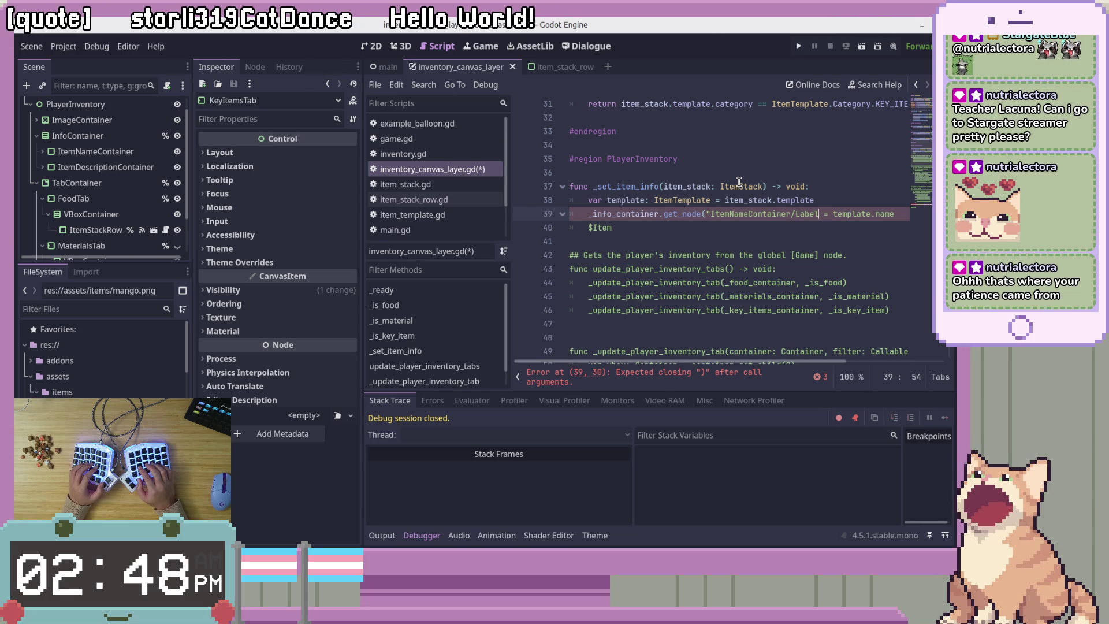
- Expand ItemNameContainer and its MarginContainer in the Scene dock to reveal ItemNameLabel
left_click(42, 152)
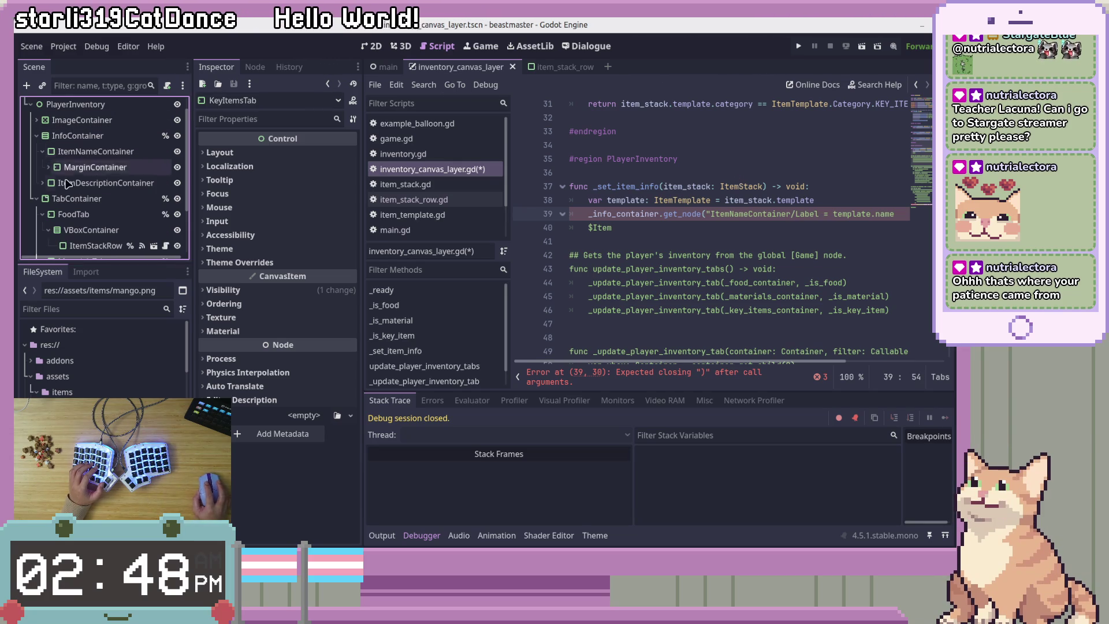
left_click(48, 167)
left_click(744, 200)
- Replace the get_node call on the name line with _item_name_label
mouse_move(819, 214)
left_mouse_down()
mouse_move(602, 214)
mouse_move(672, 218)
left_mouse_up()
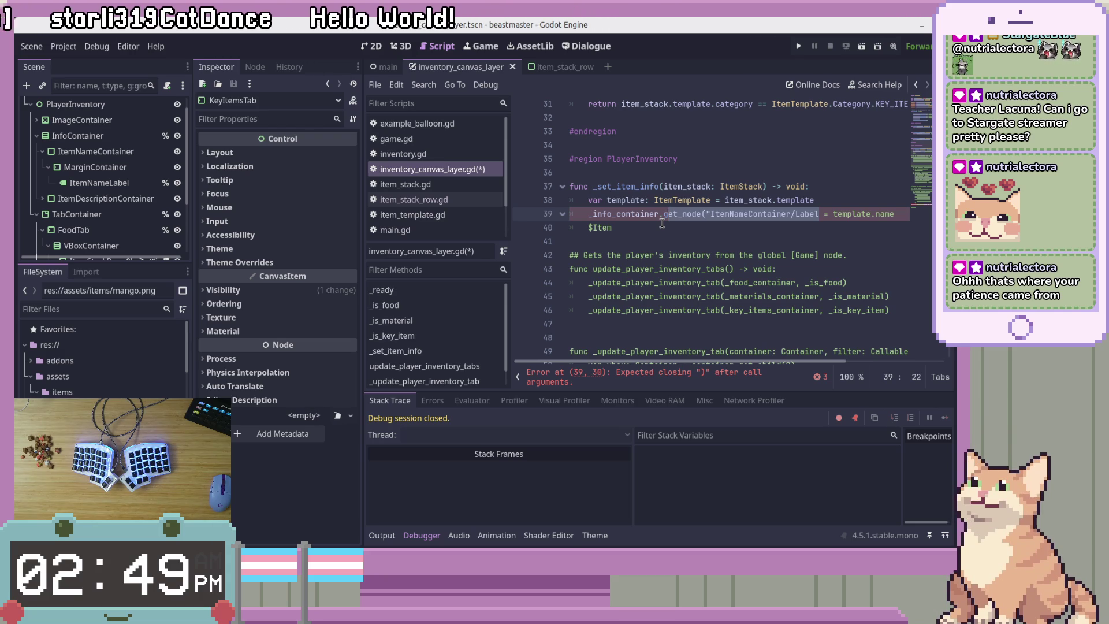
left_click(657, 212)
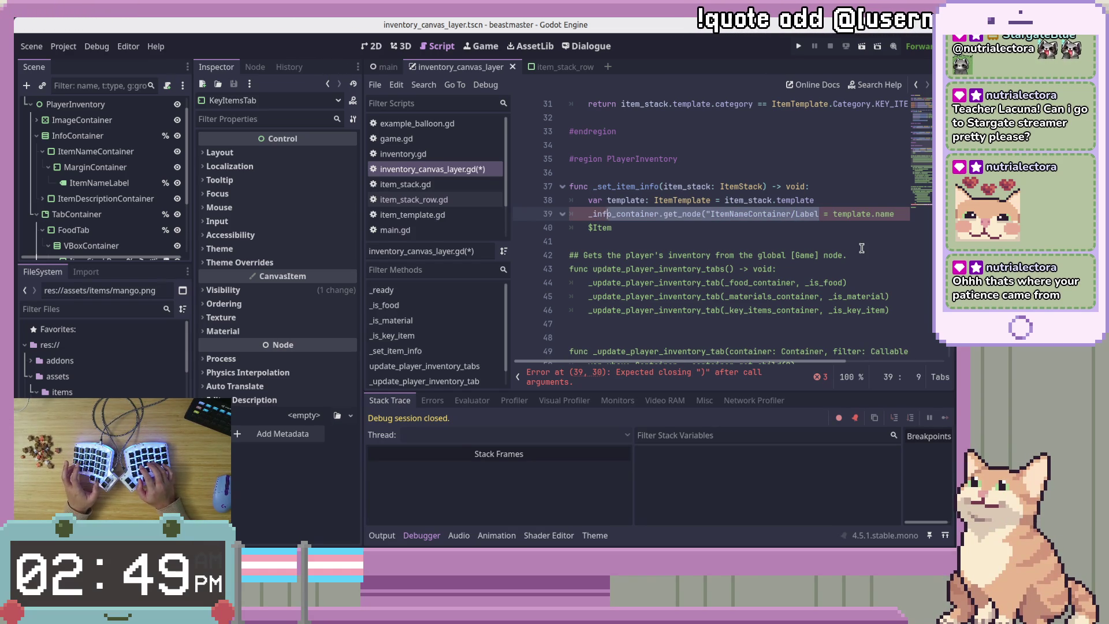
type("name")
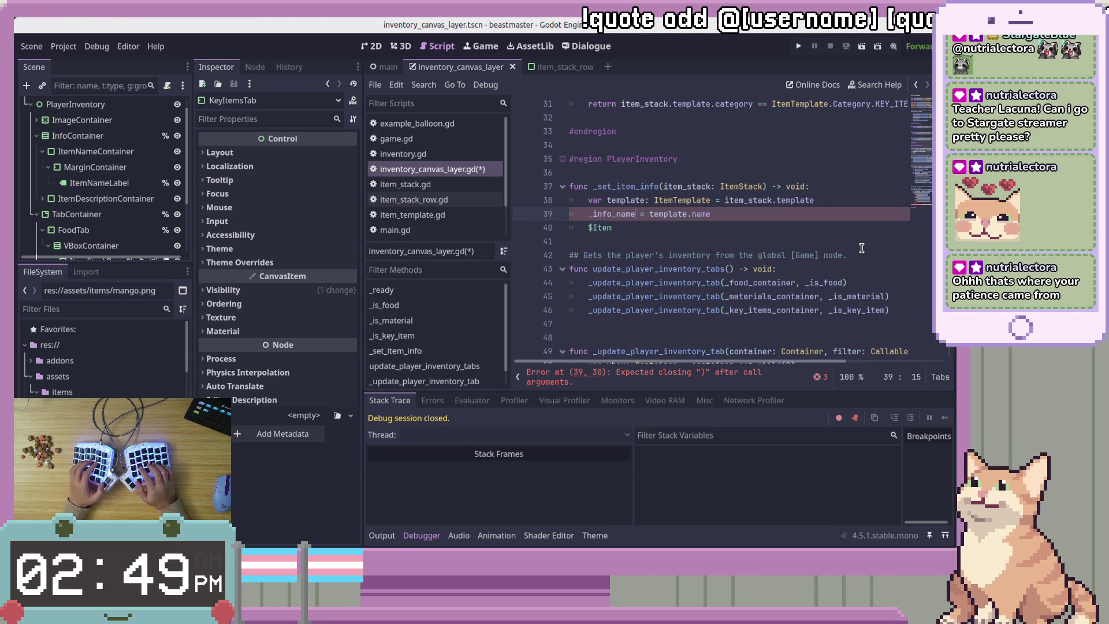
type("_label")
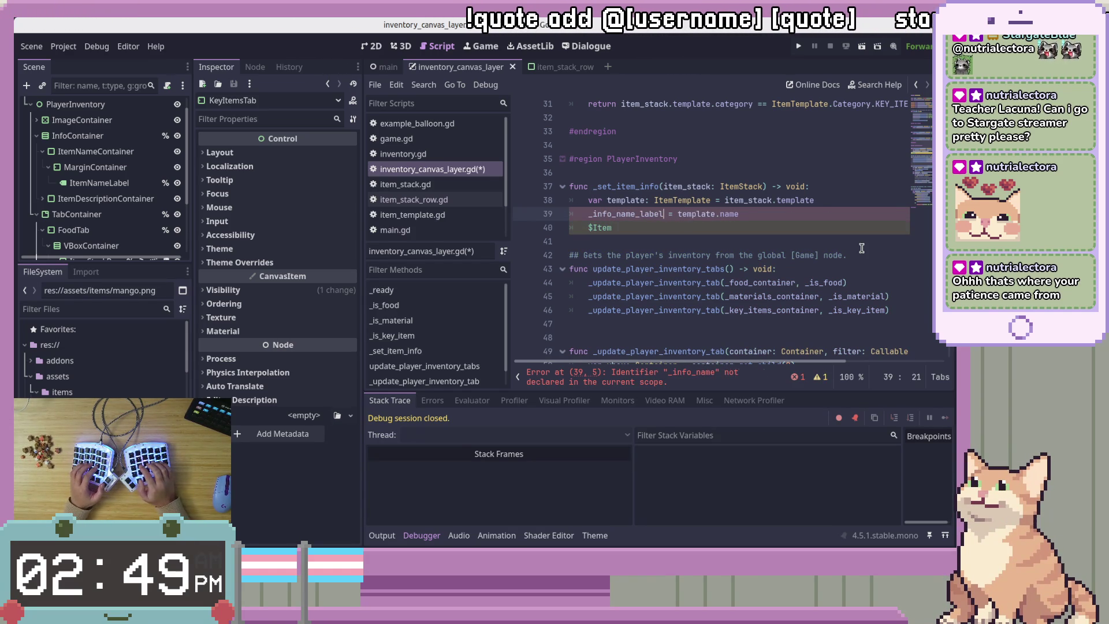
key("Left")
key("Left")
key("Left")
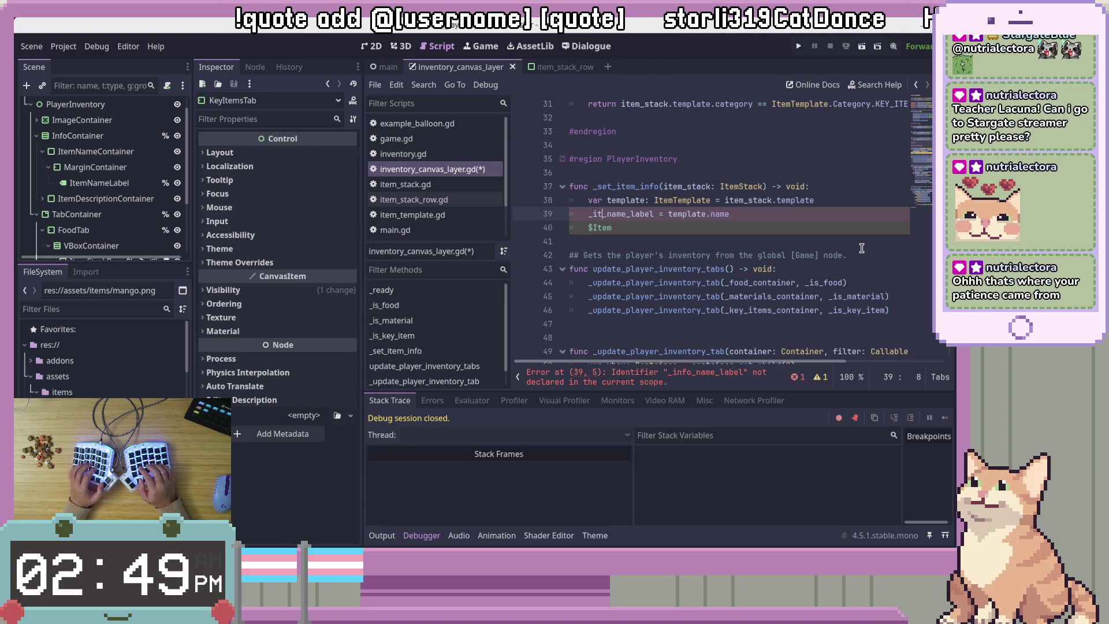
key("BackSpace")
key("BackSpace")
key("Delete")
type("tem")
key("Escape")
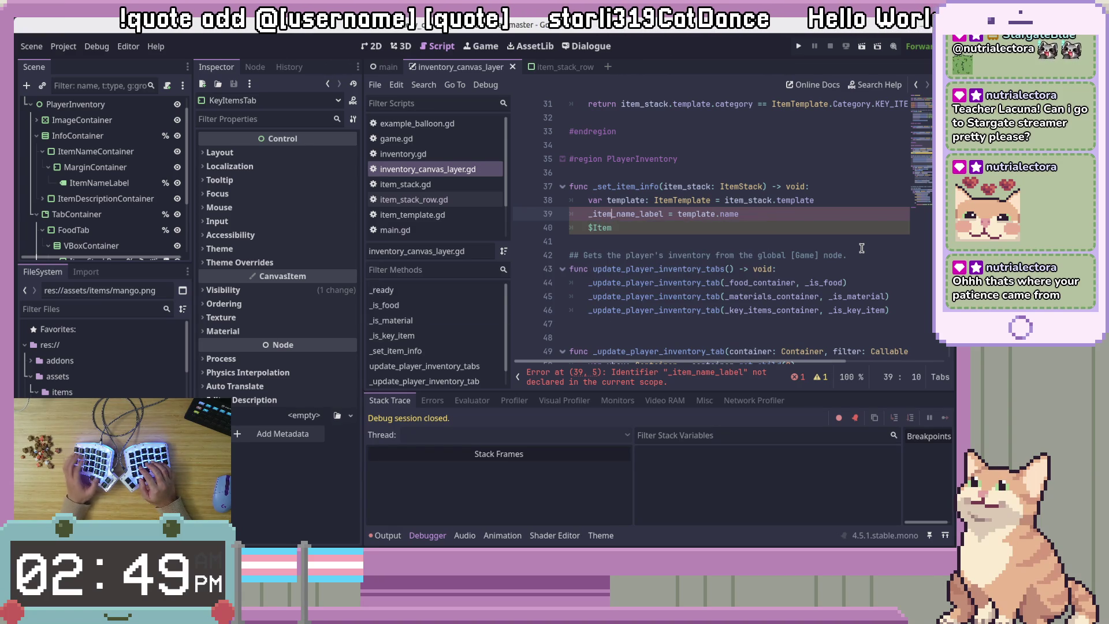
scroll(854, 247, "up", 10)
left_click(871, 201)
key("Up")
key("Up")
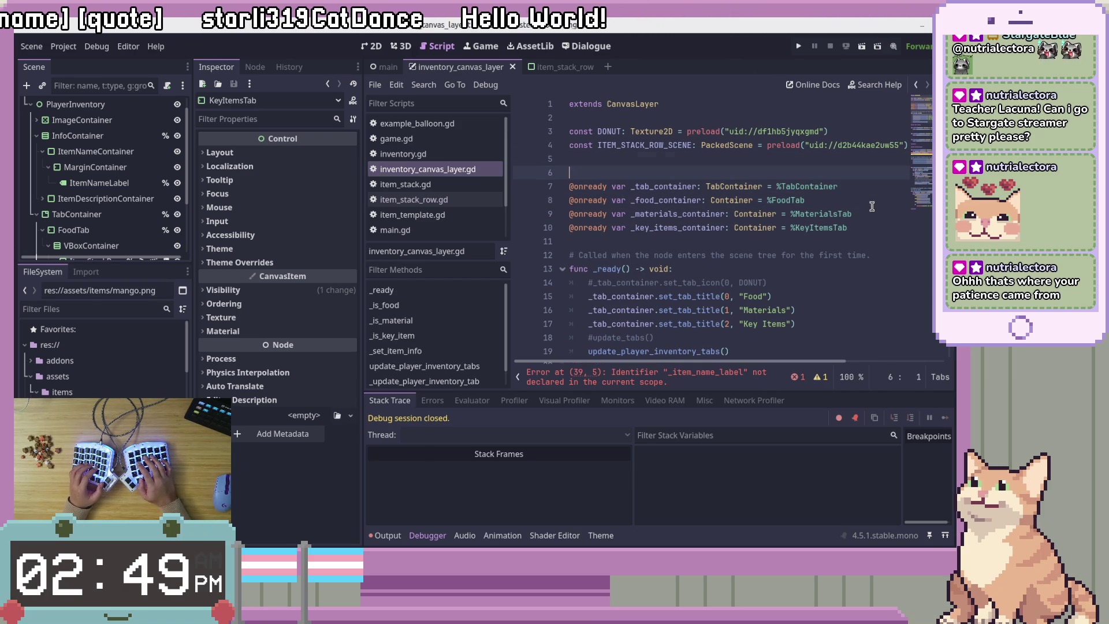
key("Up")
key("Down")
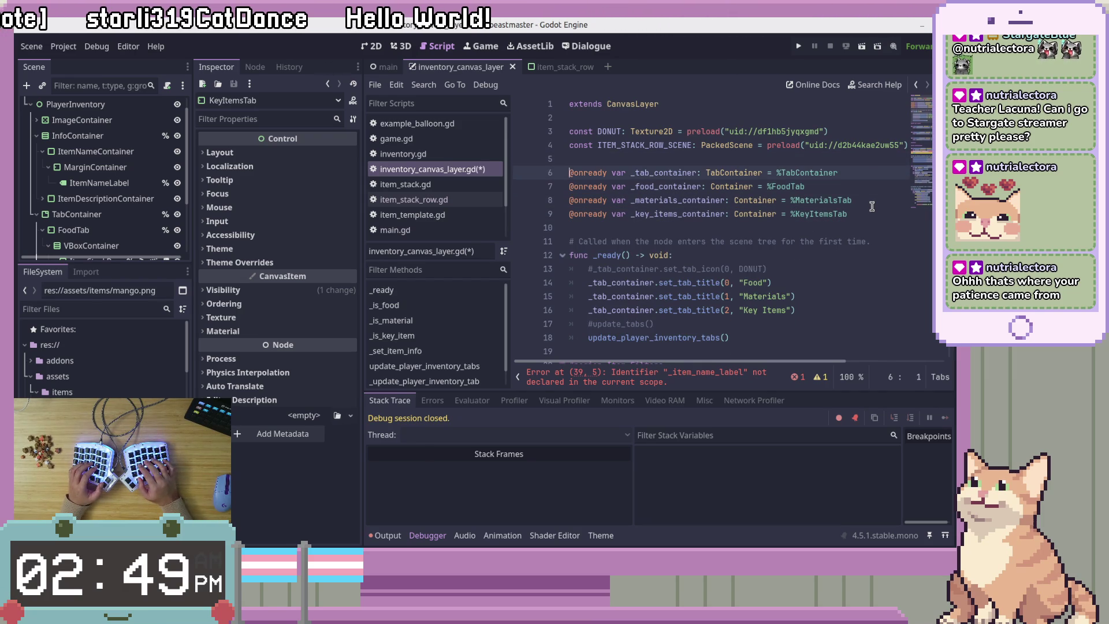
key("Down")
key("Down")
key("Down")
key("End")
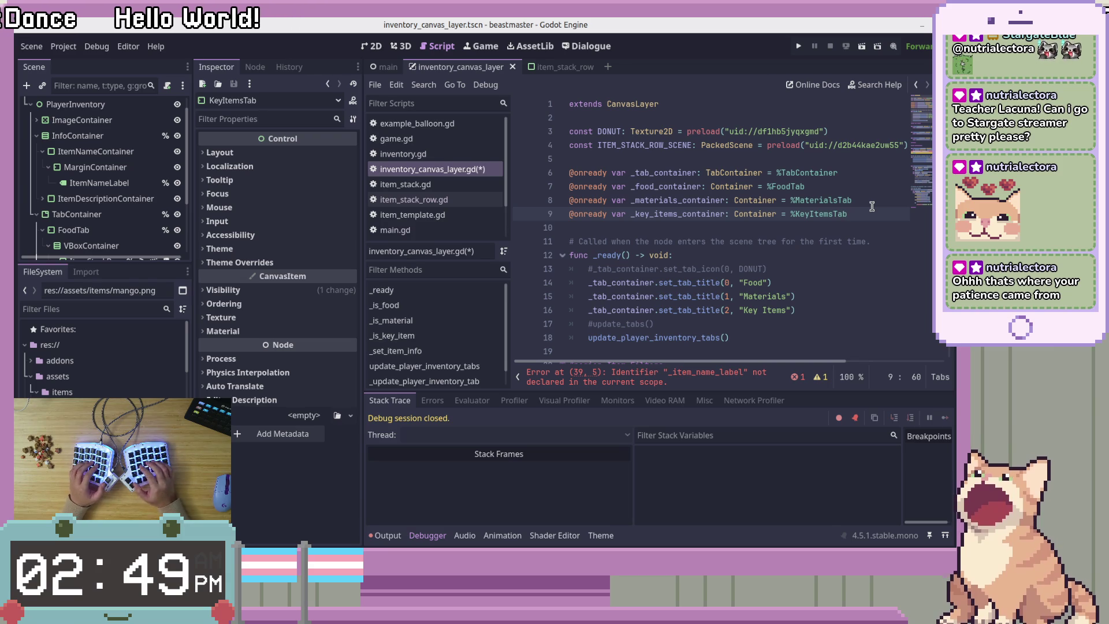
key("Return")
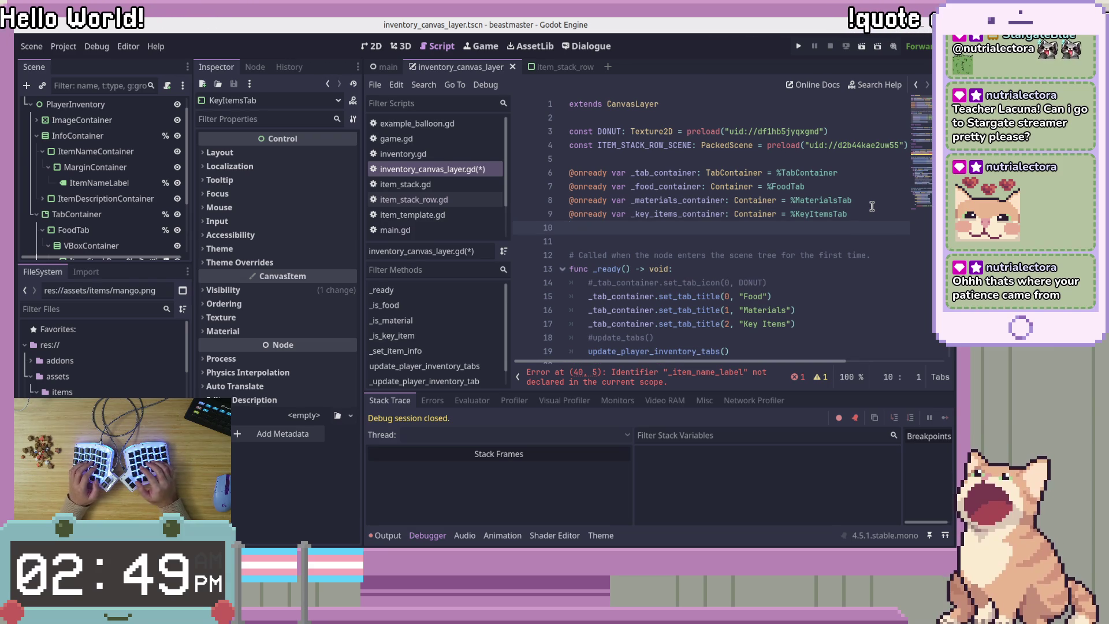
type("@onap")
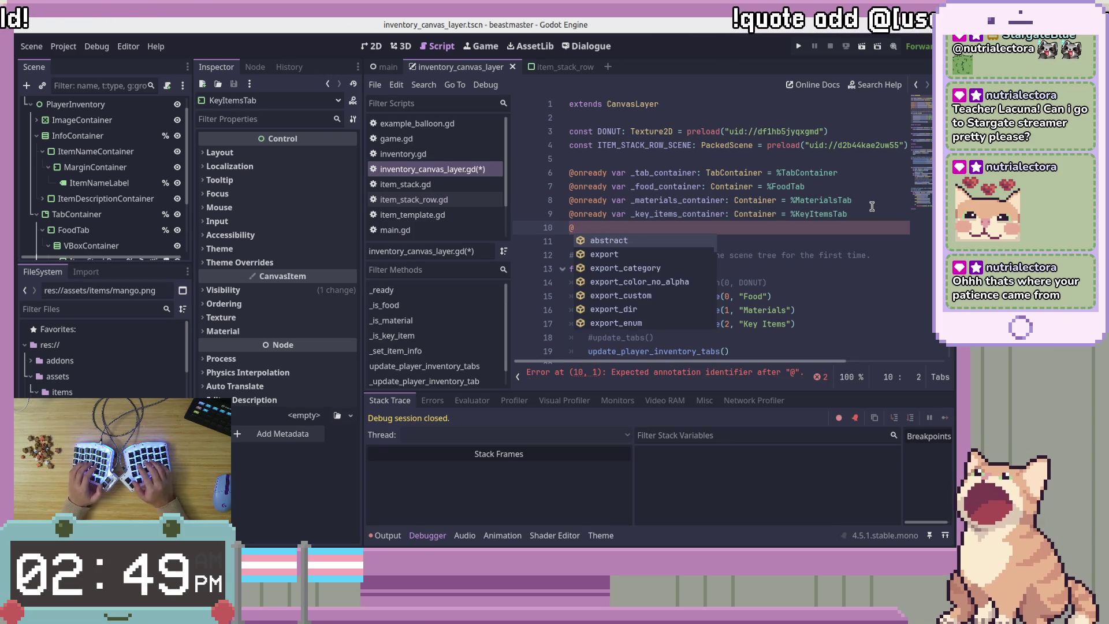
key("BackSpace")
key("BackSpace")
type("read")
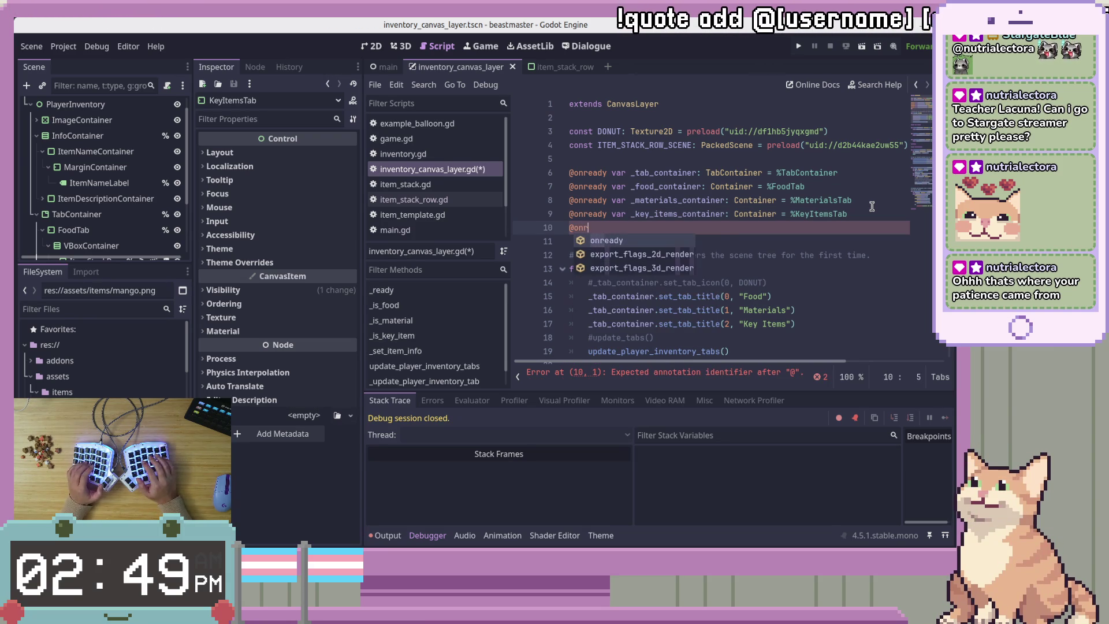
type("y var")
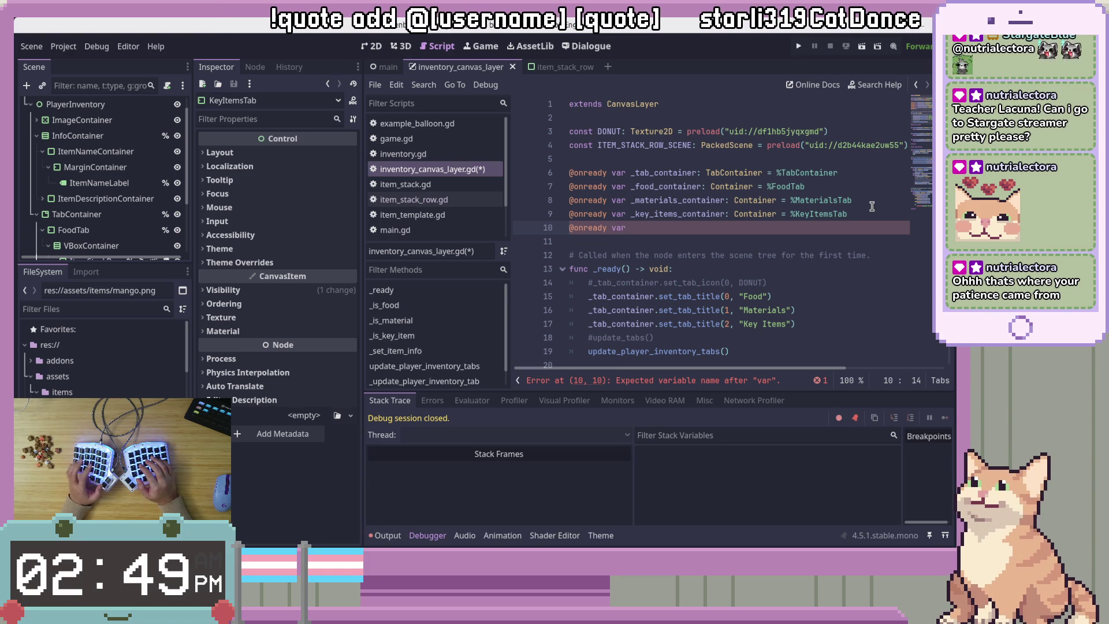
- Complete it as var _item_name_label: Label = %ItemNameLabel and save the script
key("BackSpace")
key("BackSpace")
key("BackSpace")
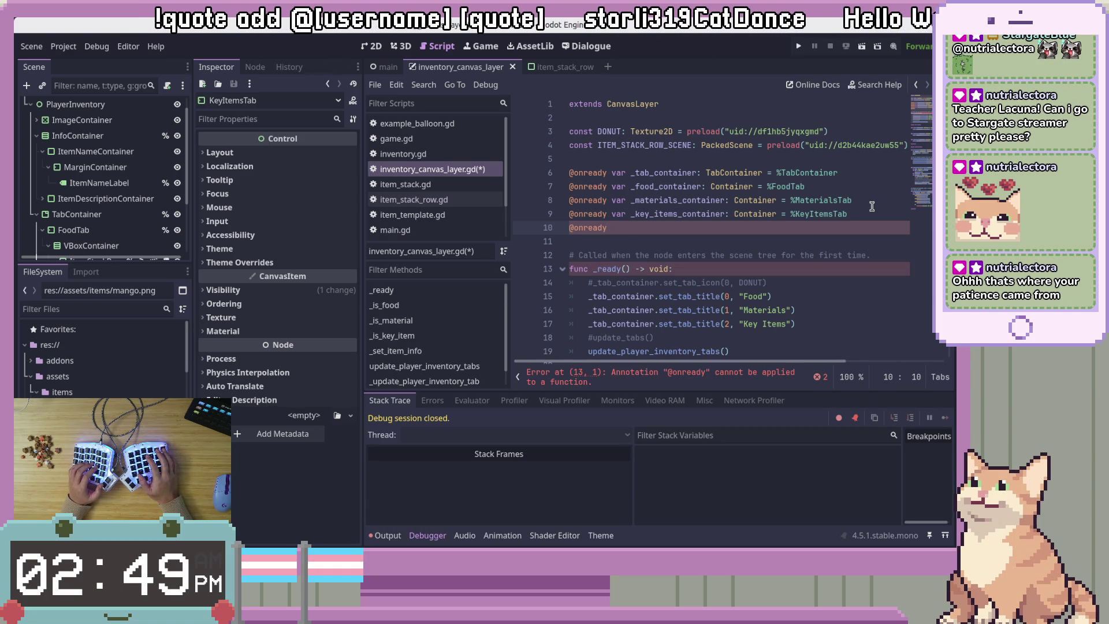
type("var ")
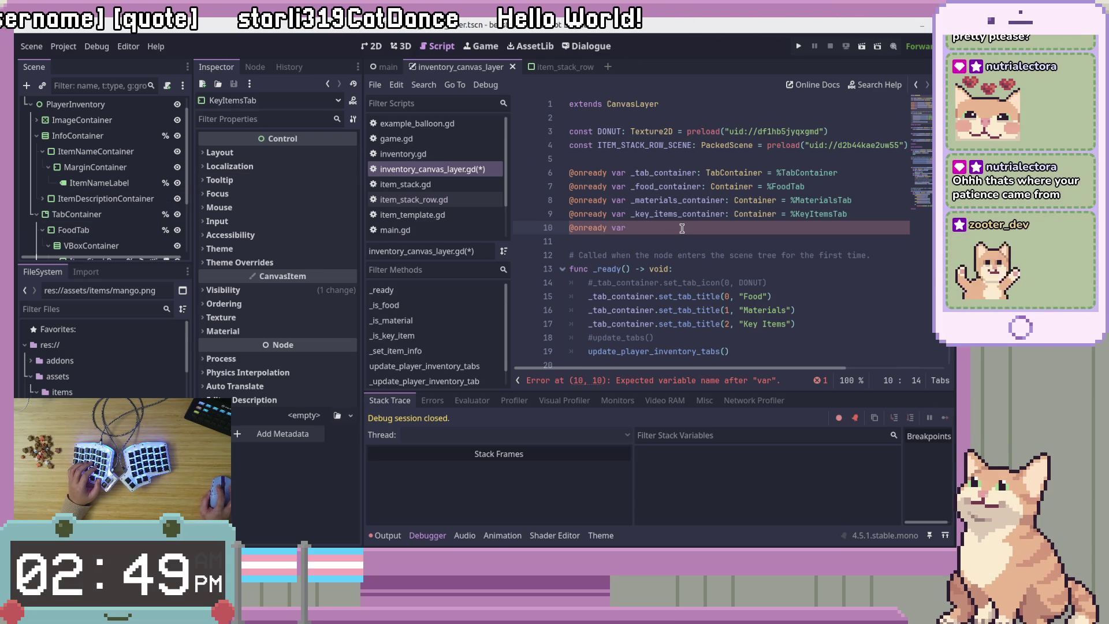
type("_item_name_label")
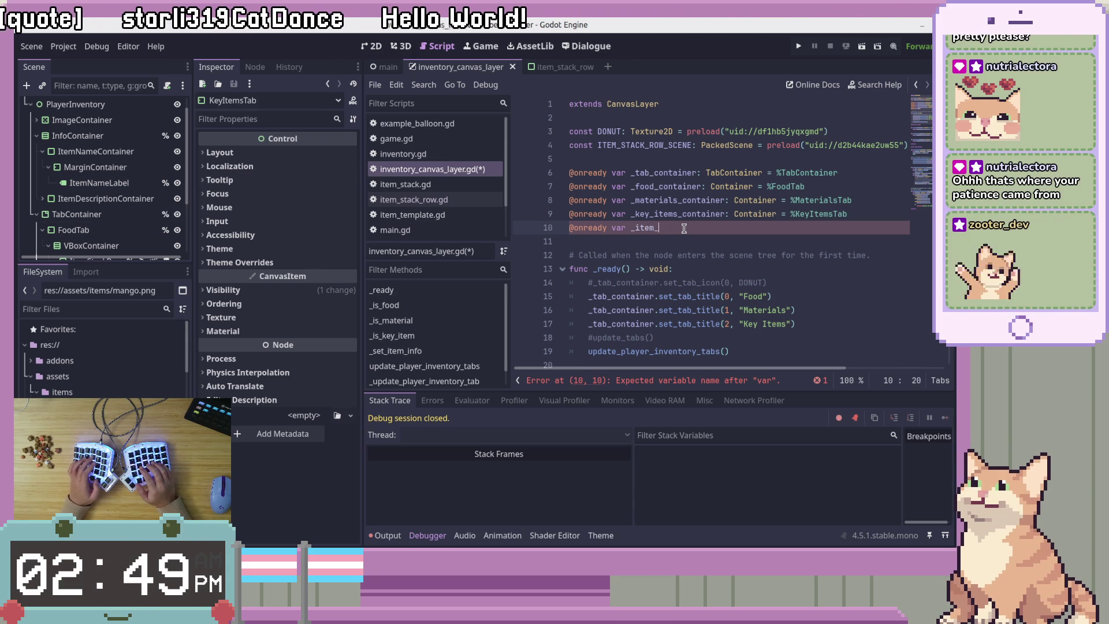
type(": Co")
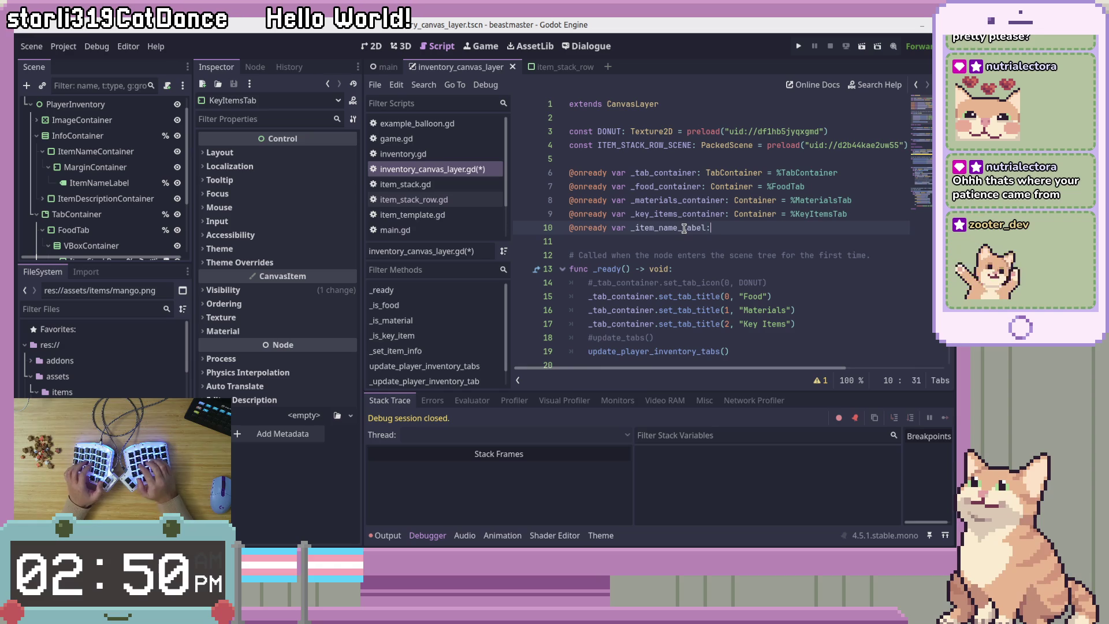
type("ntainer")
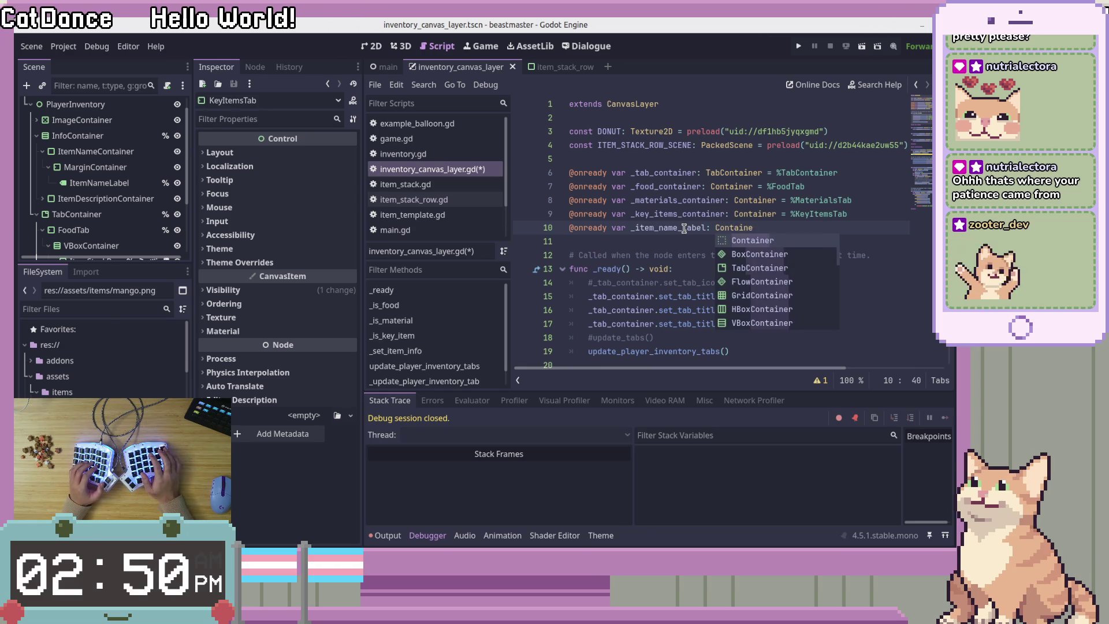
key("ctrl+BackSpace")
type("Label")
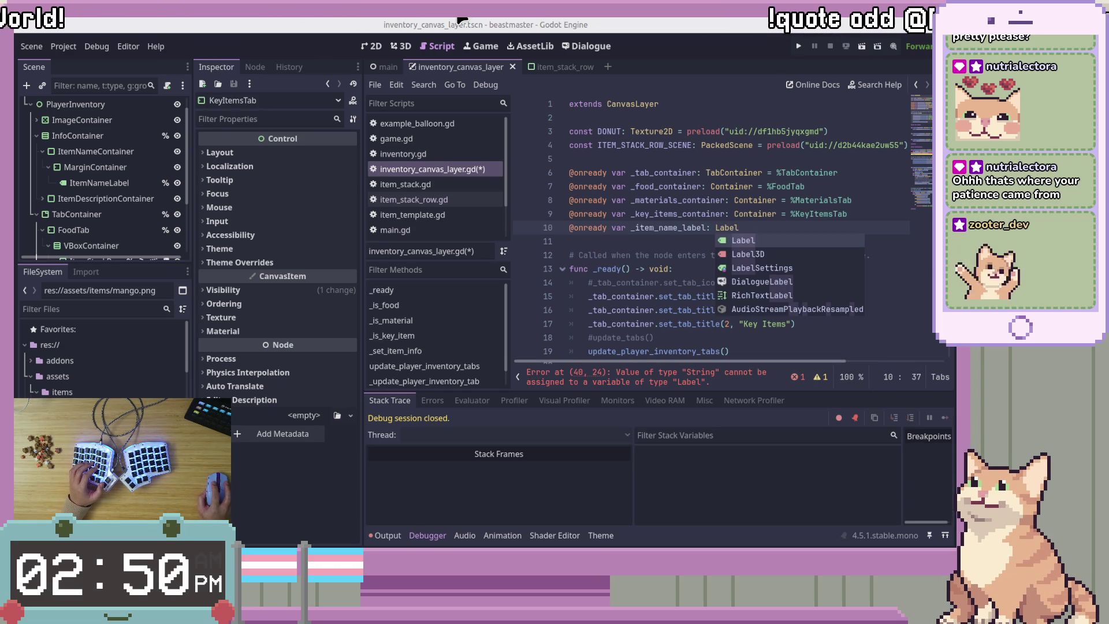
key("Escape")
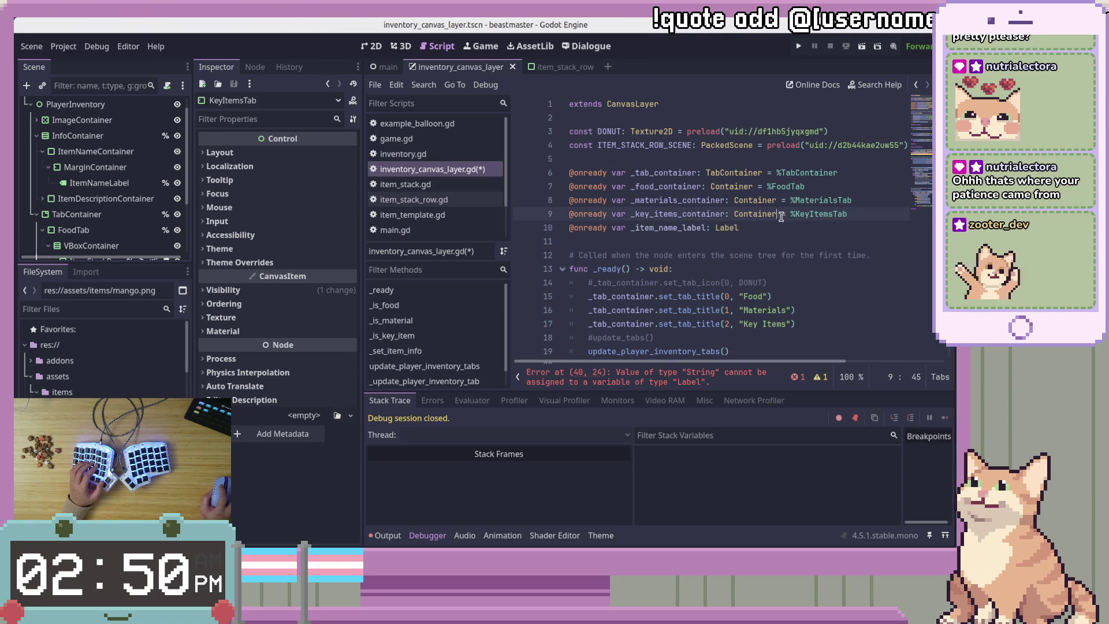
type("%")
key("Escape")
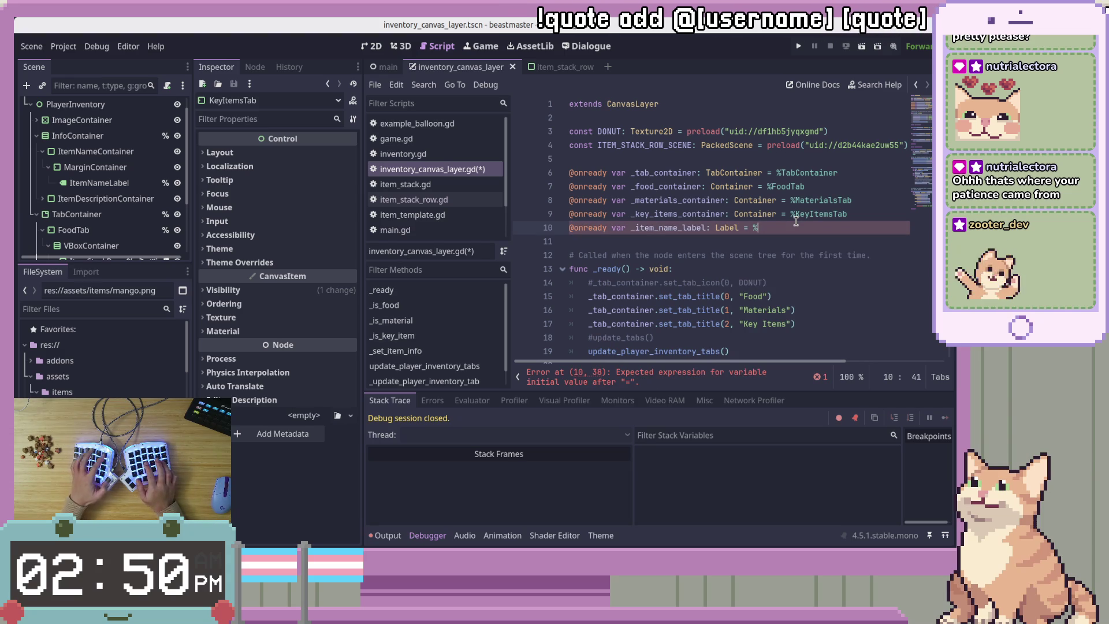
type("mNameLabel")
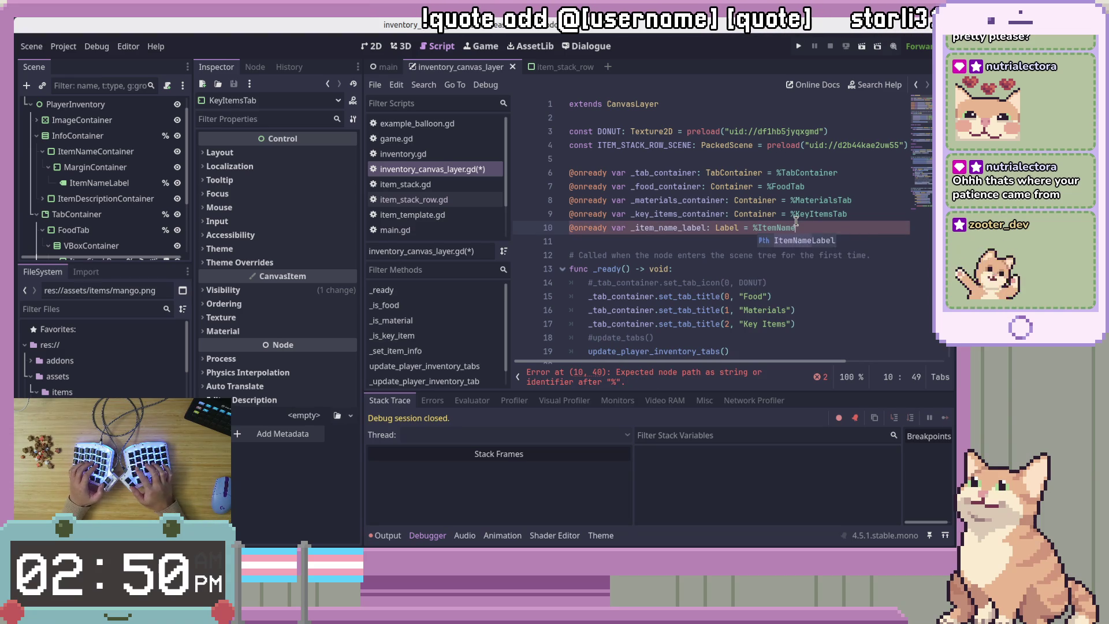
key("ctrl+s")
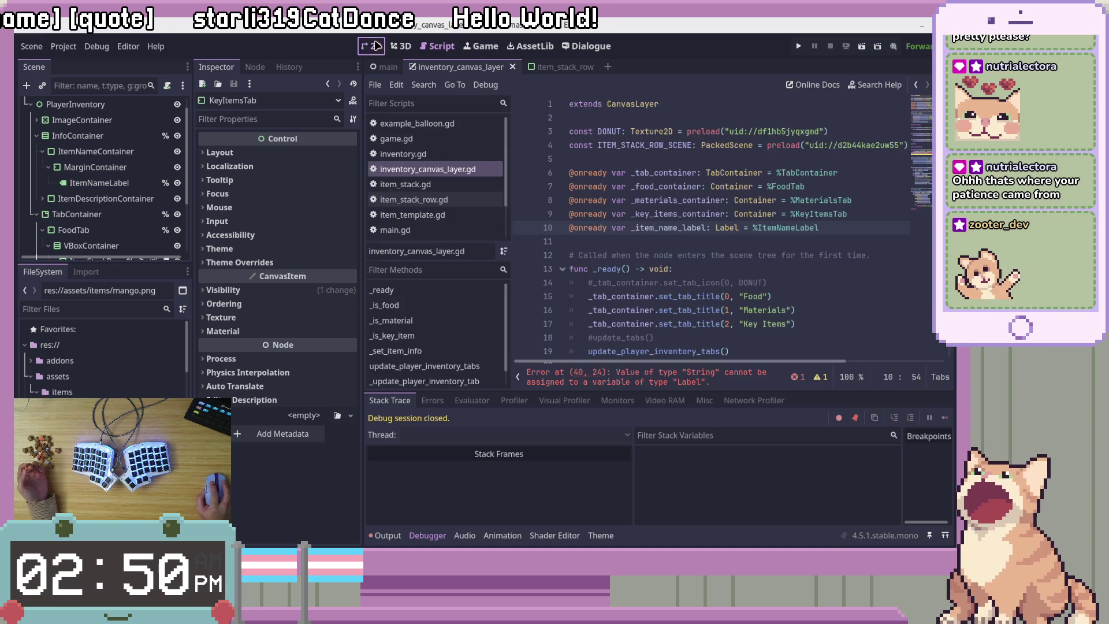
- Show the inventory_canvas_layer scene's image, description and item list panels in the 2D editor
left_click(374, 46)
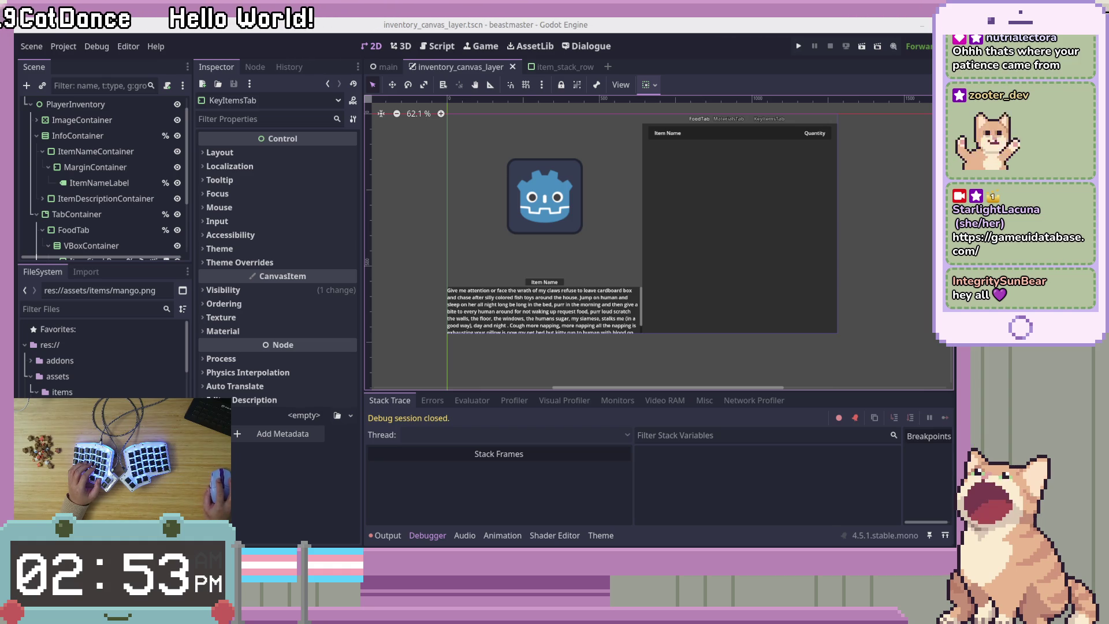
key("alt+Tab")
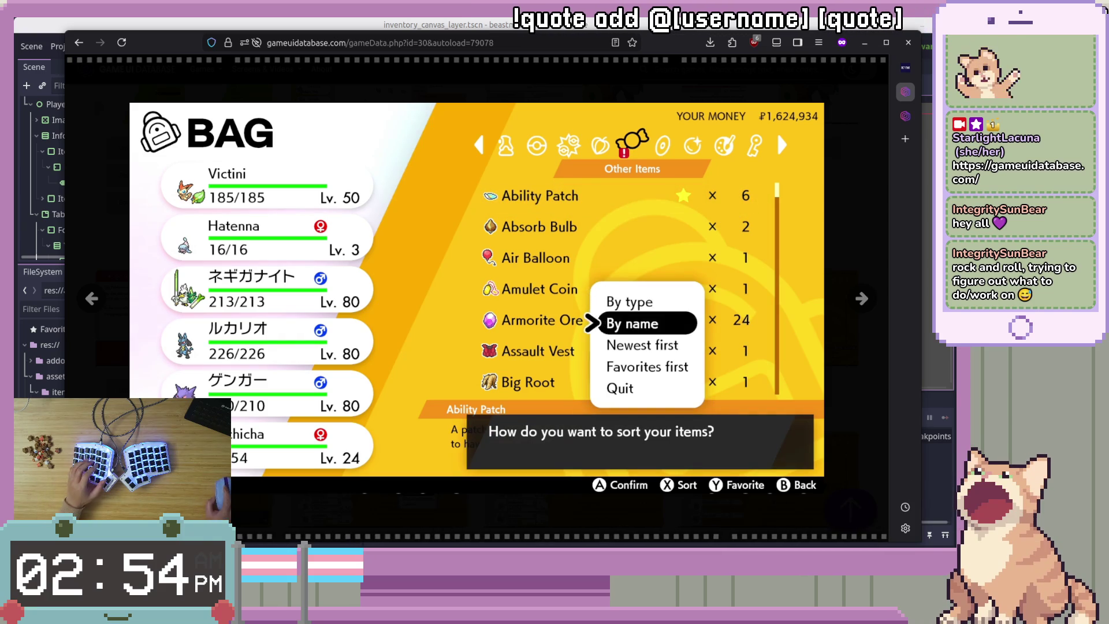
key("super+h")
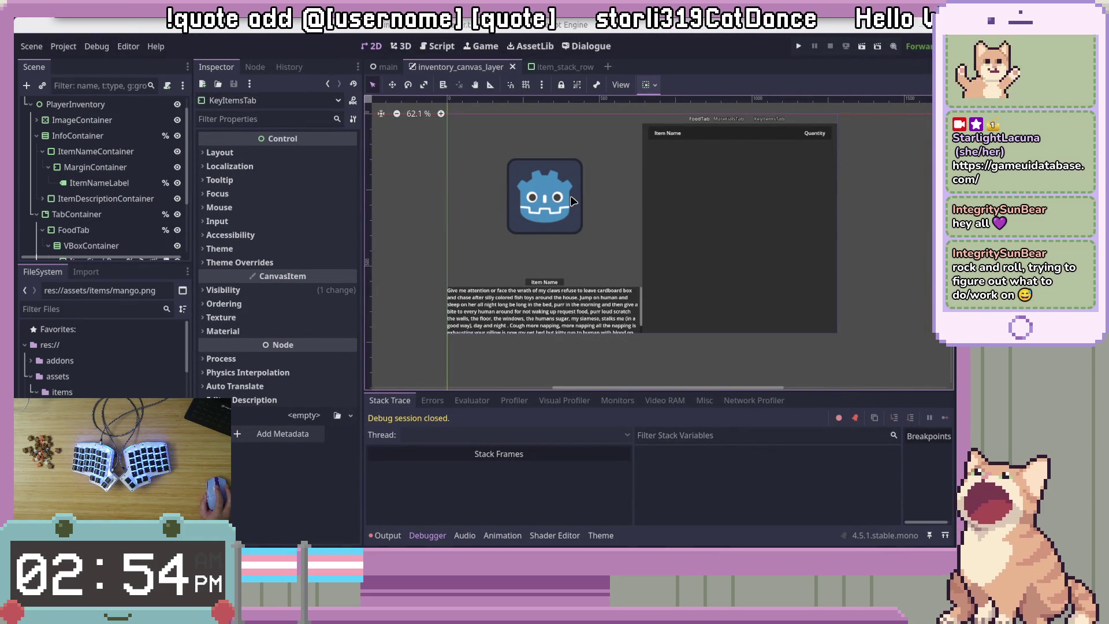
- Reopen inventory_canvas_layer.gd at the name assignment line in _set_item_info
scroll(594, 160, "up", 3)
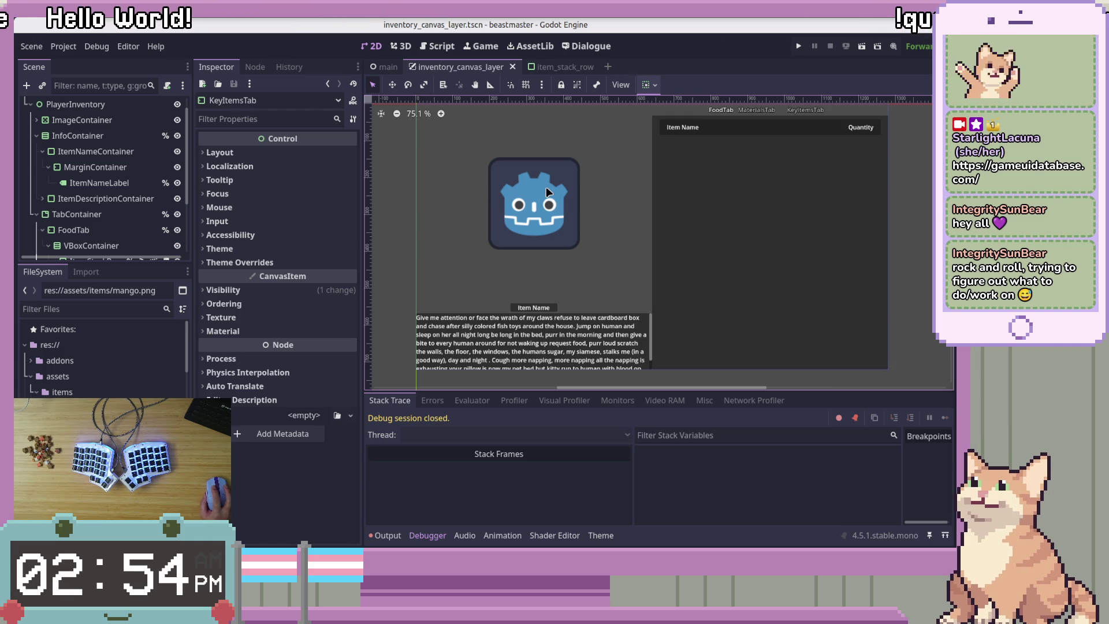
left_click(420, 51)
scroll(896, 202, "down", 6)
left_click(853, 209)
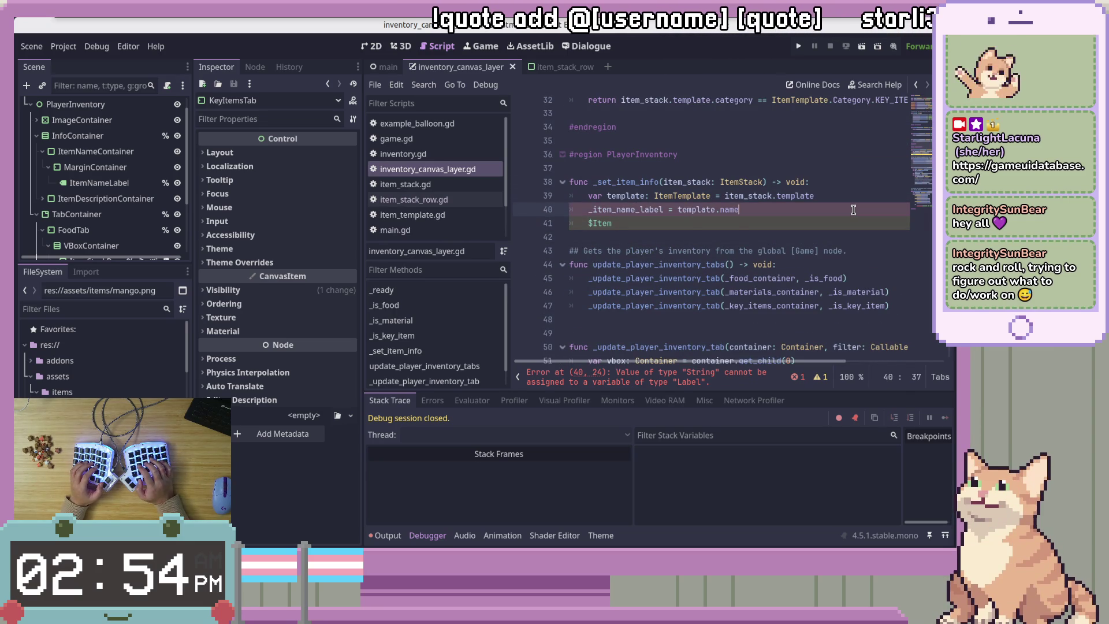
- Set _item_name_label.text = template.name and add _item_description_label.text = template.description
key("ctrl+Left")
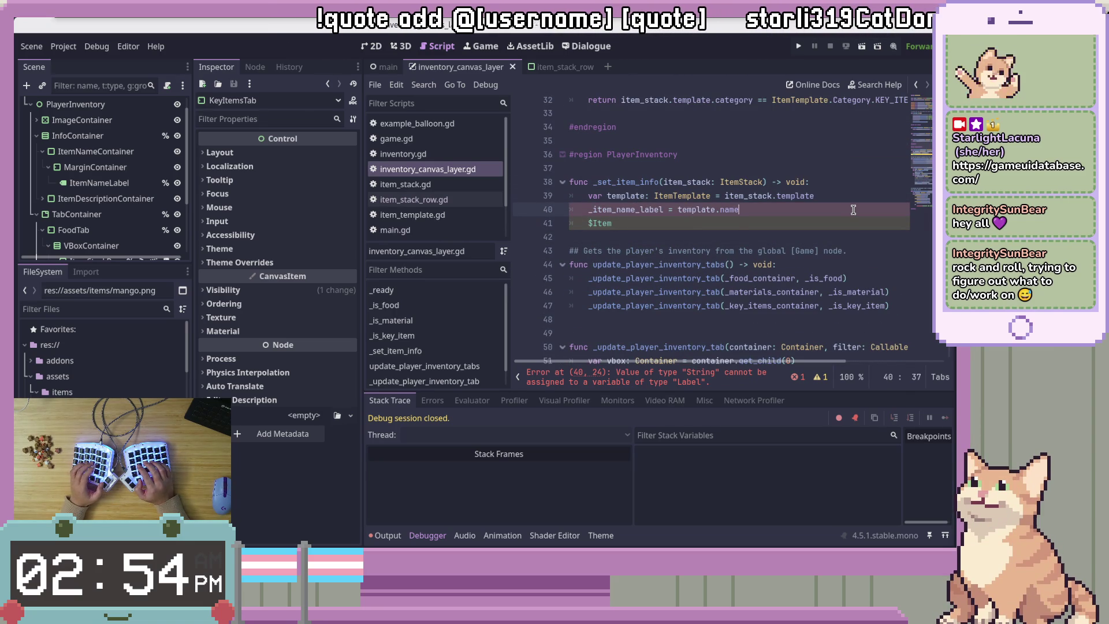
key("ctrl+Left")
key("ctrl+Left")
key("ctrl+Left")
key("Left")
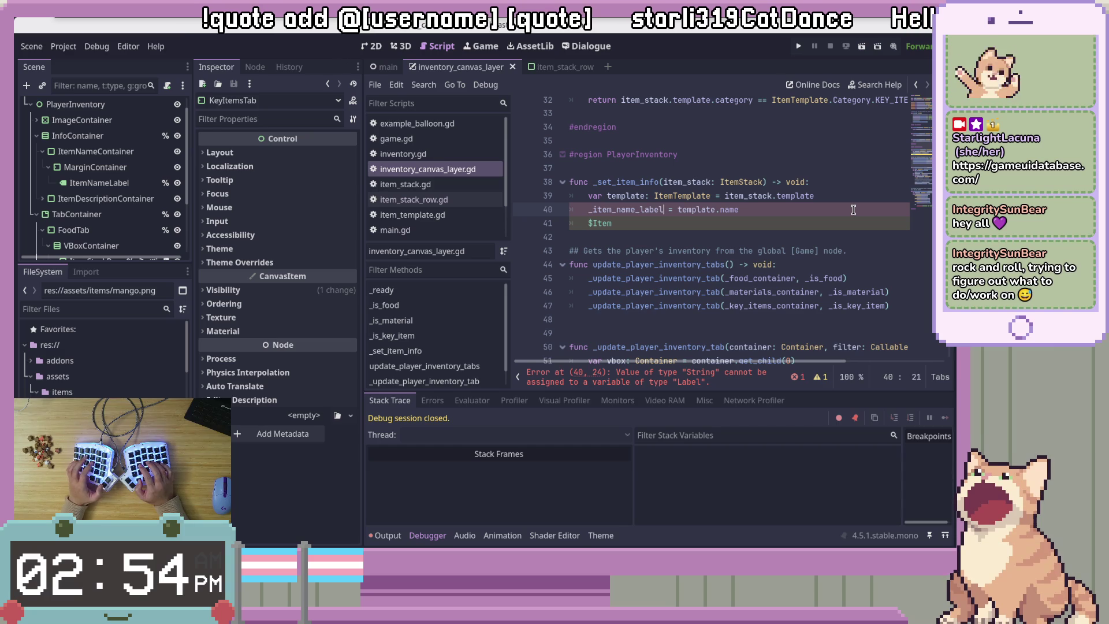
type(".")
type("te")
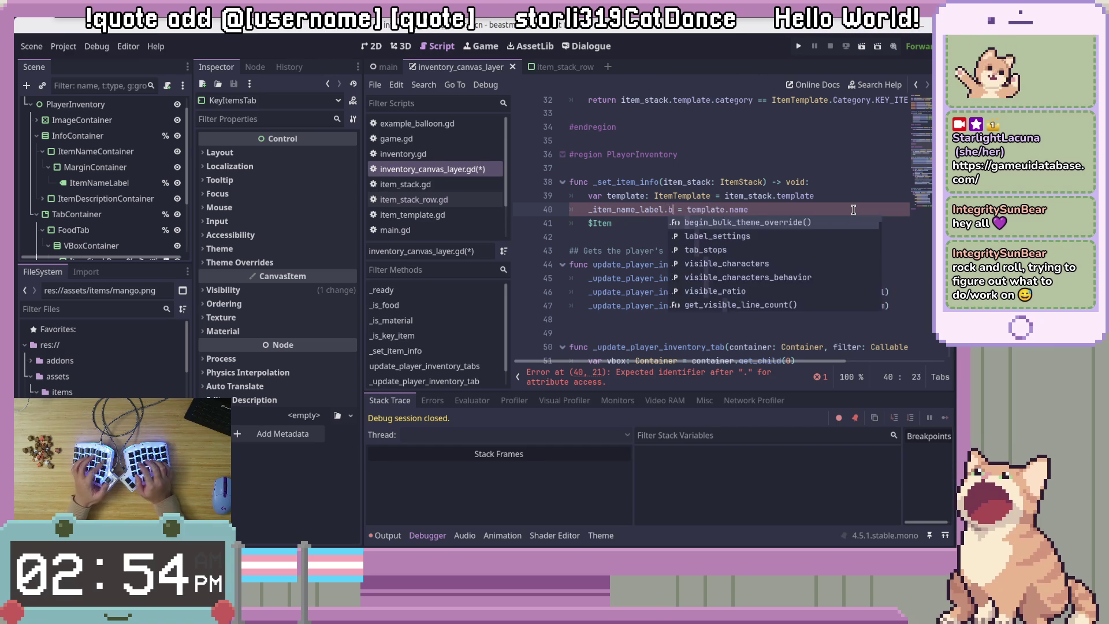
key("Return")
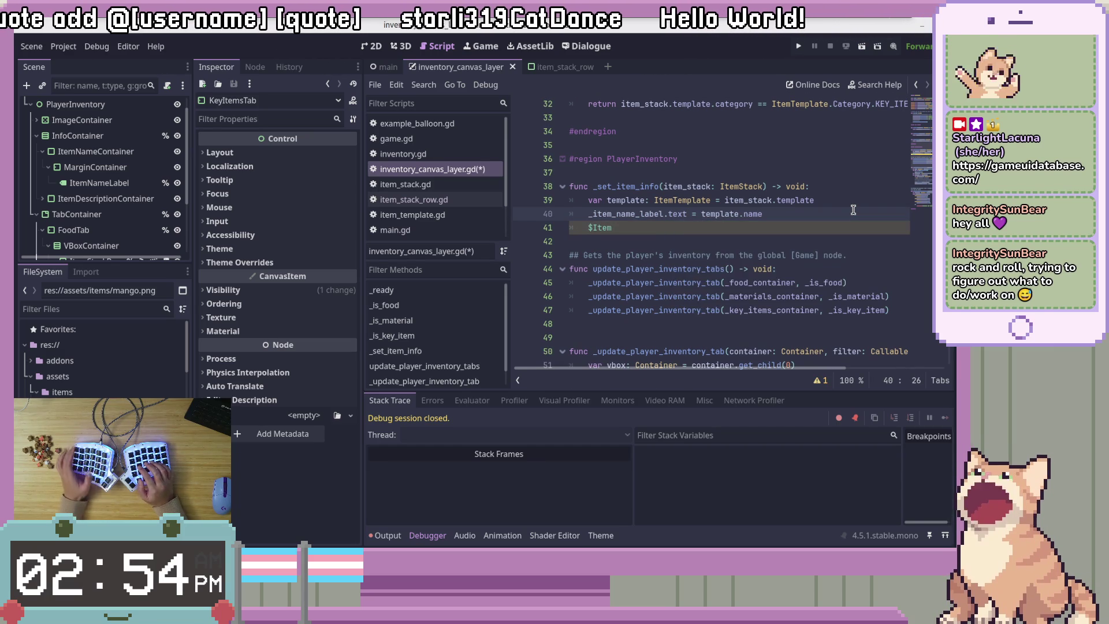
key("Down")
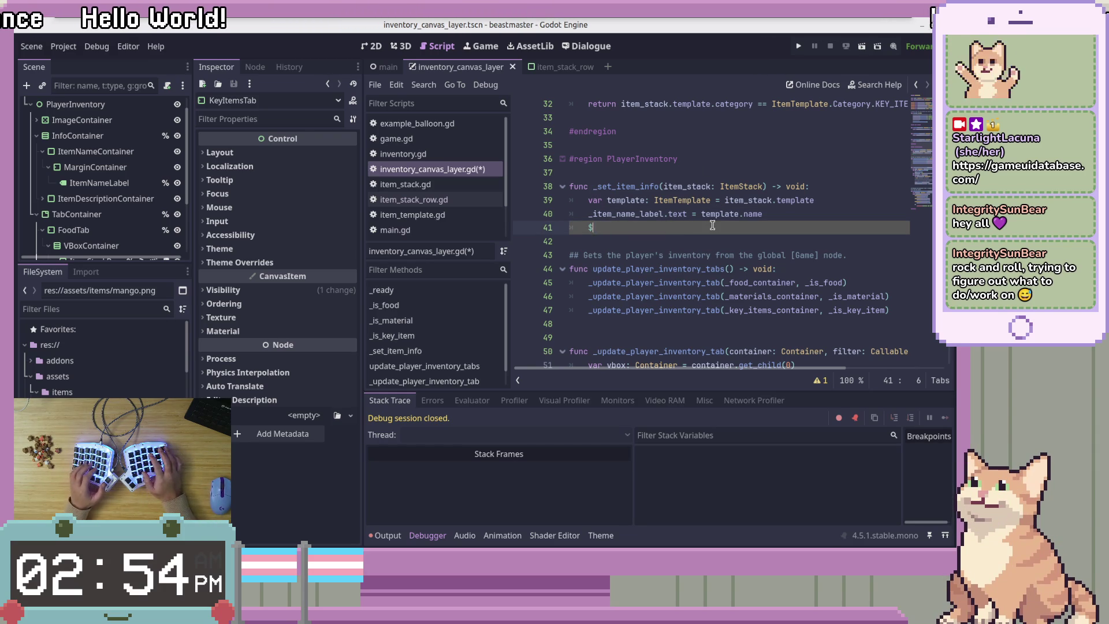
type("item")
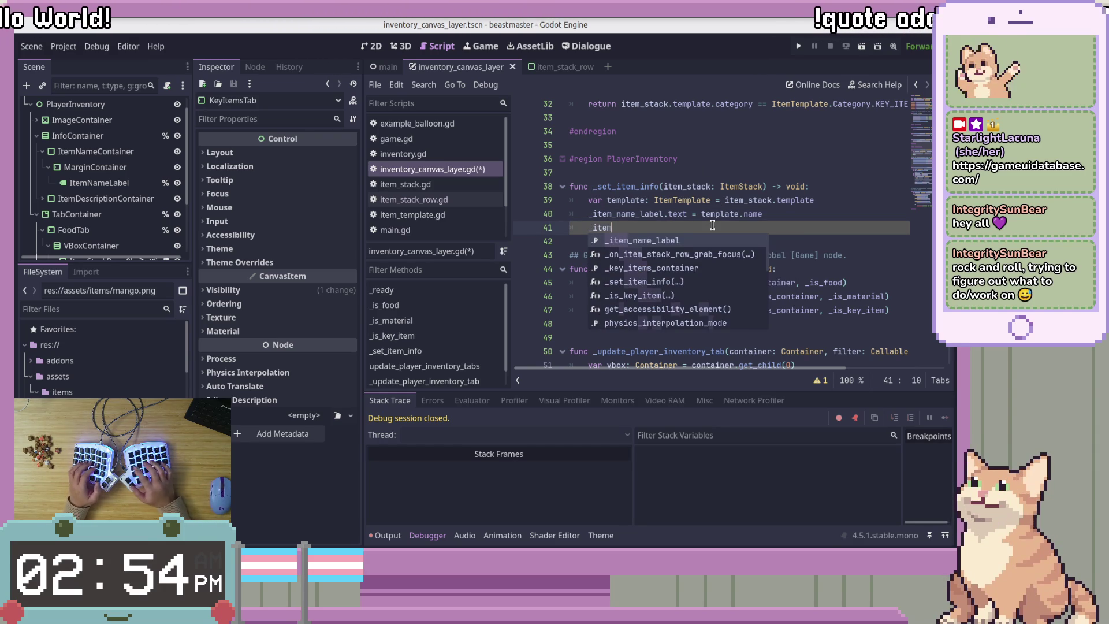
type("description_label.text =")
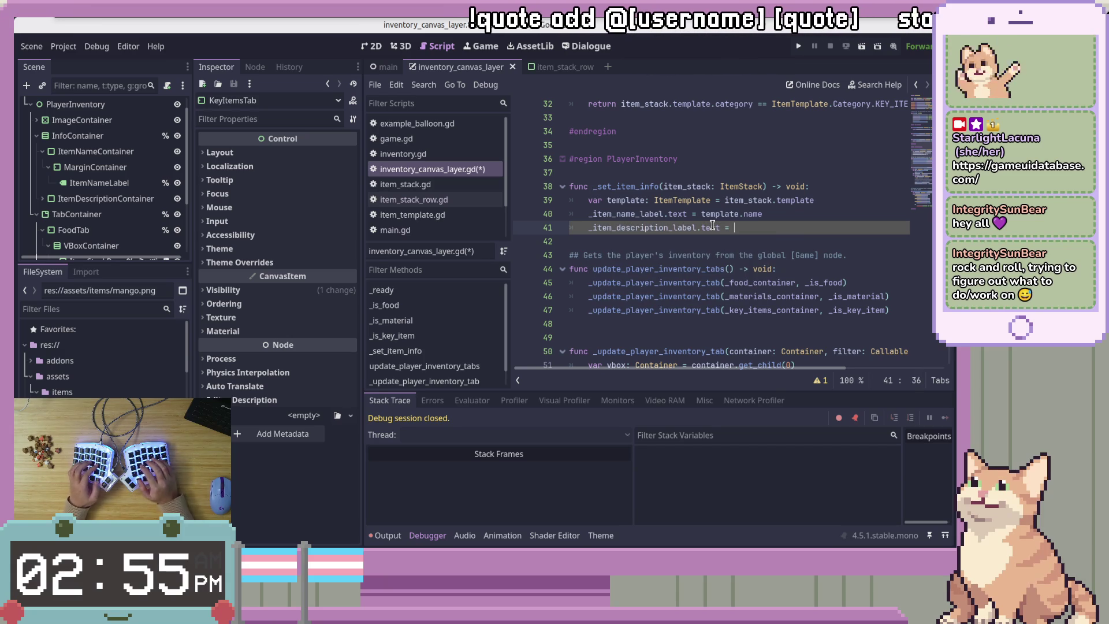
type("template.des")
key("Return")
key("Return")
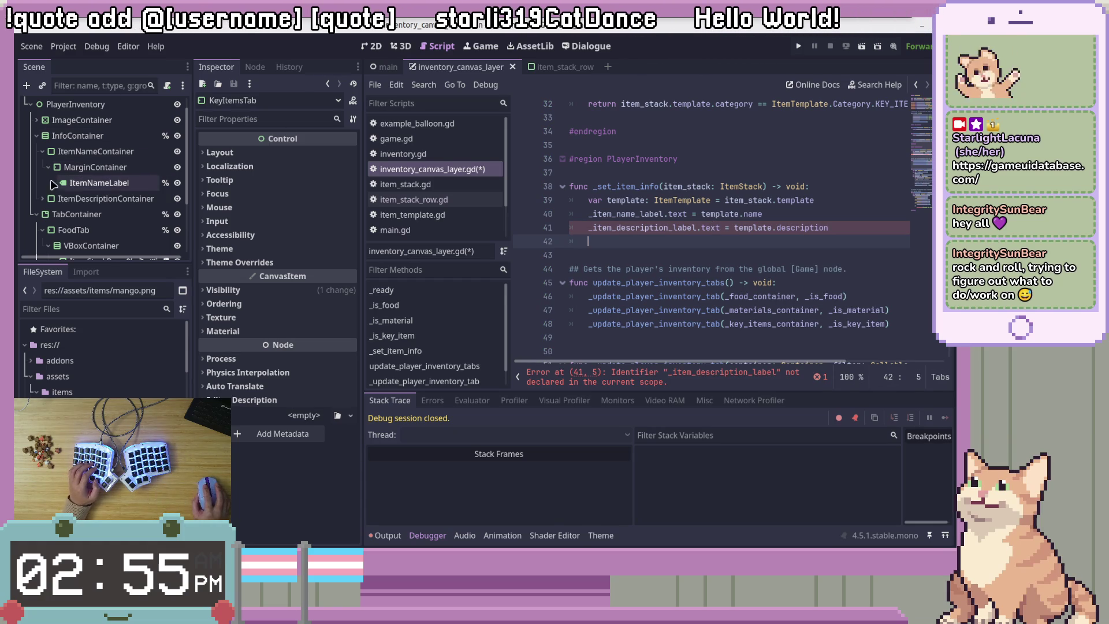
- Add _item_image.texture = template.icon, checking the ItemImage node under ImageContainer
left_click(37, 120)
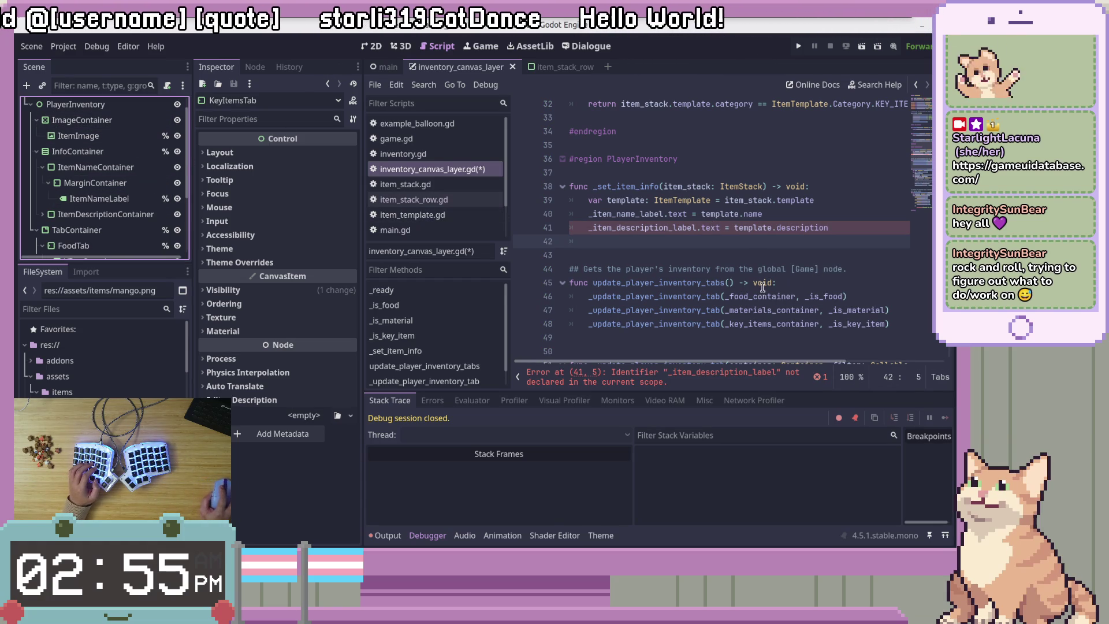
left_click(734, 242)
type("_item_image.texture")
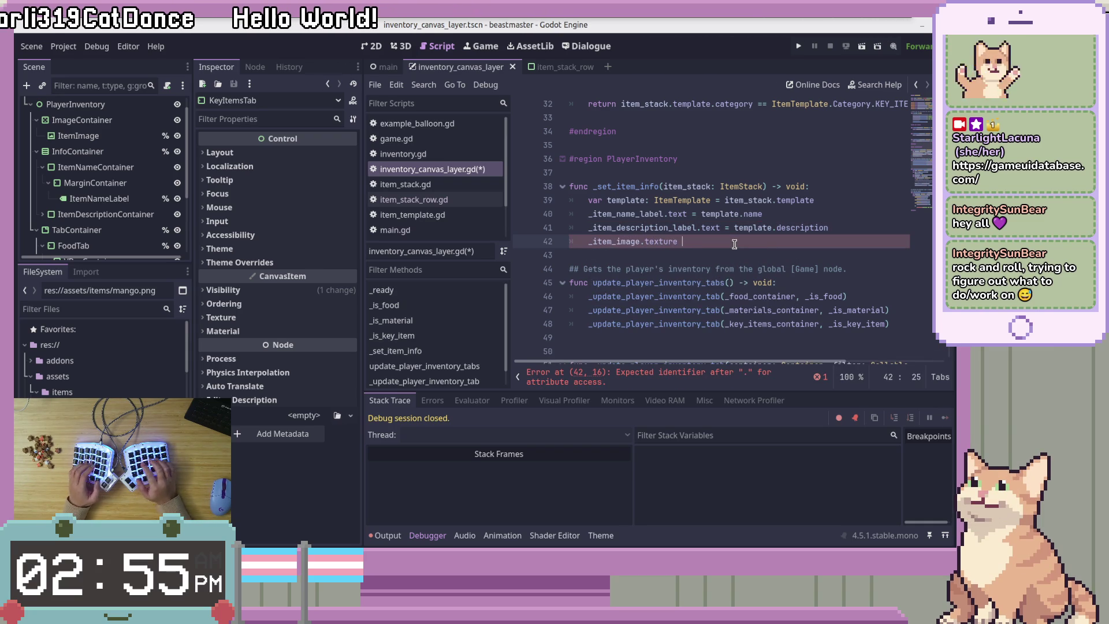
type(" = template.")
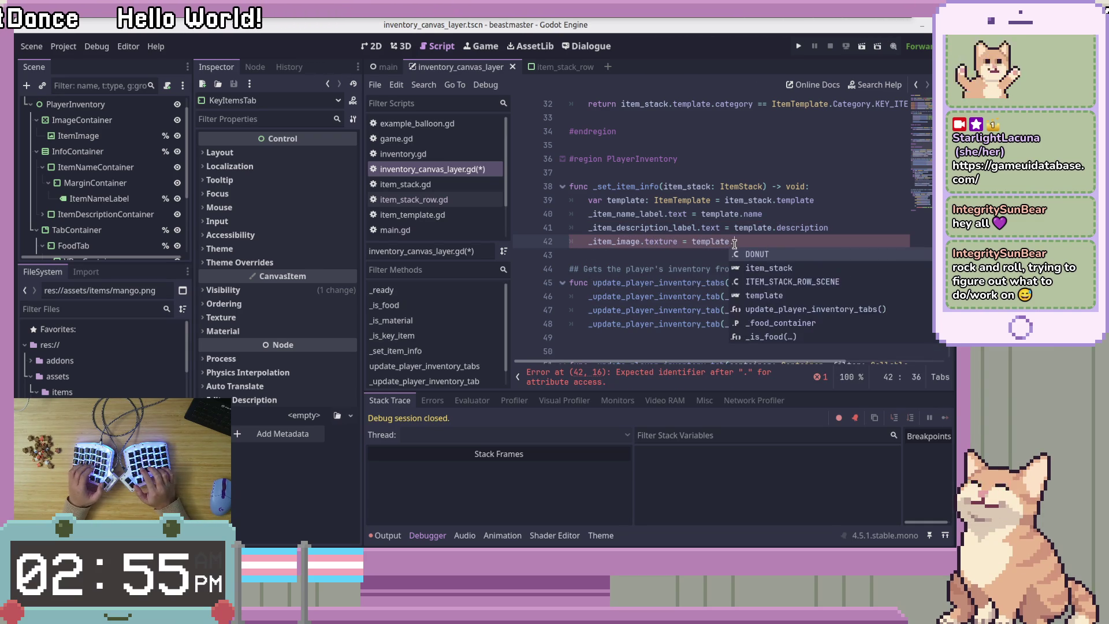
key("BackSpace")
key("BackSpace")
key("BackSpace")
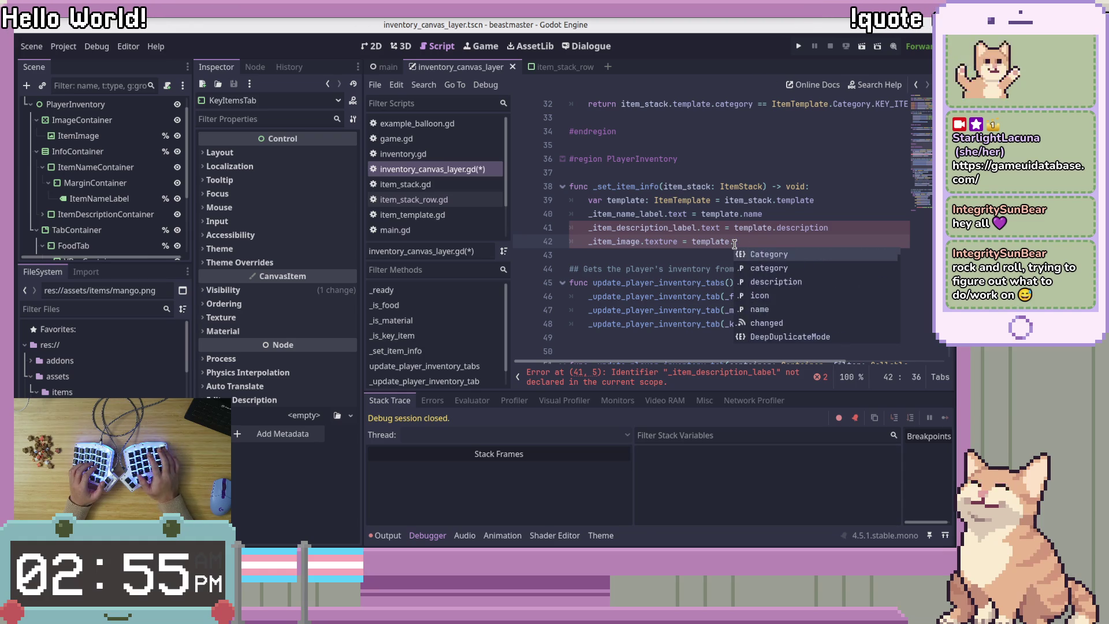
type("con")
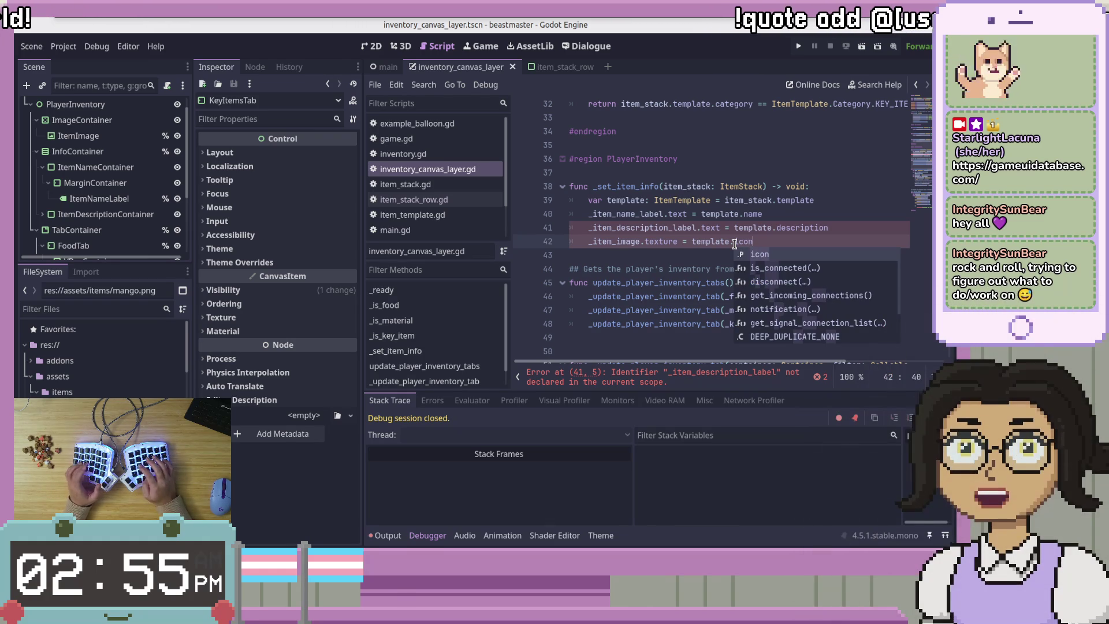
key("Escape")
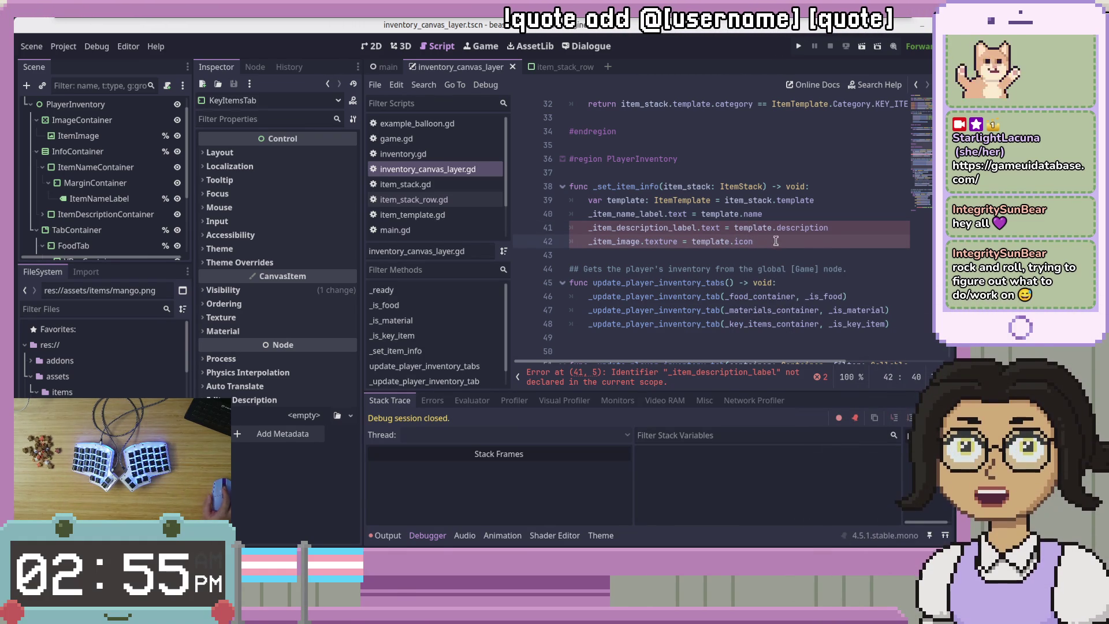
scroll(849, 231, "up", 10)
left_click(858, 228)
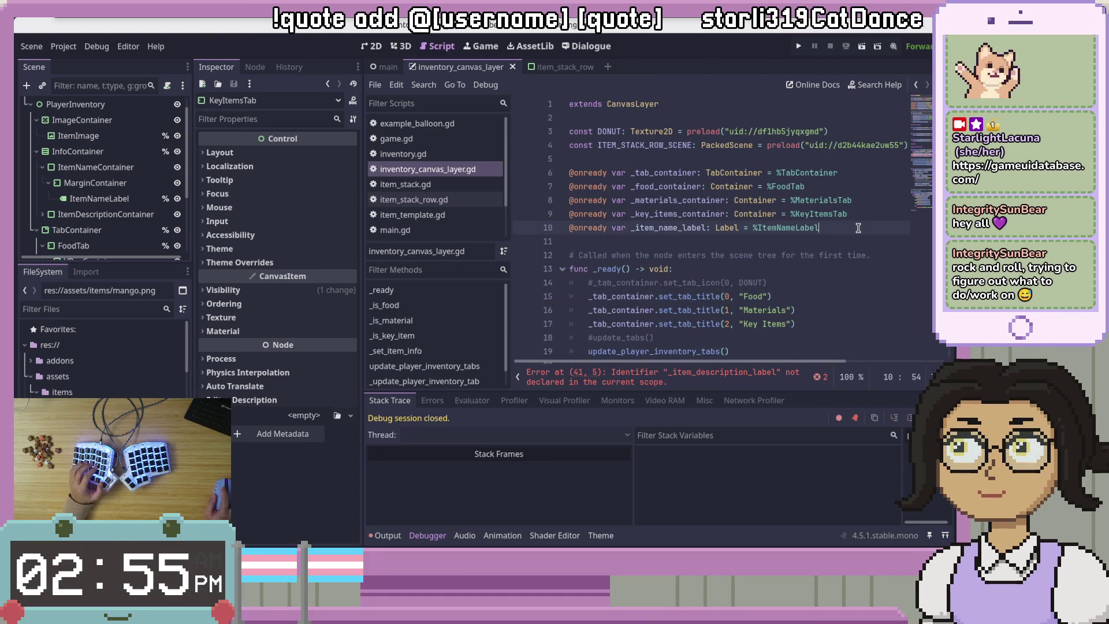
- Declare _item_description_label as %ItemDescriptionLabel and begin _item_image: TextureRect = %
key("Return")
type("@onready var _item_description_labe")
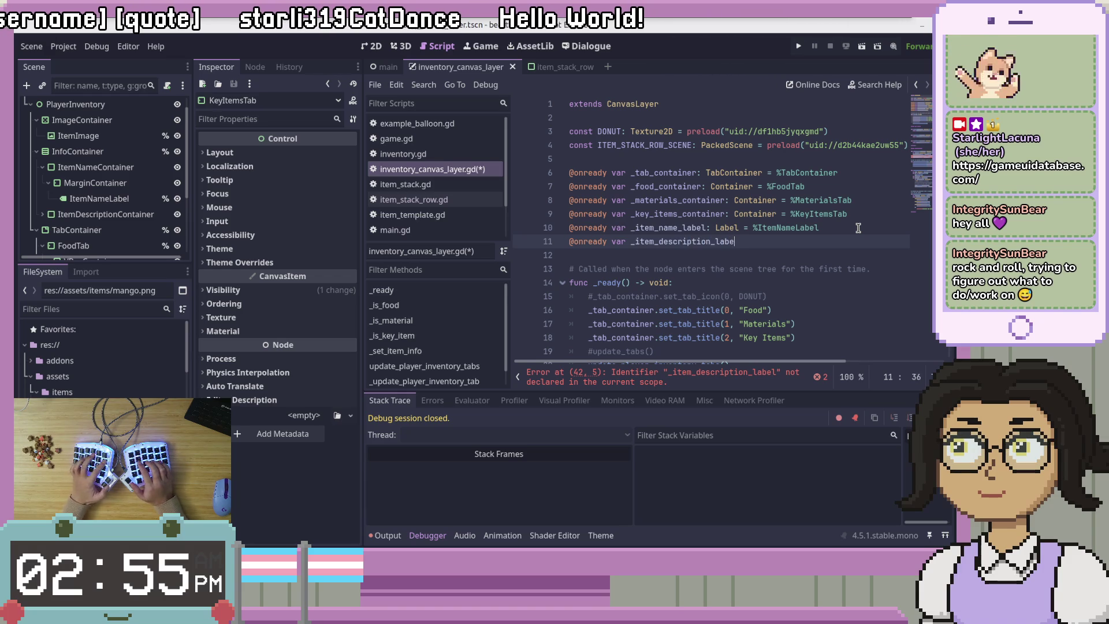
key("BackSpace")
key("BackSpace")
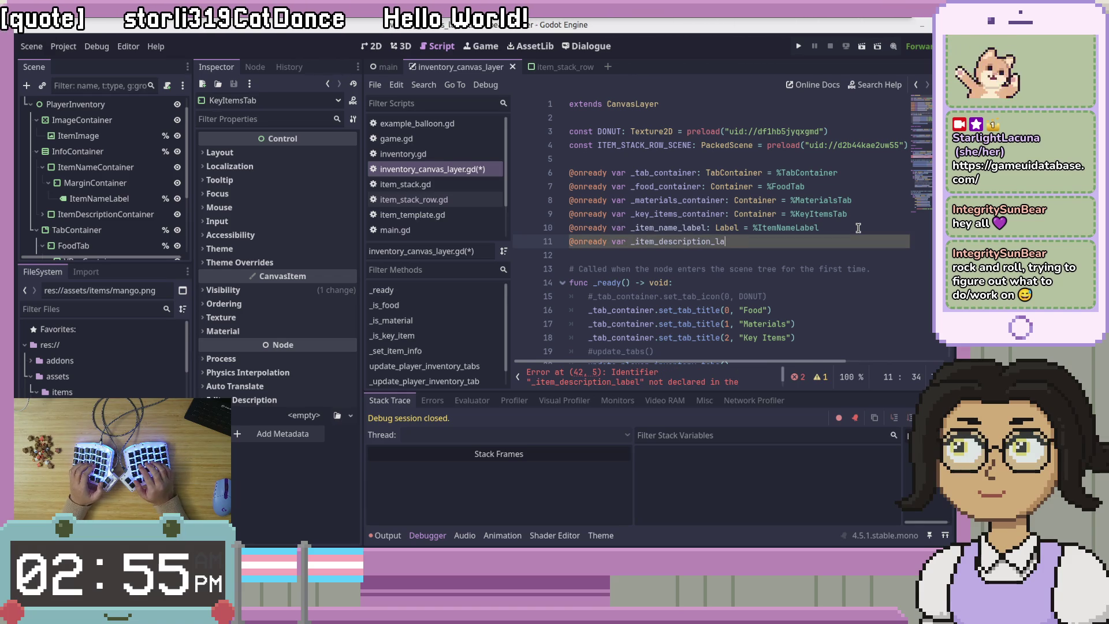
type("abel = ")
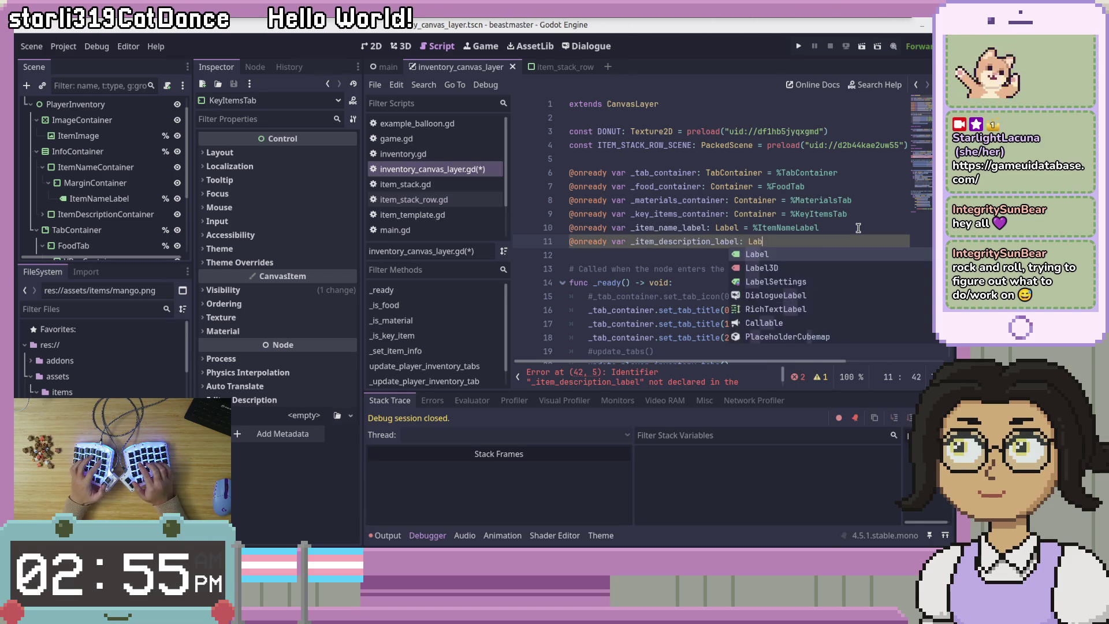
type("$")
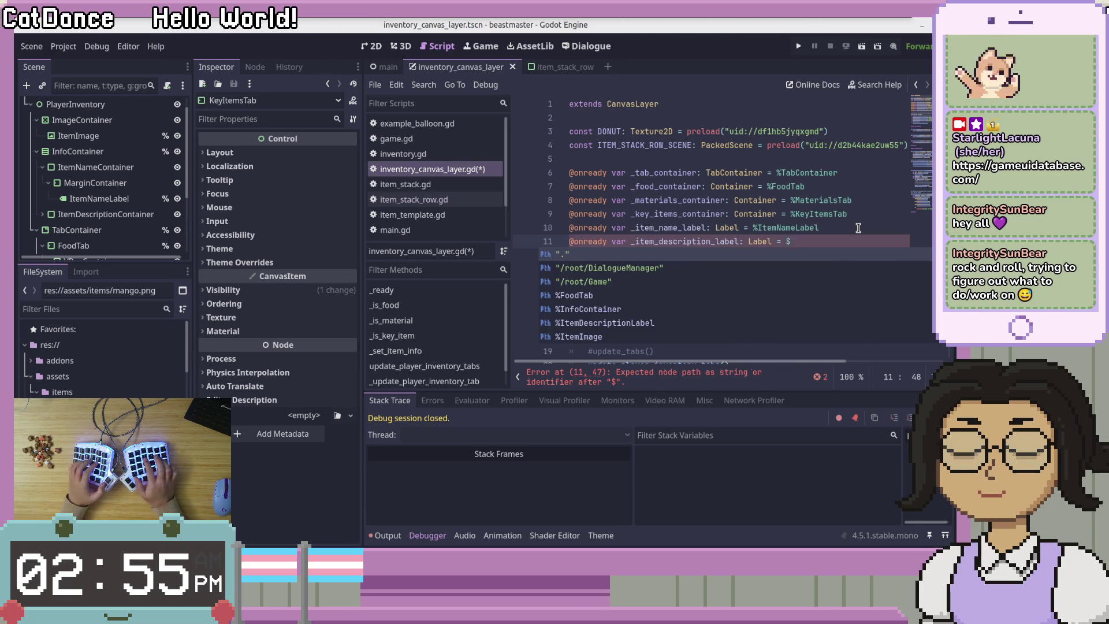
type("%ItemDescriptionLabel")
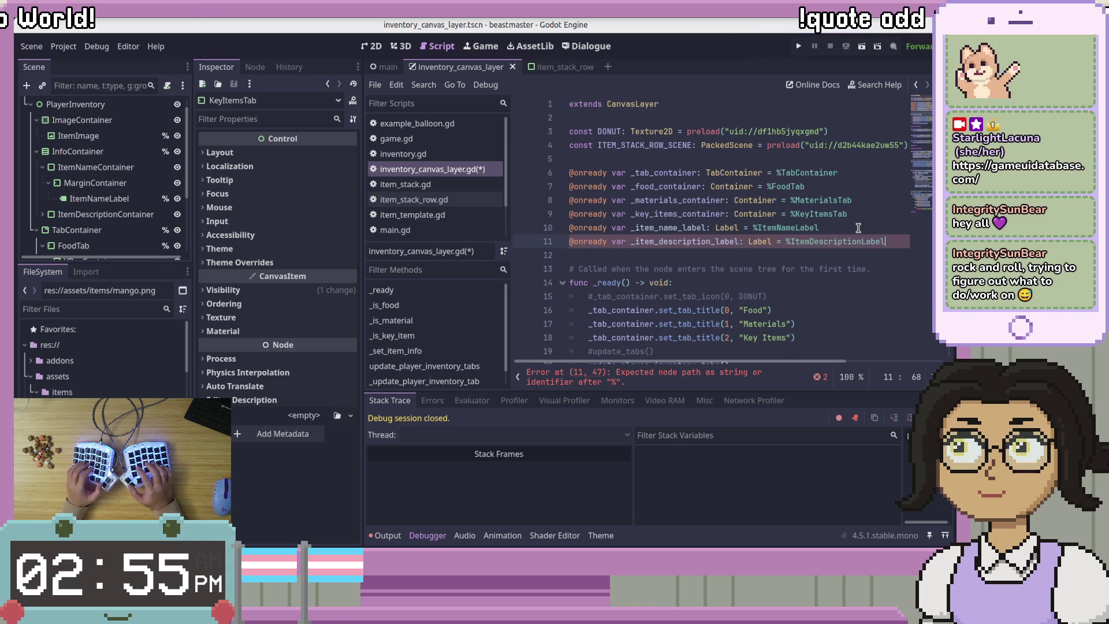
key("Return")
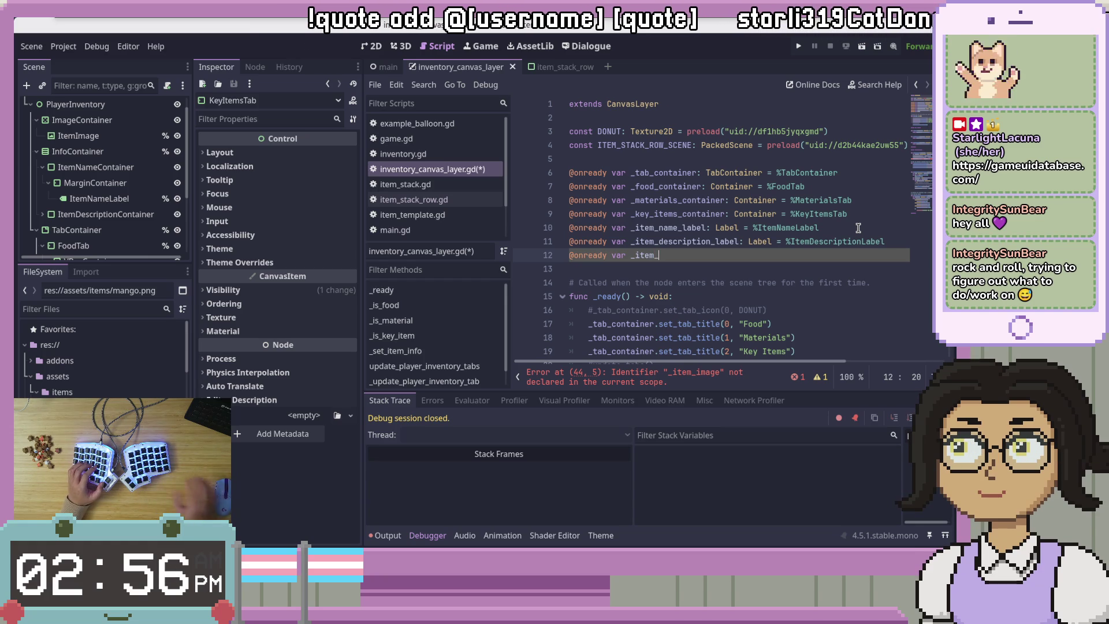
type("image")
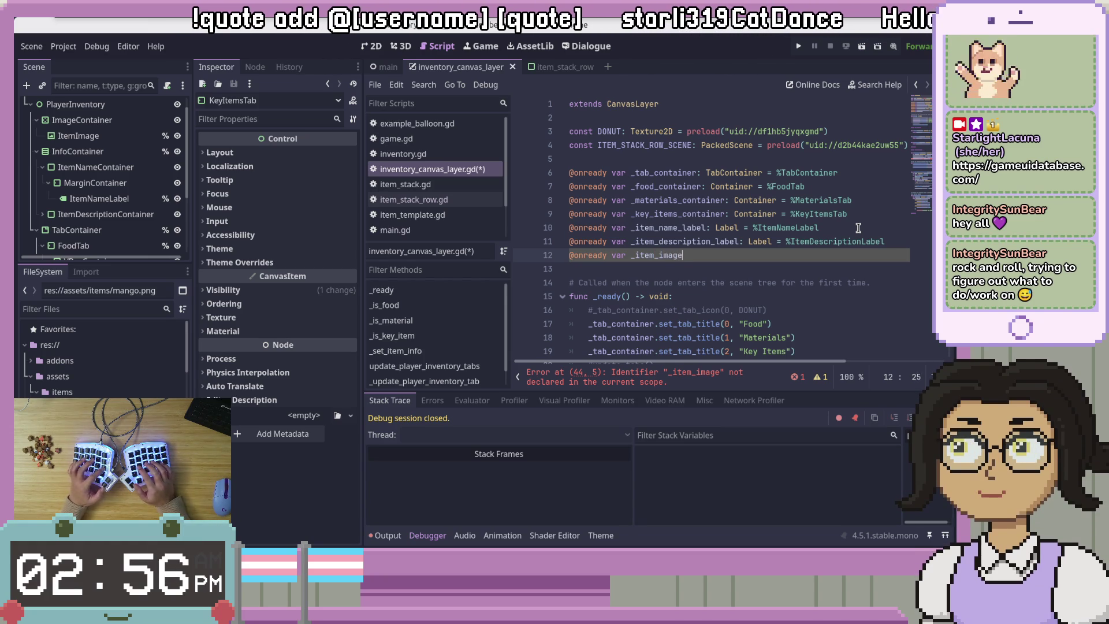
type(": Texture")
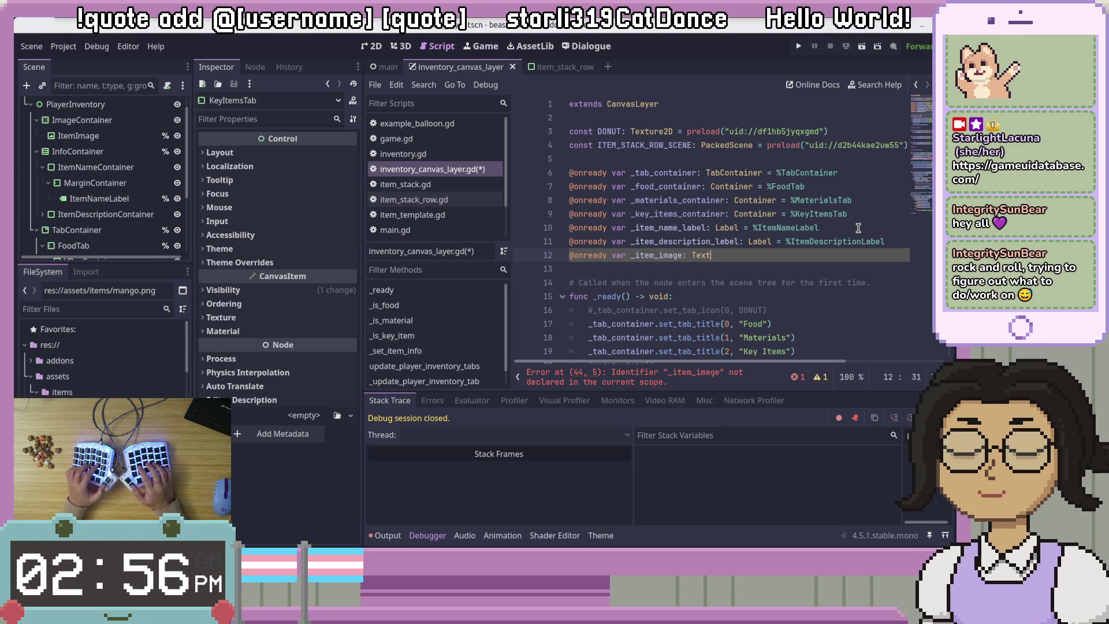
type("Rect = ")
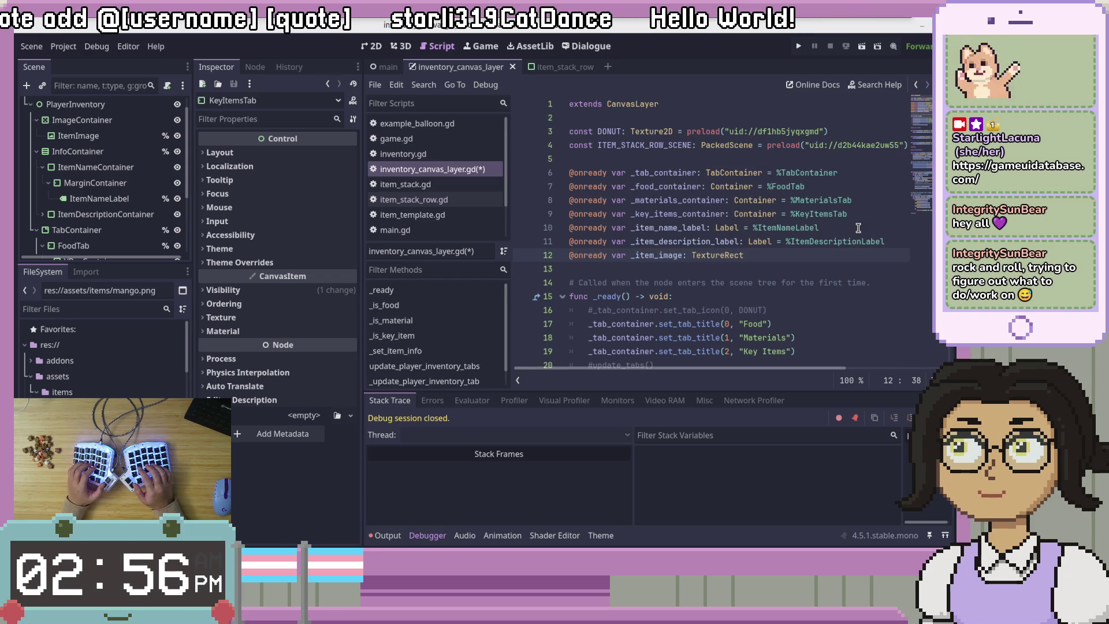
type("%")
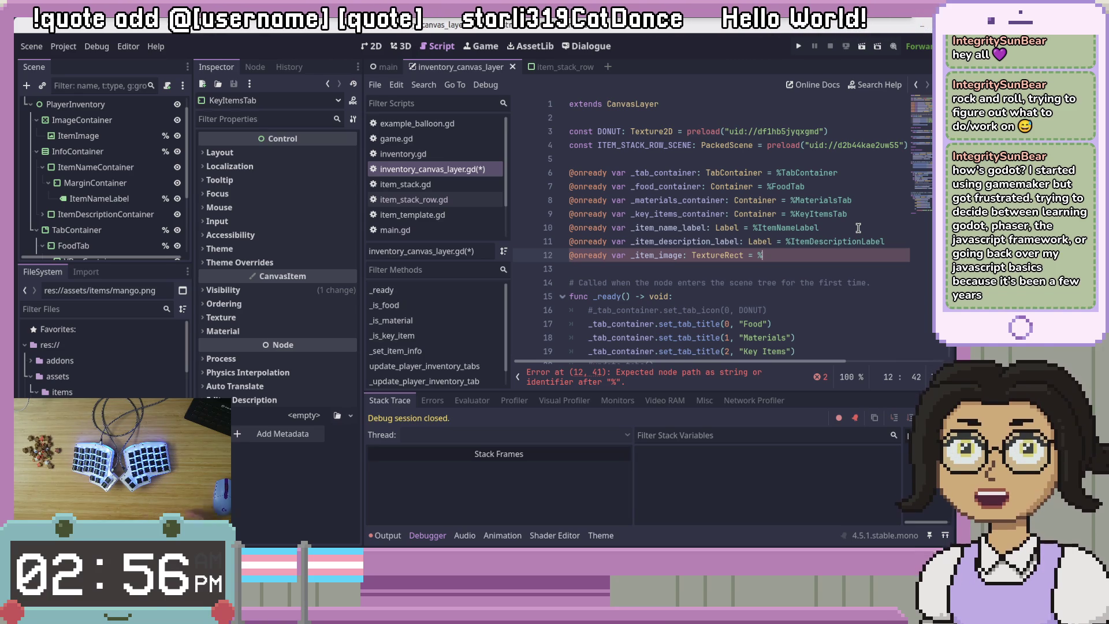
scroll(67, 113, "up", 1)
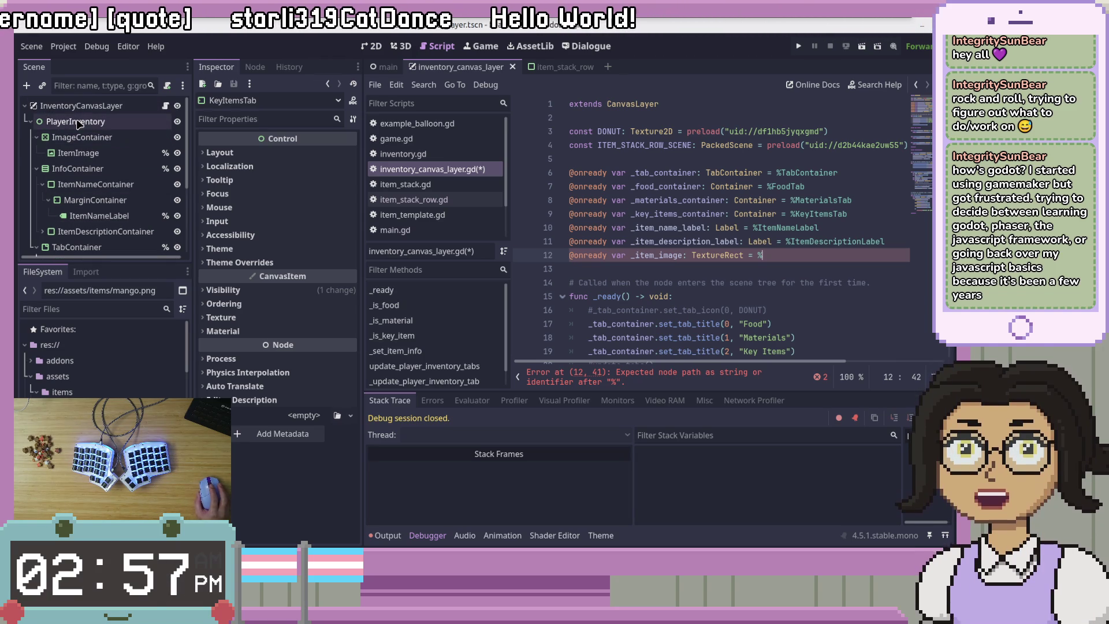
scroll(93, 182, "down", 1)
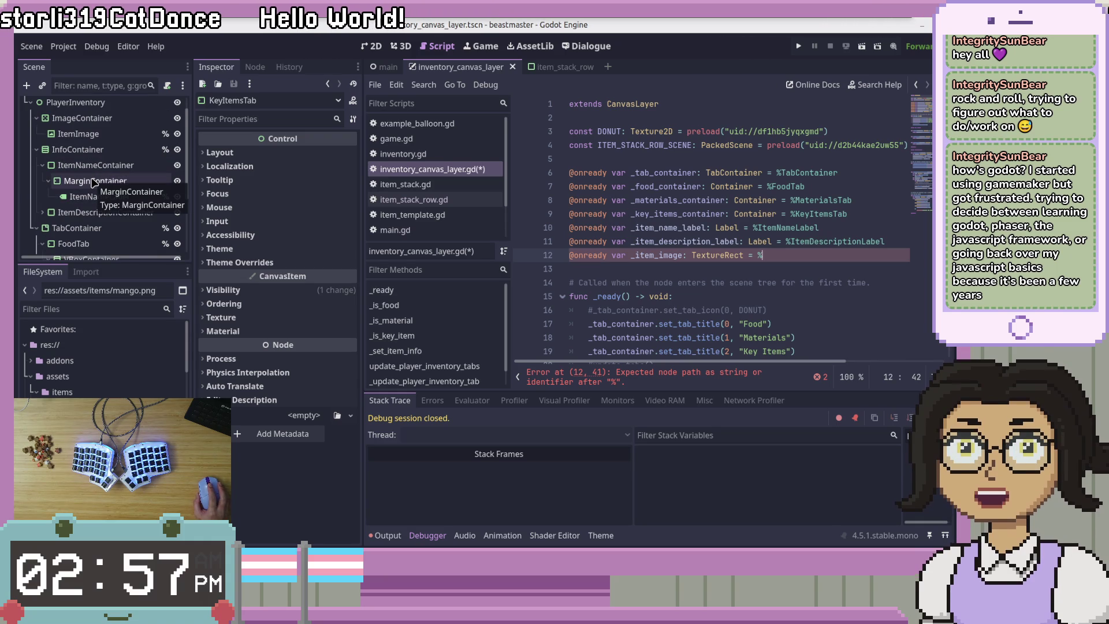
left_click(686, 200)
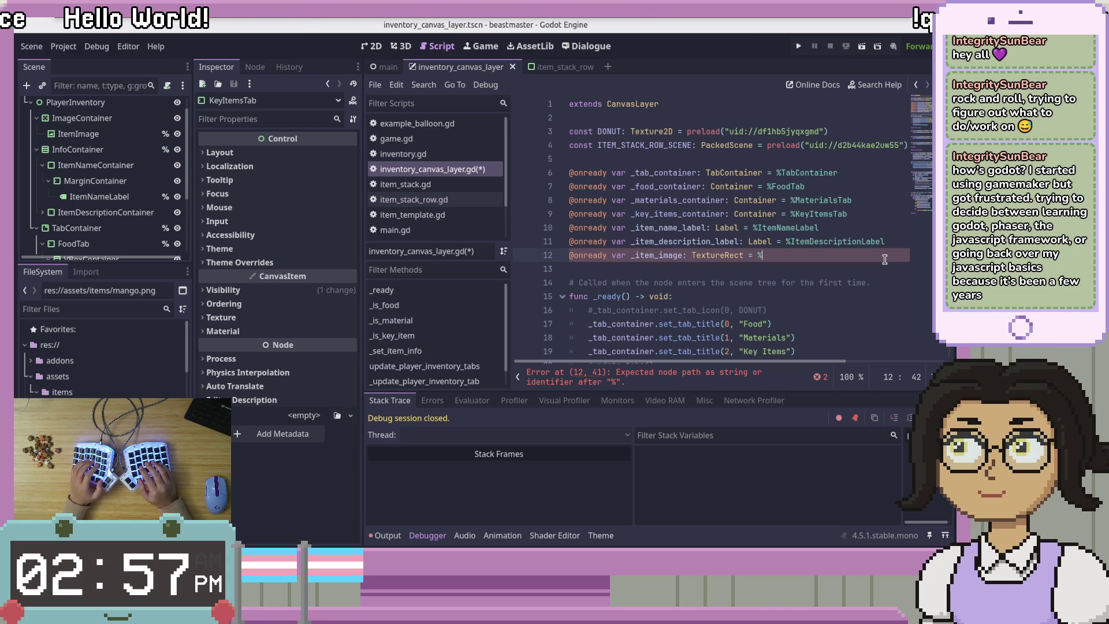
key("Left")
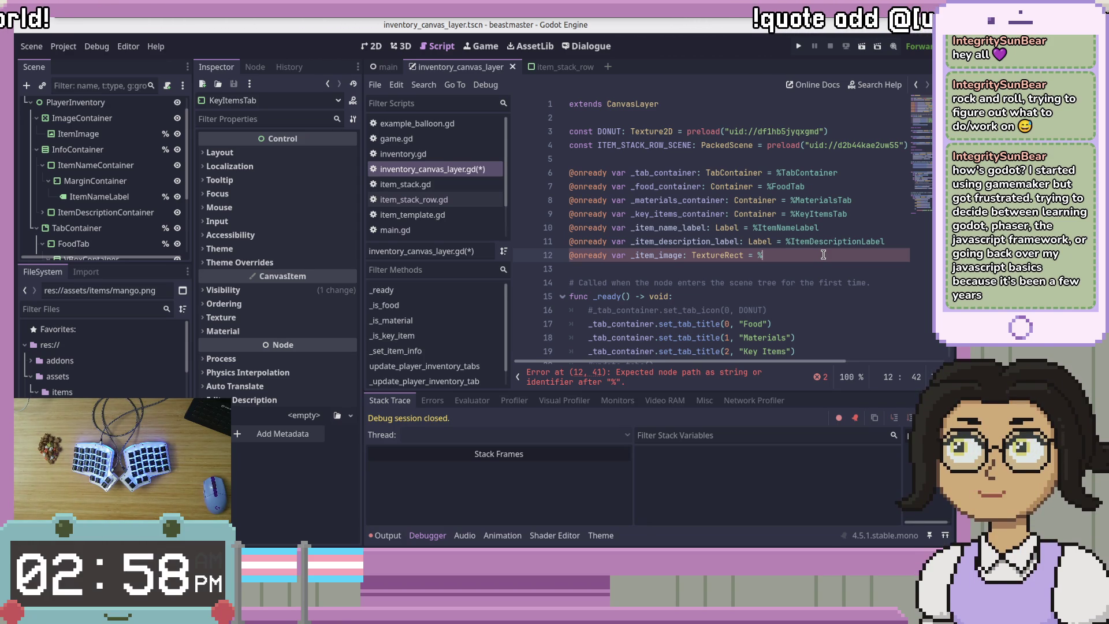
- Search the Asset Library for 'inve'
left_click(529, 50)
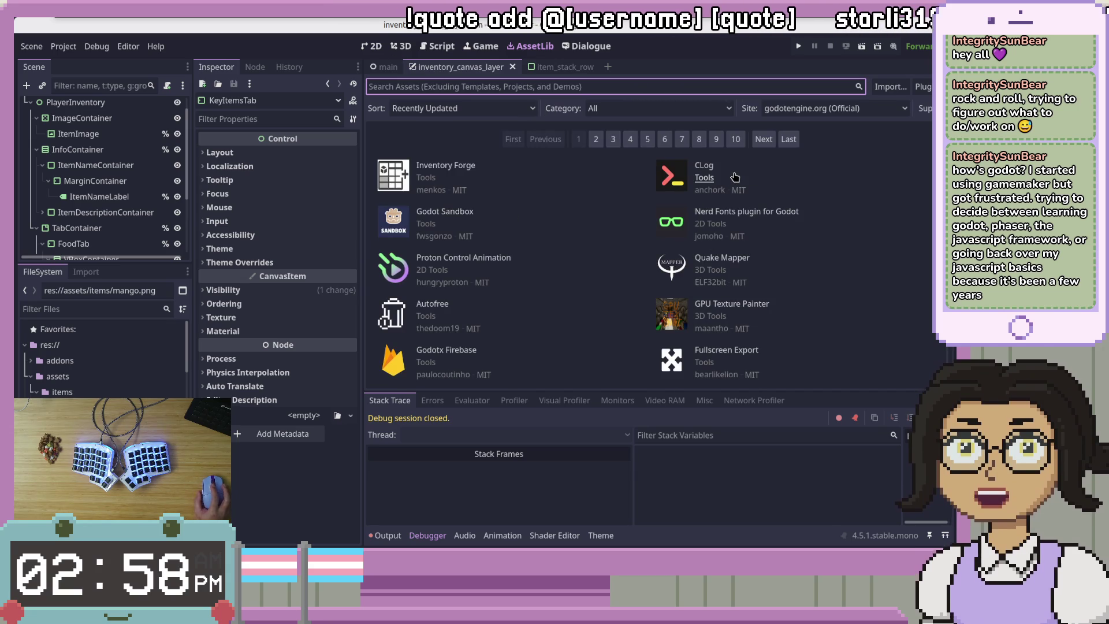
left_click(367, 47)
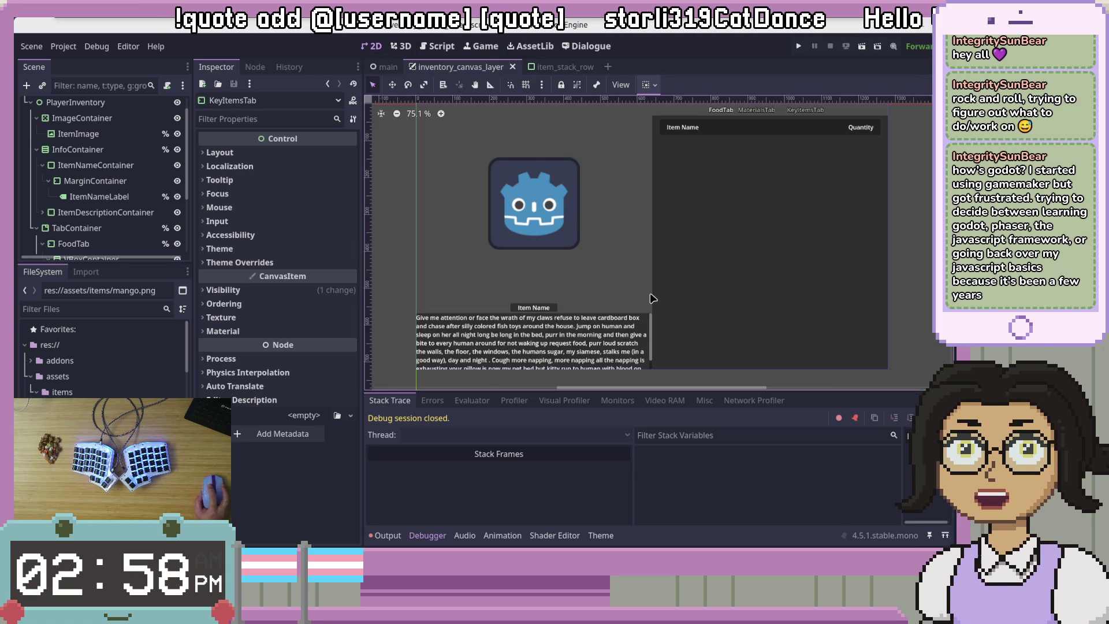
left_click(400, 47)
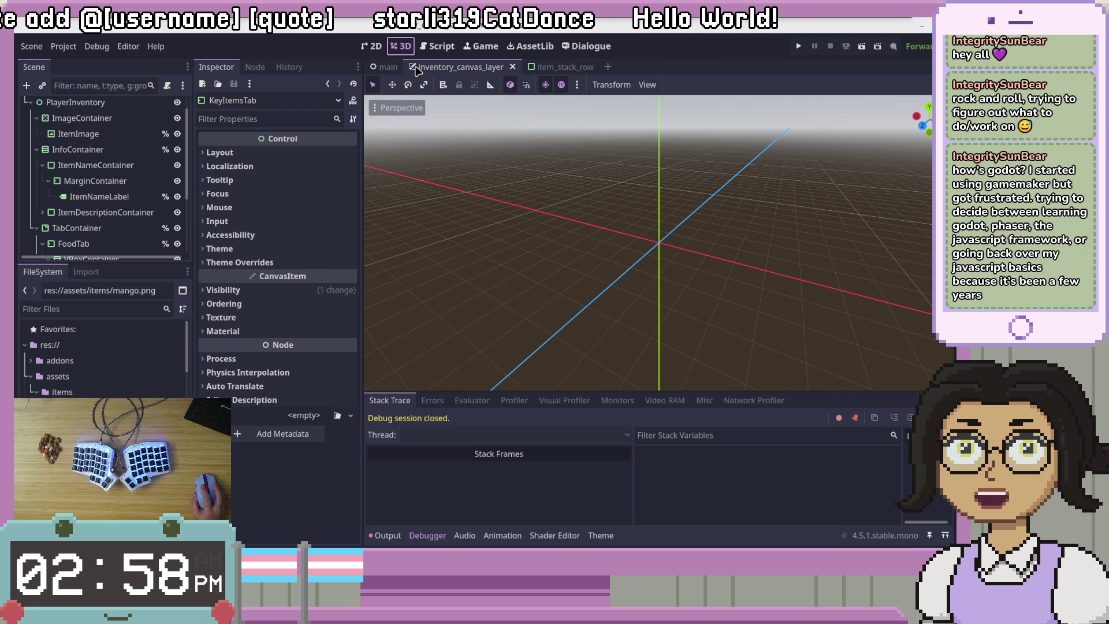
left_click(530, 46)
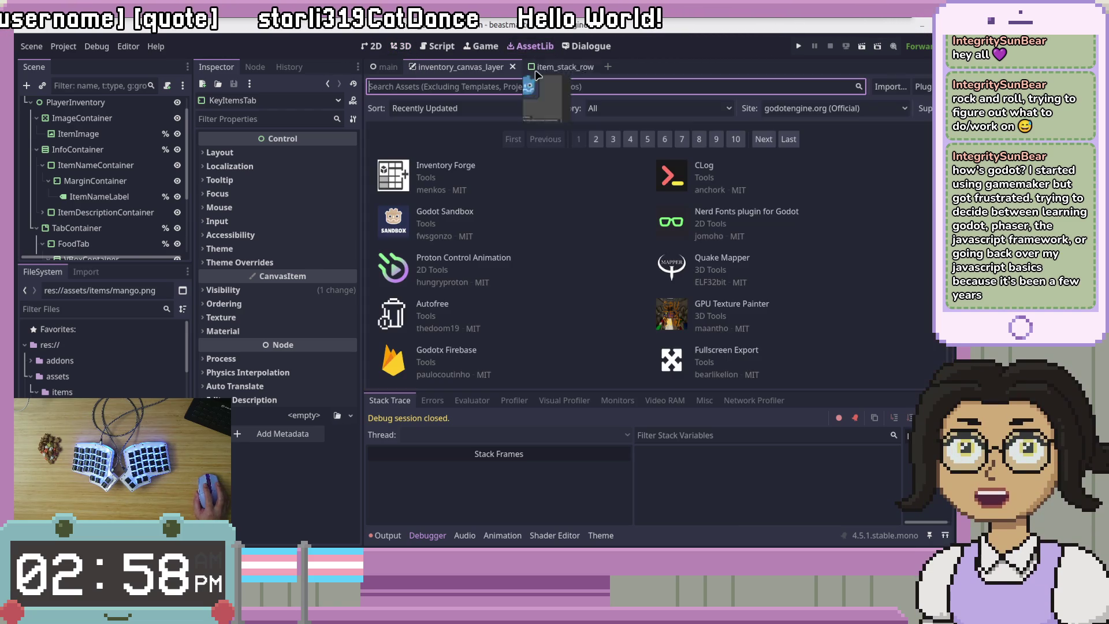
type("int")
key("BackSpace")
type("ve")
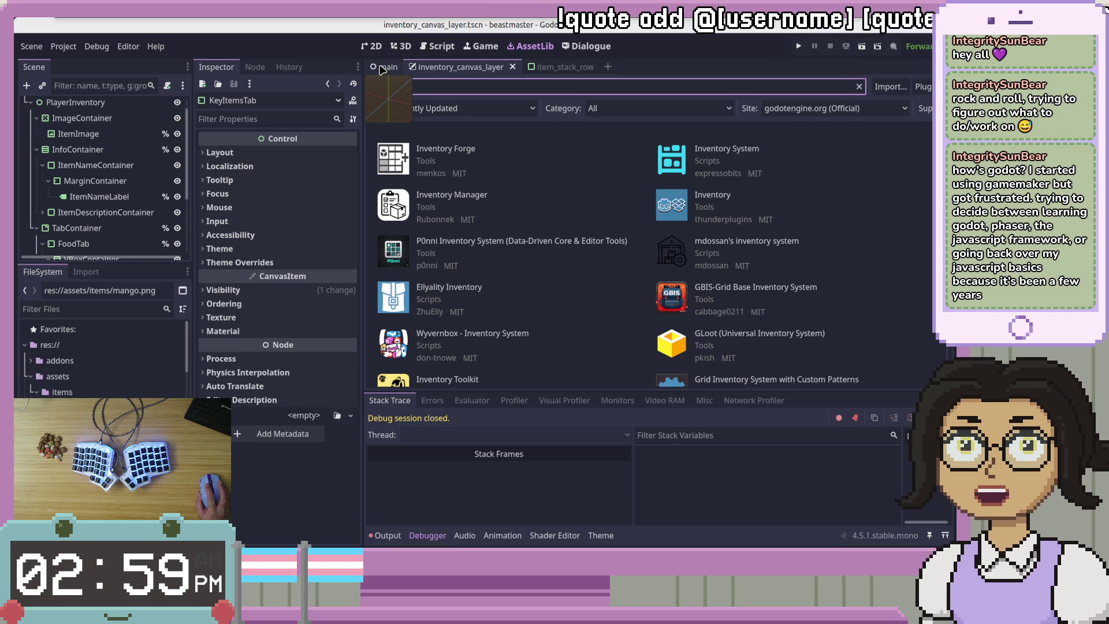
- Show the main scene's inventory panel with icon, name and description in 2D
left_click(381, 68)
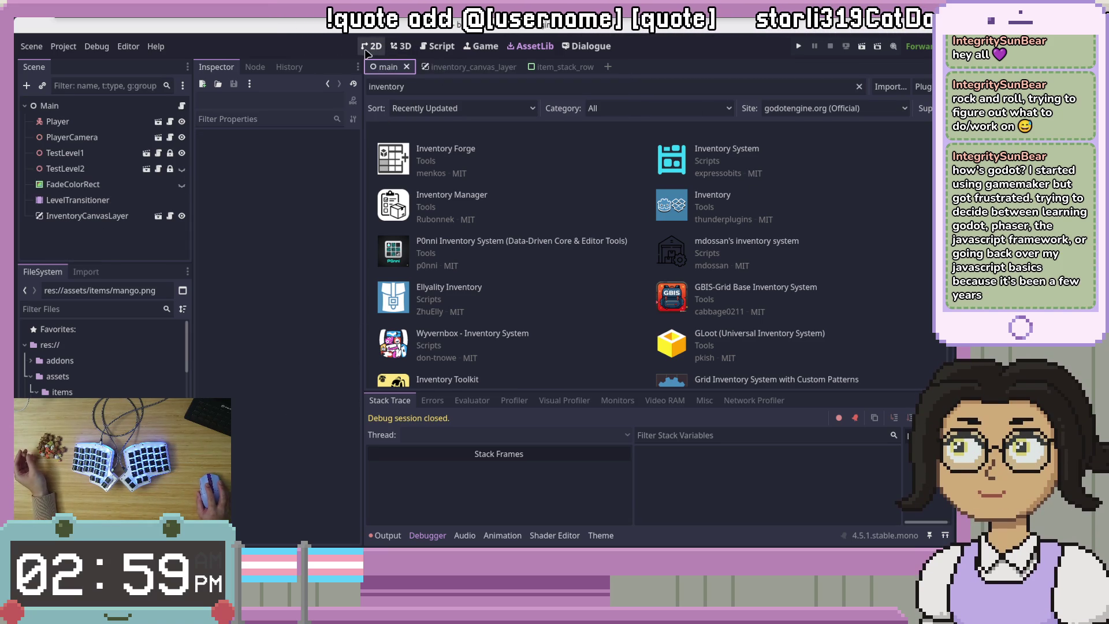
left_click(370, 48)
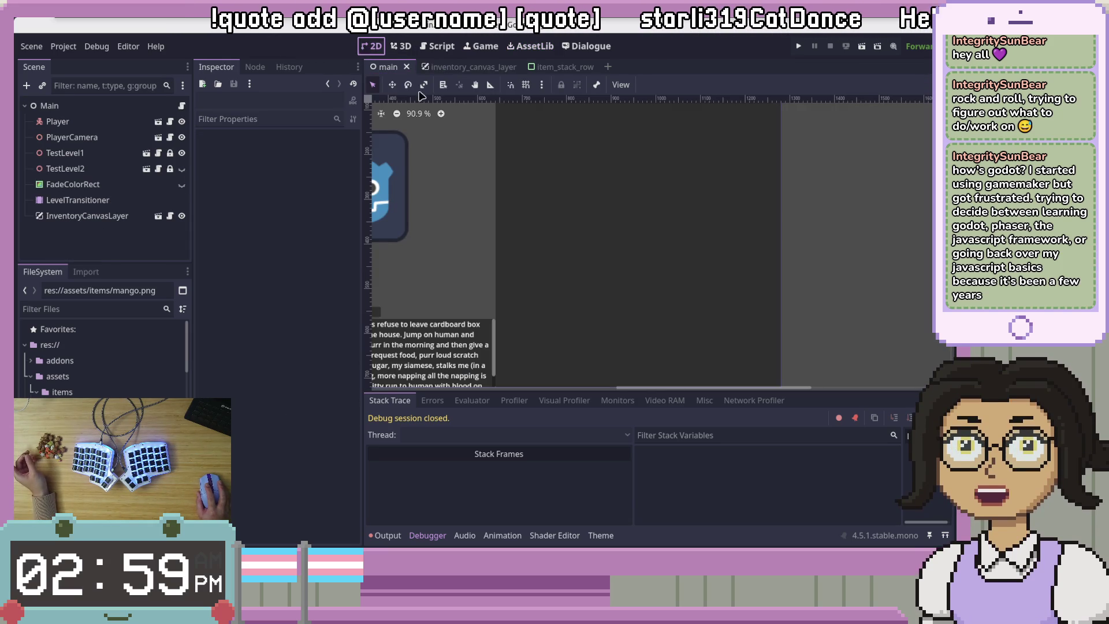
scroll(564, 215, "down", 3)
scroll(621, 235, "up", 2)
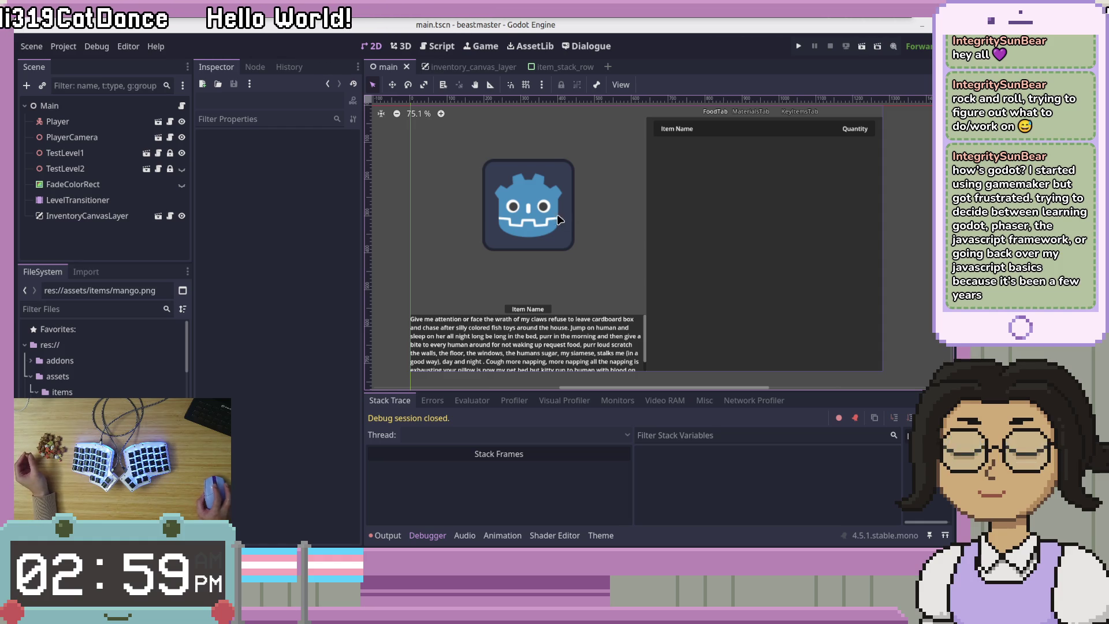
- Complete the %ItemImage reference in the inventory canvas layer script
left_click(449, 48)
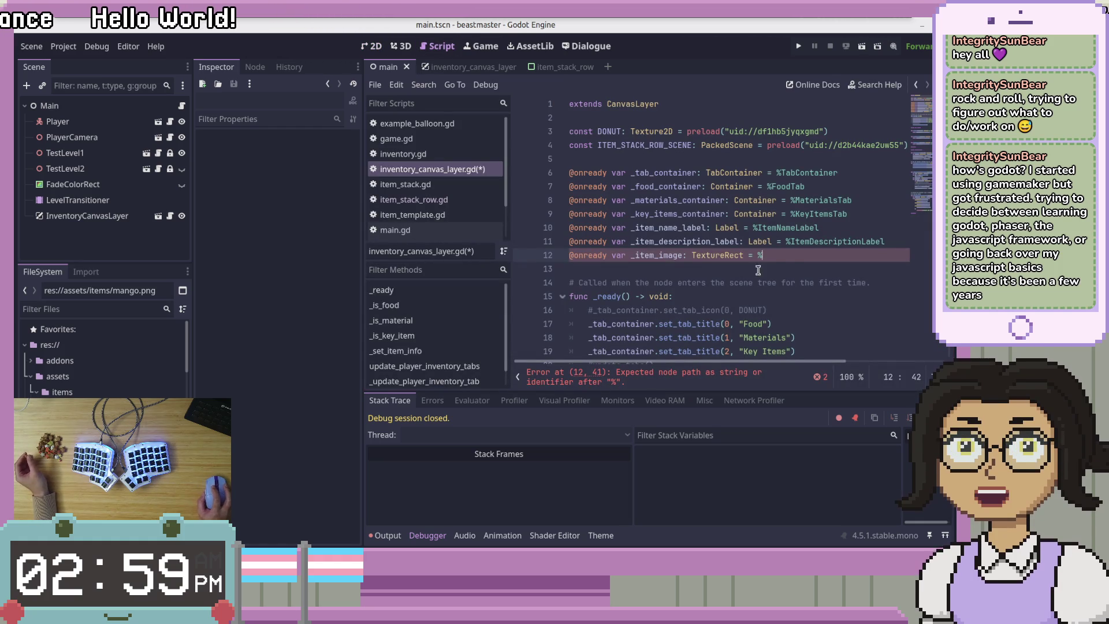
key("Home")
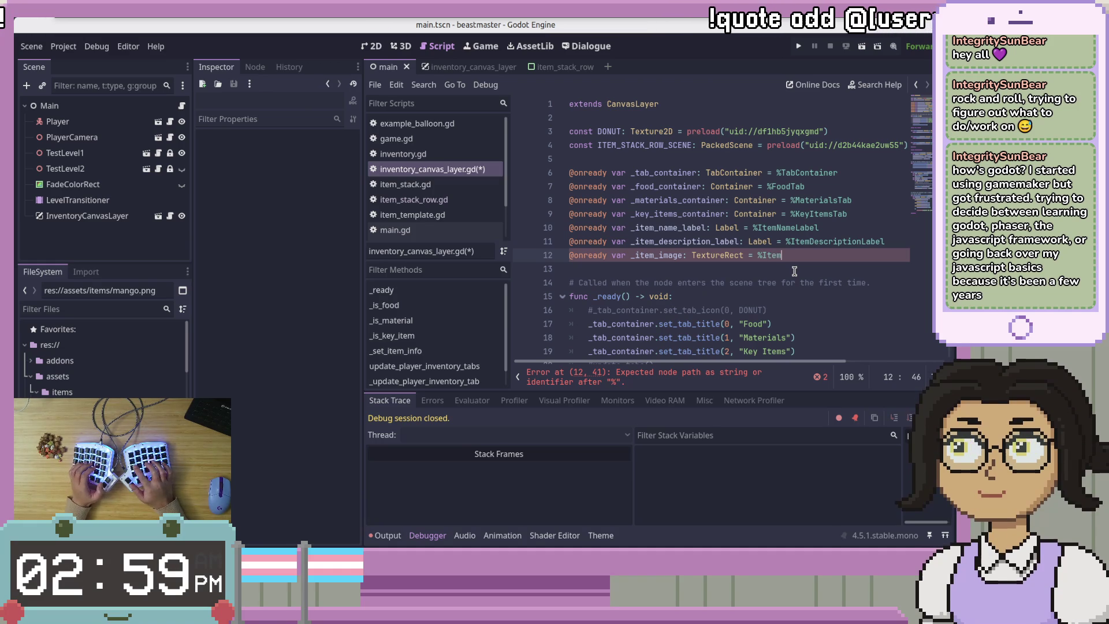
type("tem")
key("Return")
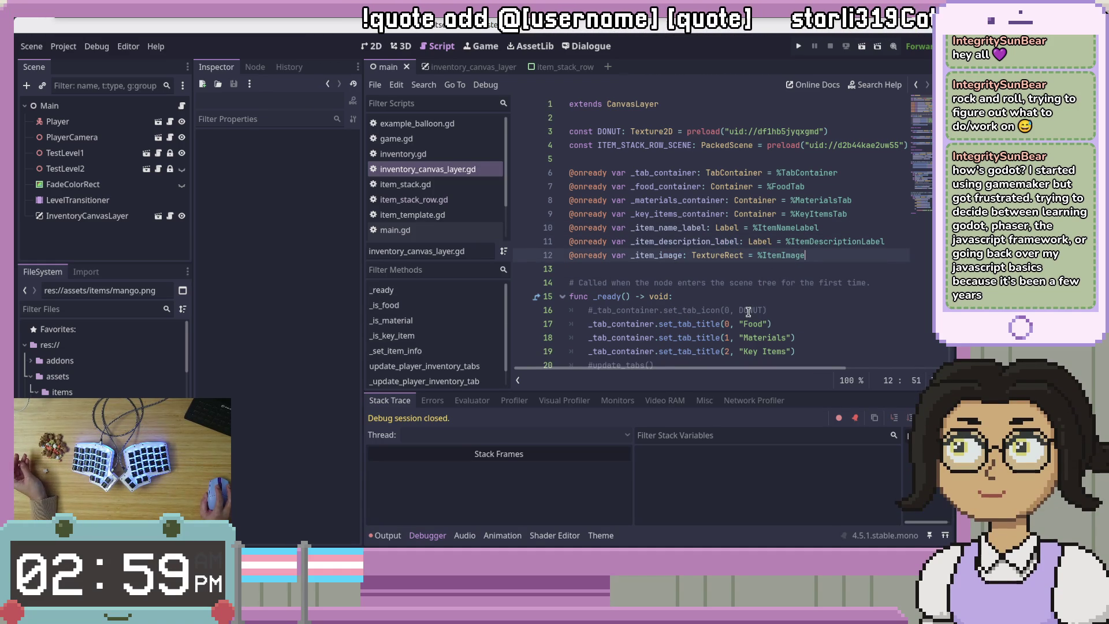
- Keep the TODO note commented and uncomment the focus_entered connect call
scroll(748, 312, "down", 13)
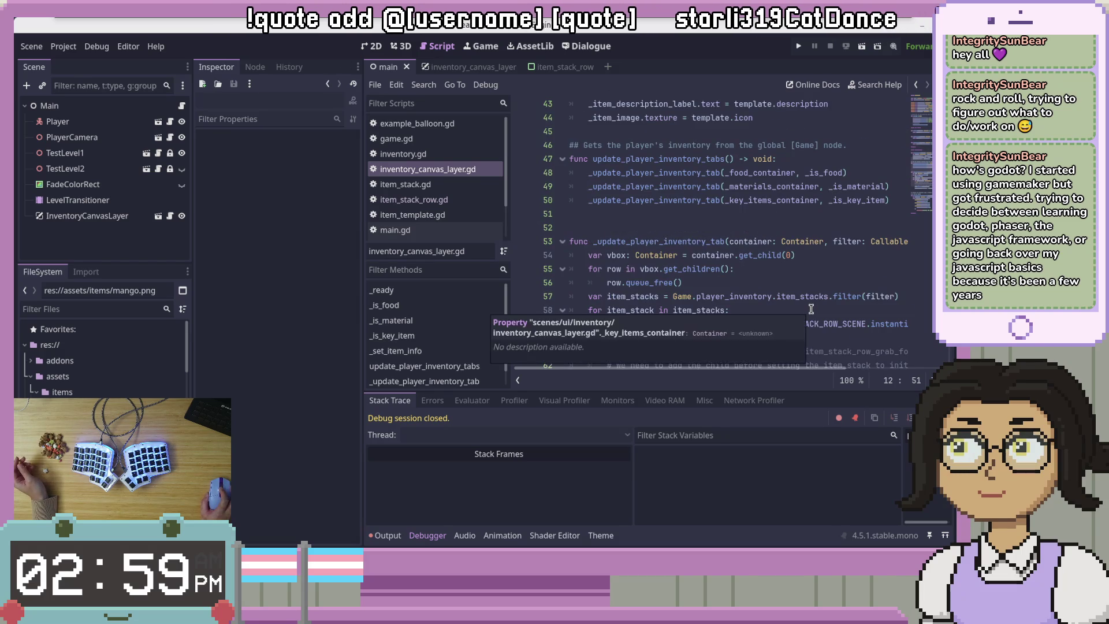
scroll(751, 259, "up", 3)
left_click(636, 227)
scroll(724, 283, "down", 11)
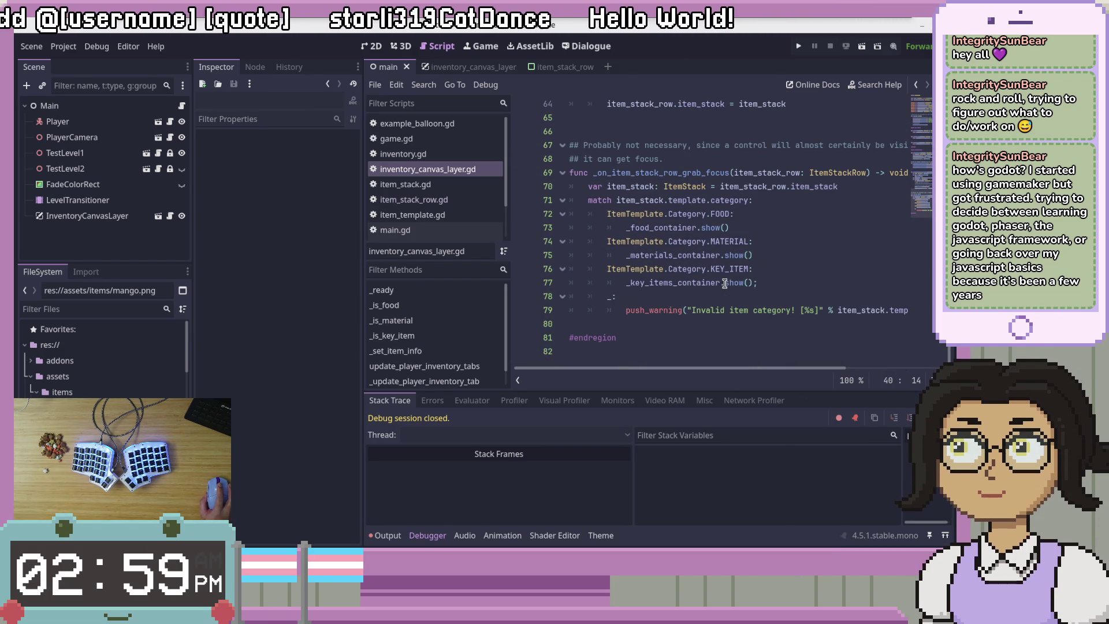
scroll(724, 284, "up", 10)
double_click(724, 283)
scroll(725, 283, "down", 1)
scroll(831, 310, "down", 5)
left_click(763, 229)
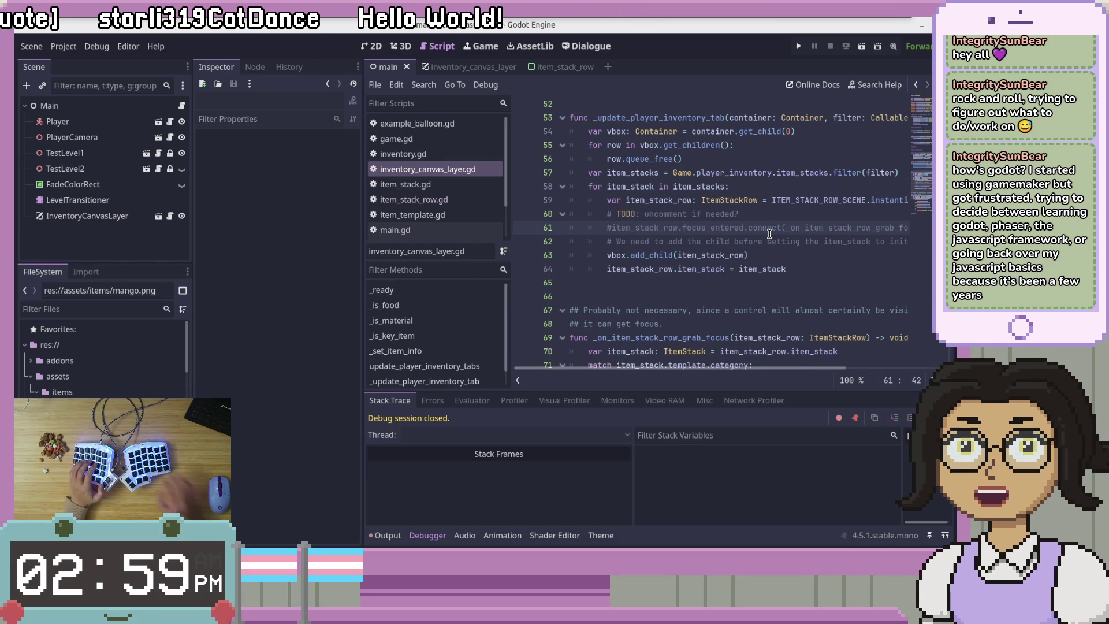
key("Up")
key("ctrl+k")
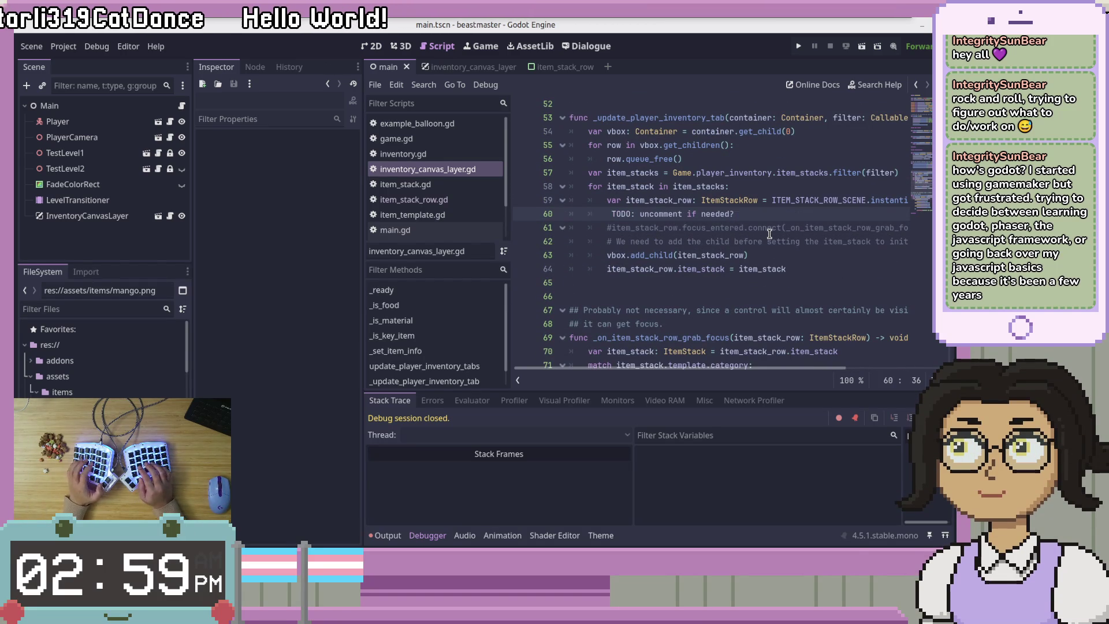
key("ctrl+k")
key("Down")
key("ctrl+k")
key("Down")
key("Down")
key("Down")
key("Down")
key("Down")
key("Down")
key("Down")
key("Down")
key("Down")
- Comment out the category match block in the grab-focus handler
key("Home")
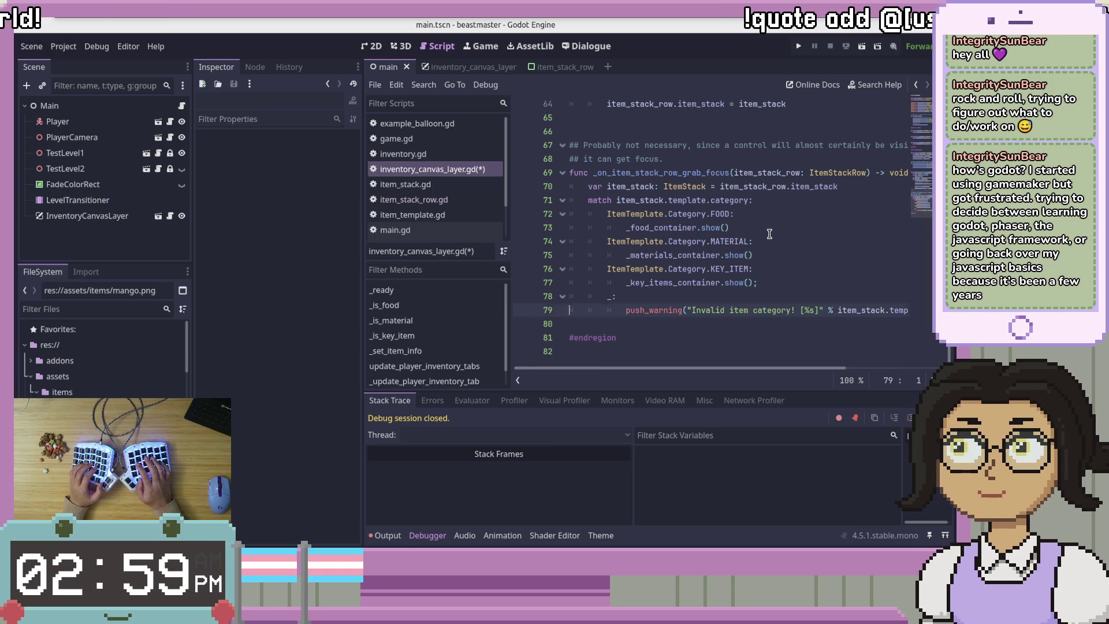
key("shift+Up")
key("shift+Up")
key("shift+Up")
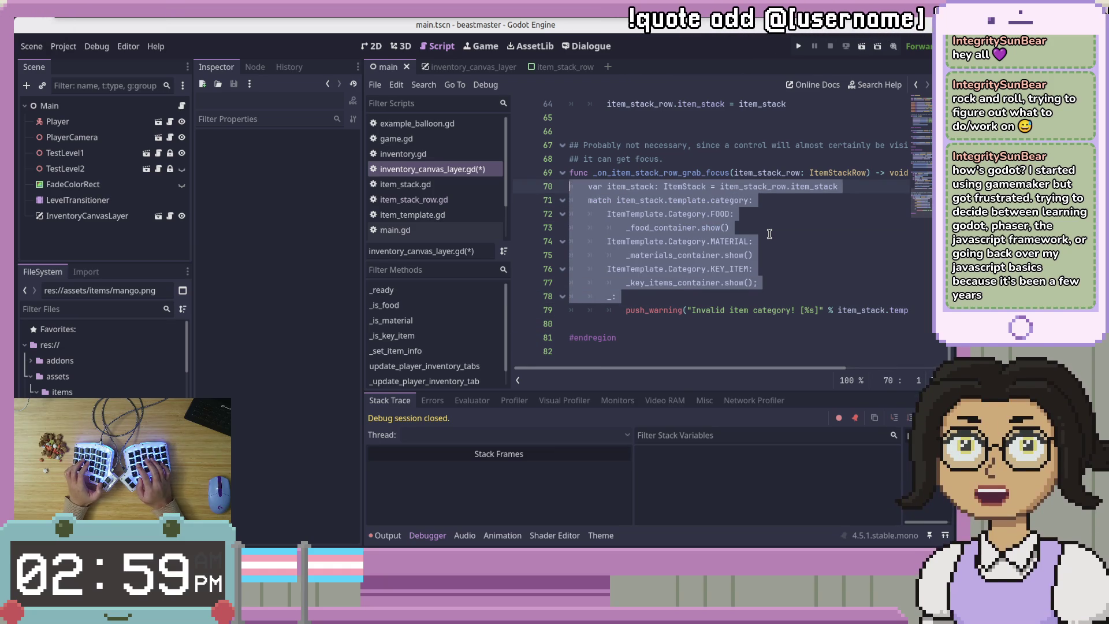
key("Down")
key("shift+Down")
key("shift+Down")
key("shift+Down")
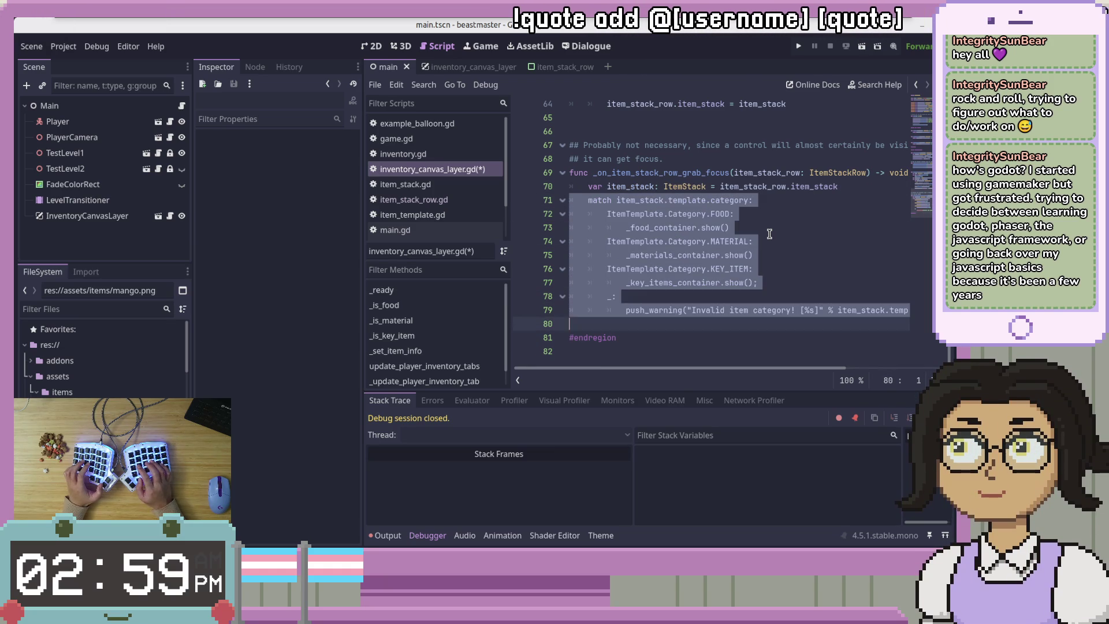
key("ctrl+k")
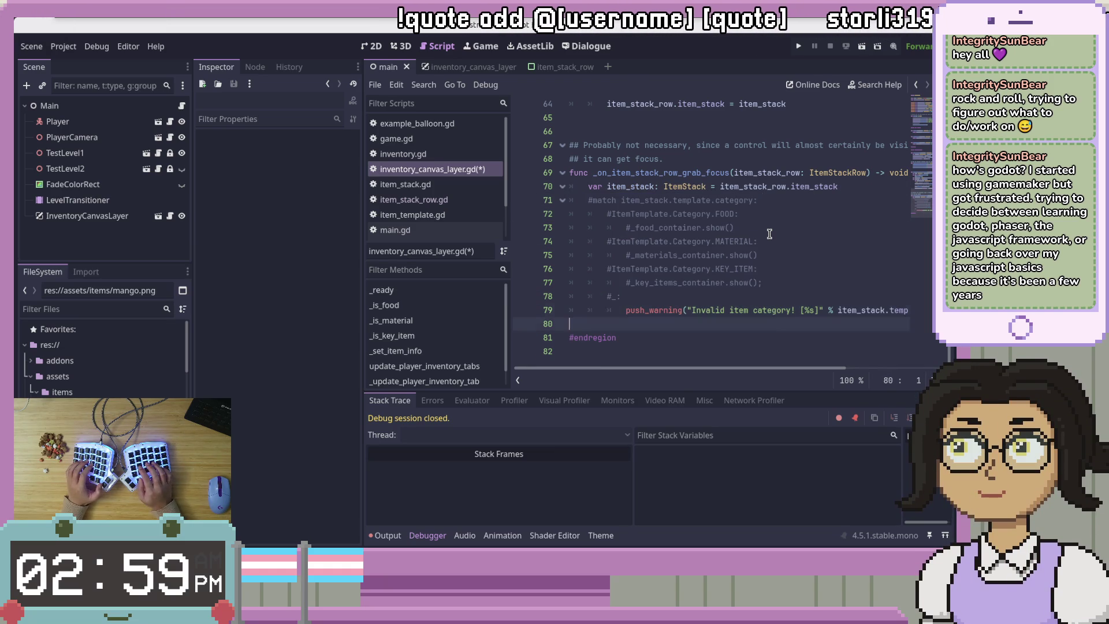
- Cut the two-line 'Probably not necessary' note from above the handler's func line
key("Up")
key("Up")
key("Up")
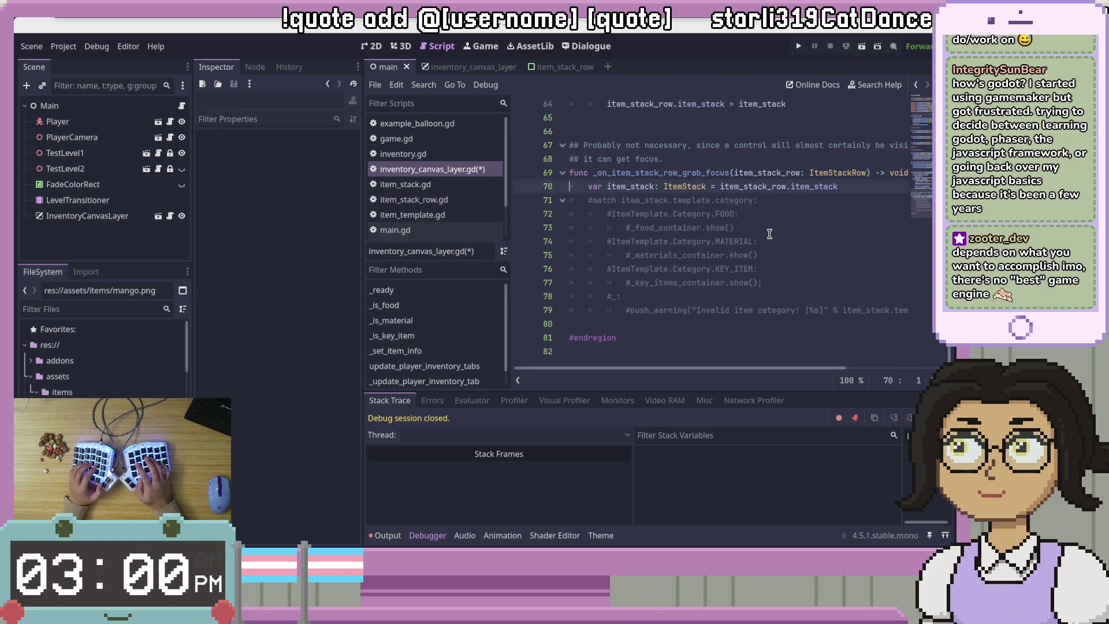
key("Up")
key("Up")
key("Up")
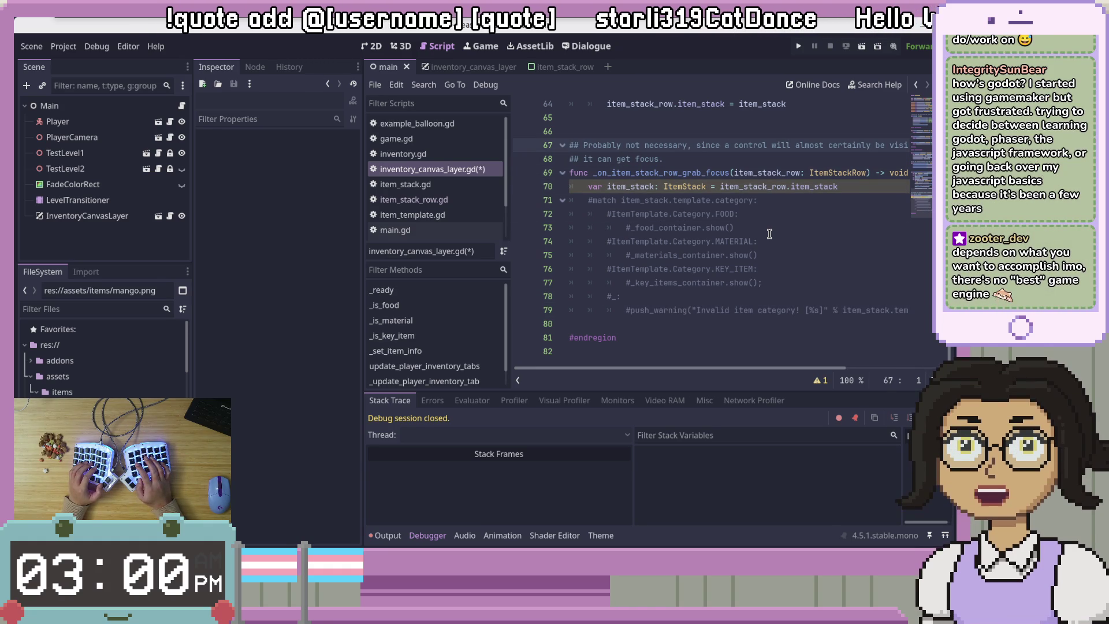
key("Down")
key("Down")
key("shift+Up")
key("Down")
key("Down")
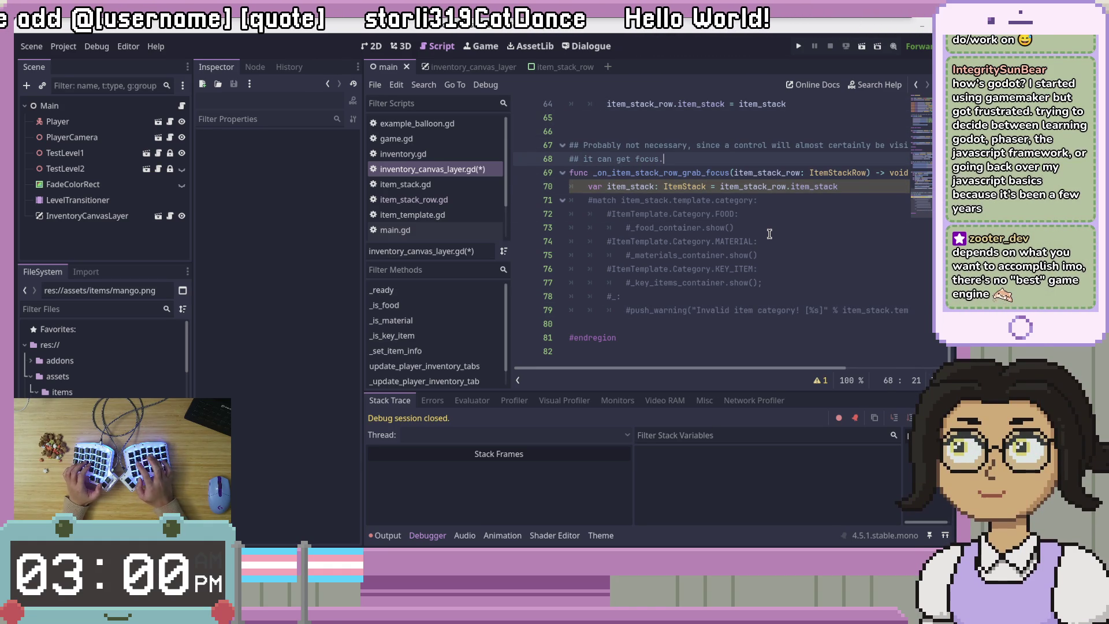
key("shift+Up")
key("shift+Up")
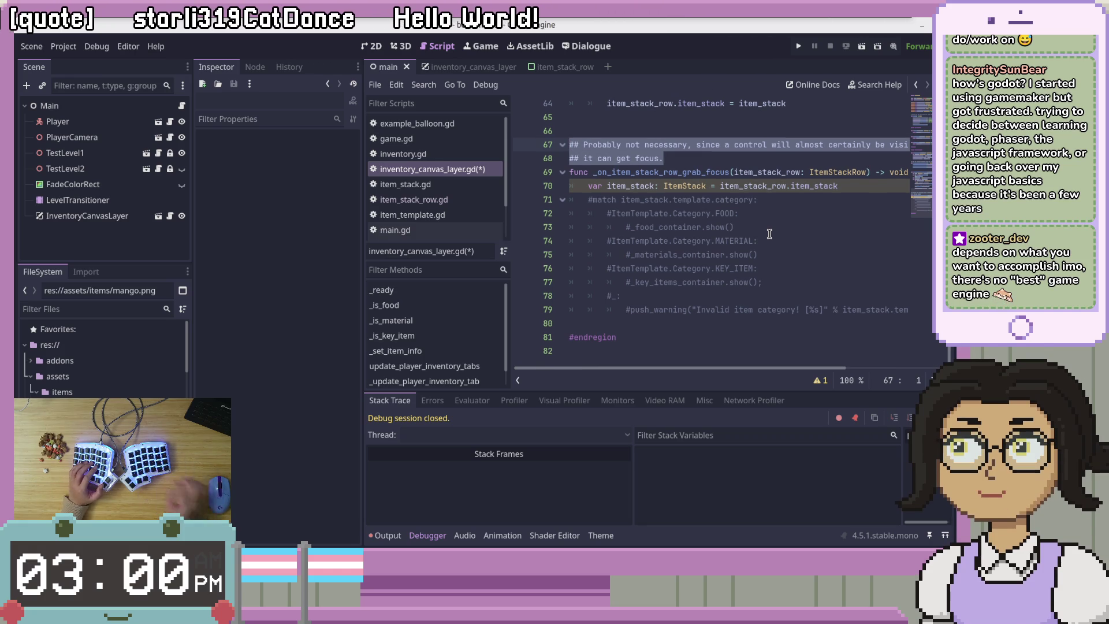
left_click(689, 185)
key("Up")
key("Home")
key("shift+Up")
key("shift+Up")
mouse_move(689, 158)
left_mouse_down()
mouse_move(718, 176)
mouse_move(667, 154)
mouse_move(716, 161)
left_mouse_up()
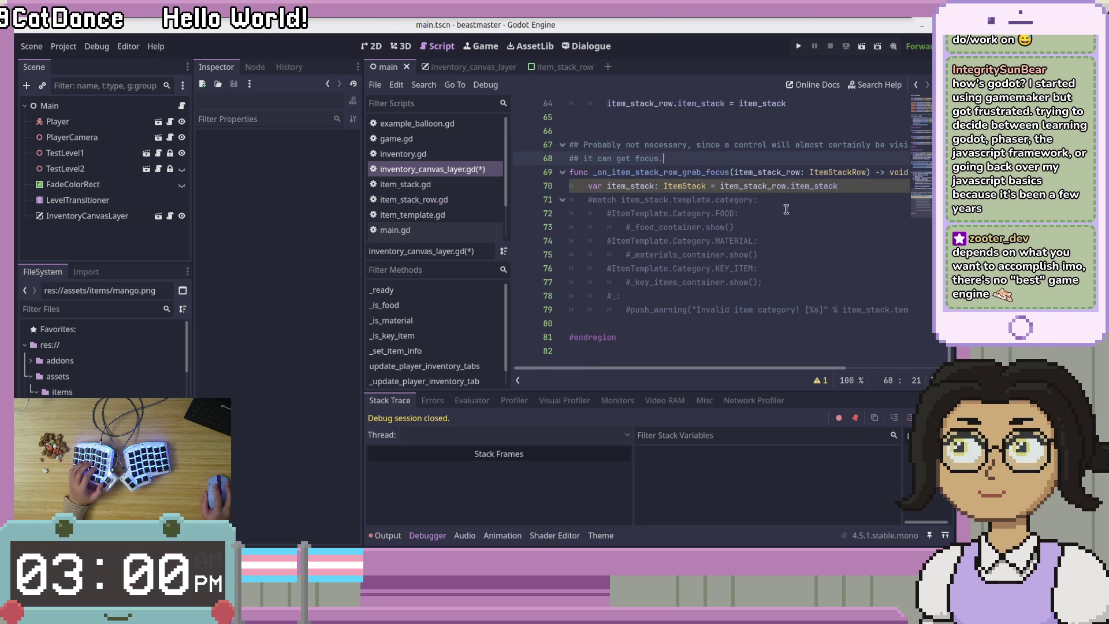
key("ctrl+z")
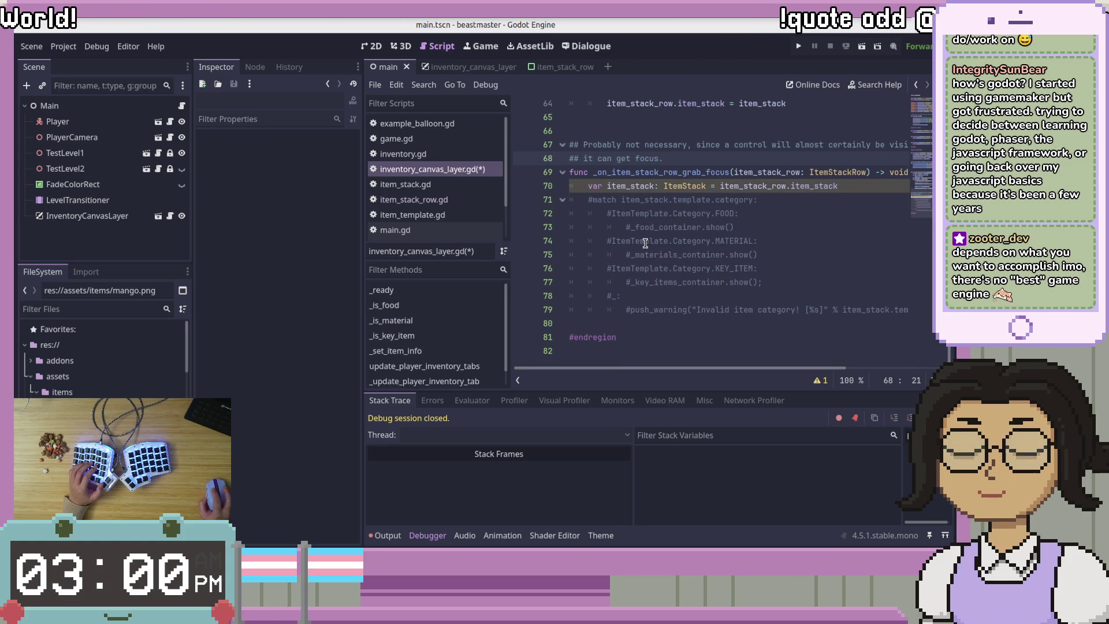
mouse_move(673, 159)
left_mouse_down()
mouse_move(558, 150)
mouse_move(571, 146)
left_mouse_up()
left_click(646, 161)
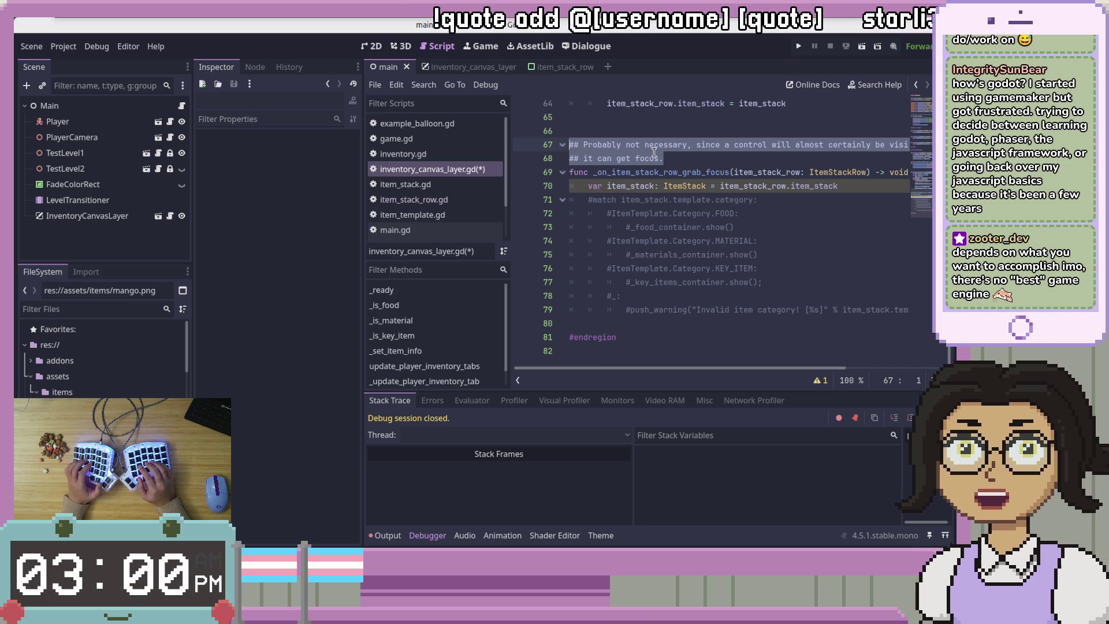
key("BackSpace")
key("Delete")
- Paste the note under the handler's var line and turn its ## into #
key("Down")
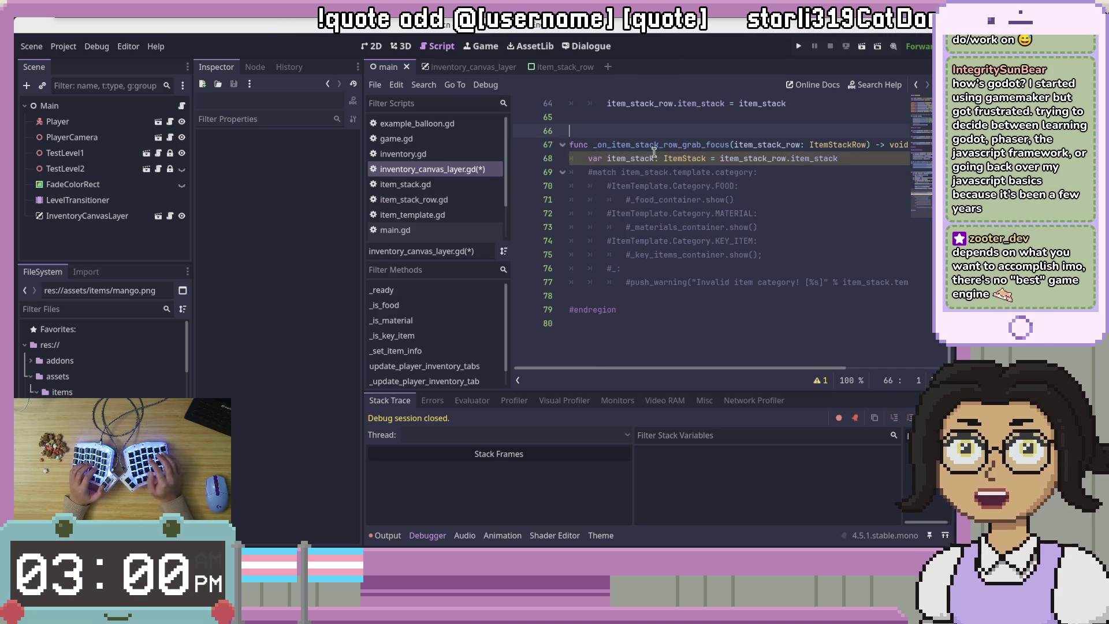
key("End")
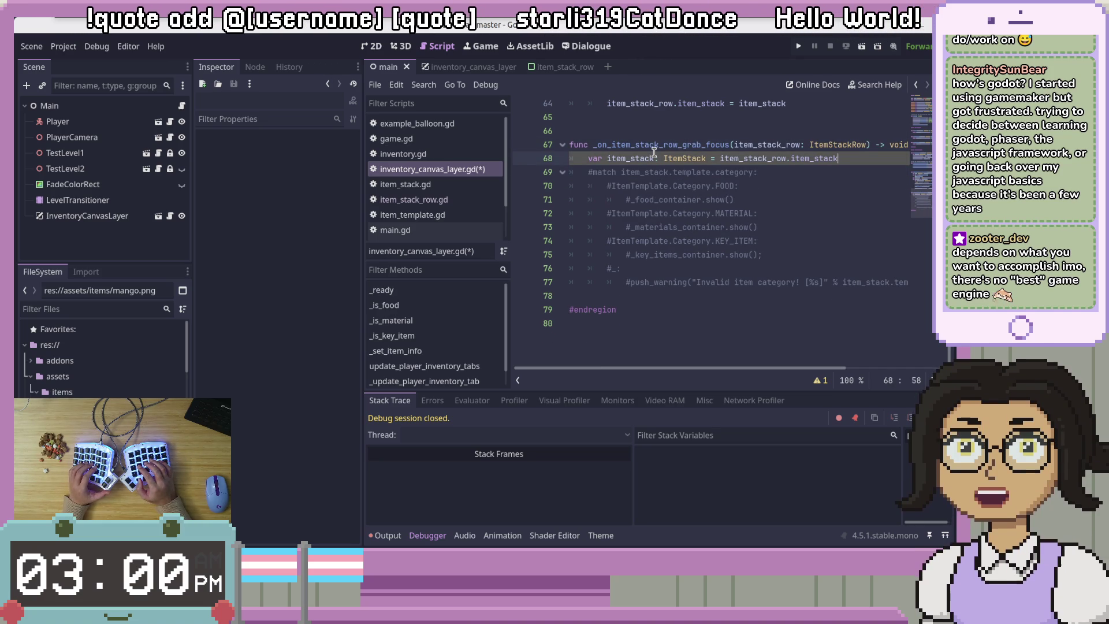
key("Return")
key("ctrl+v")
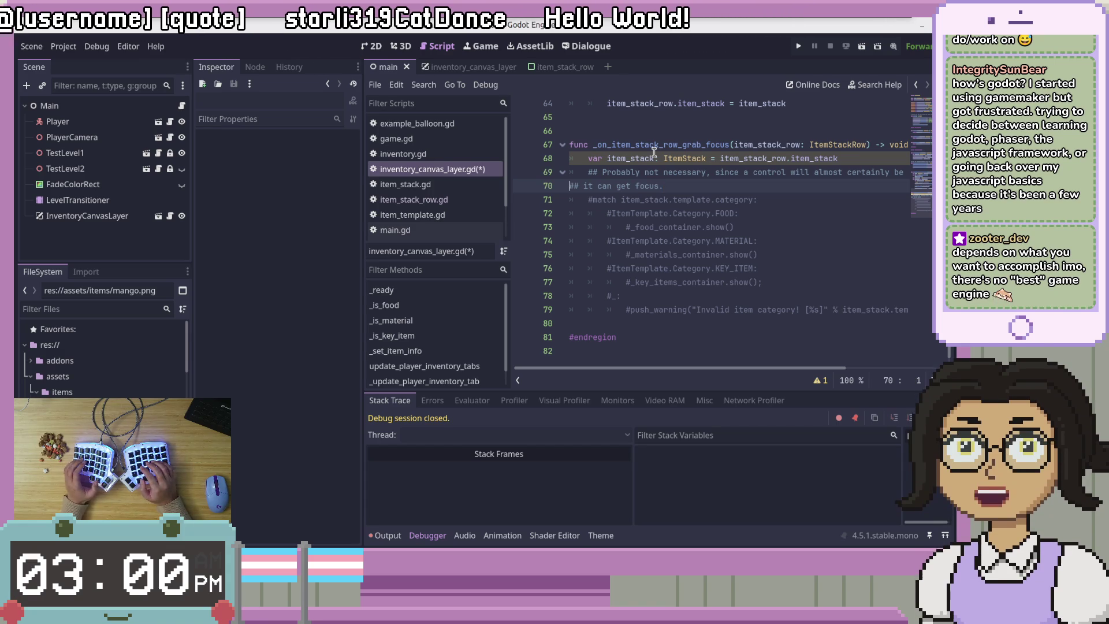
key("Tab")
key("End")
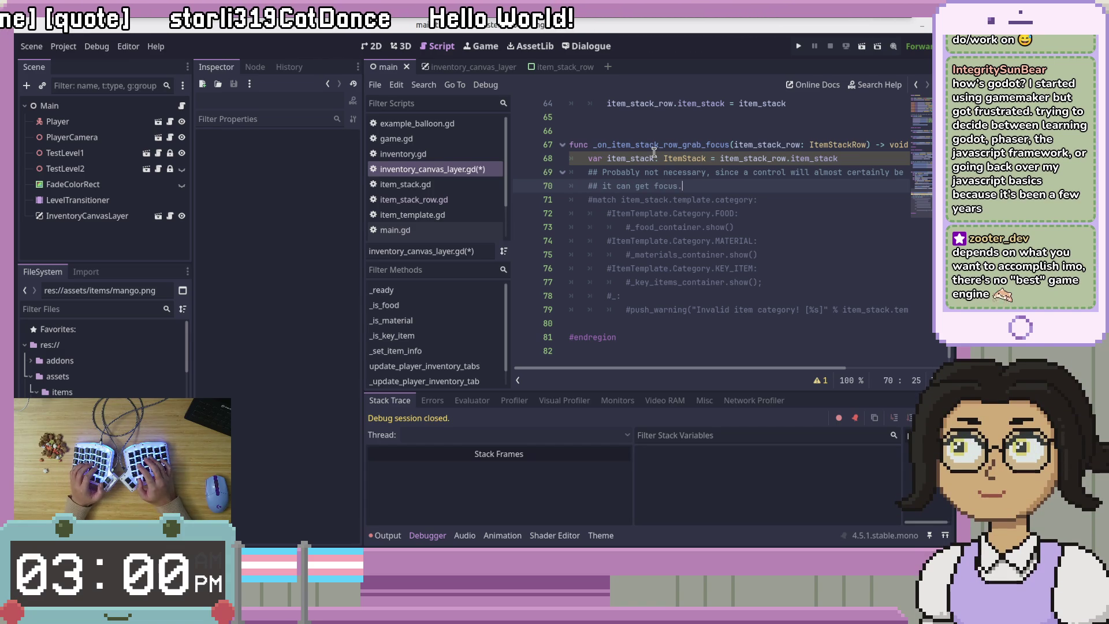
key("shift+Up")
key("shift+Up")
key("shift+Down")
key("ctrl+k")
- Put the caret on the blank line that ends the grab-focus handler
key("Escape")
key("Down")
key("Down")
key("Down")
key("Down")
key("Down")
key("Down")
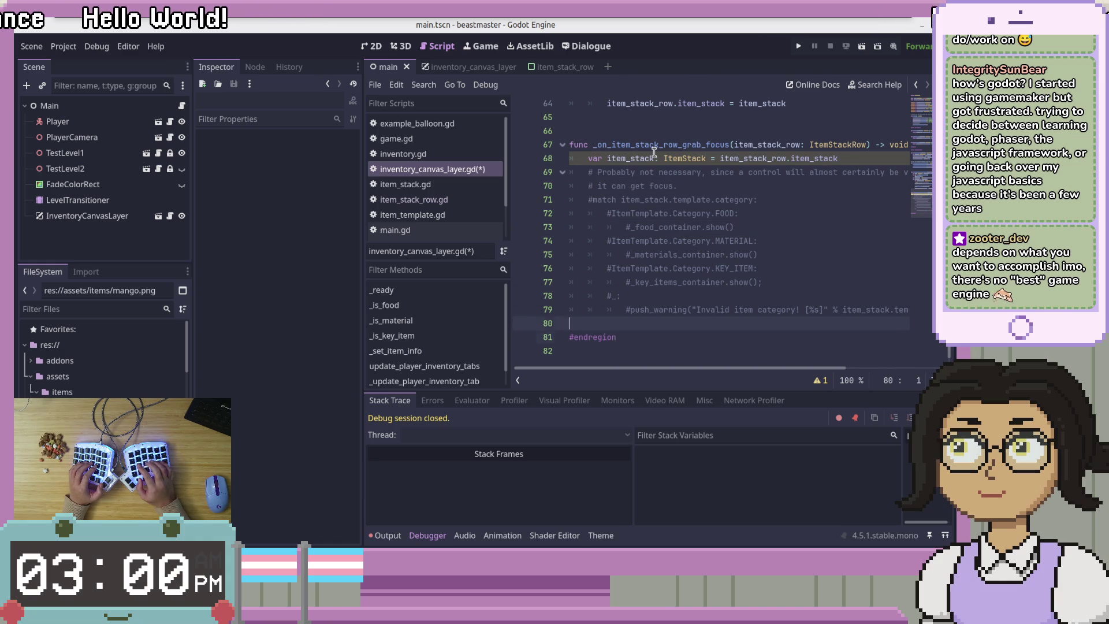
key("Tab")
key("Tab")
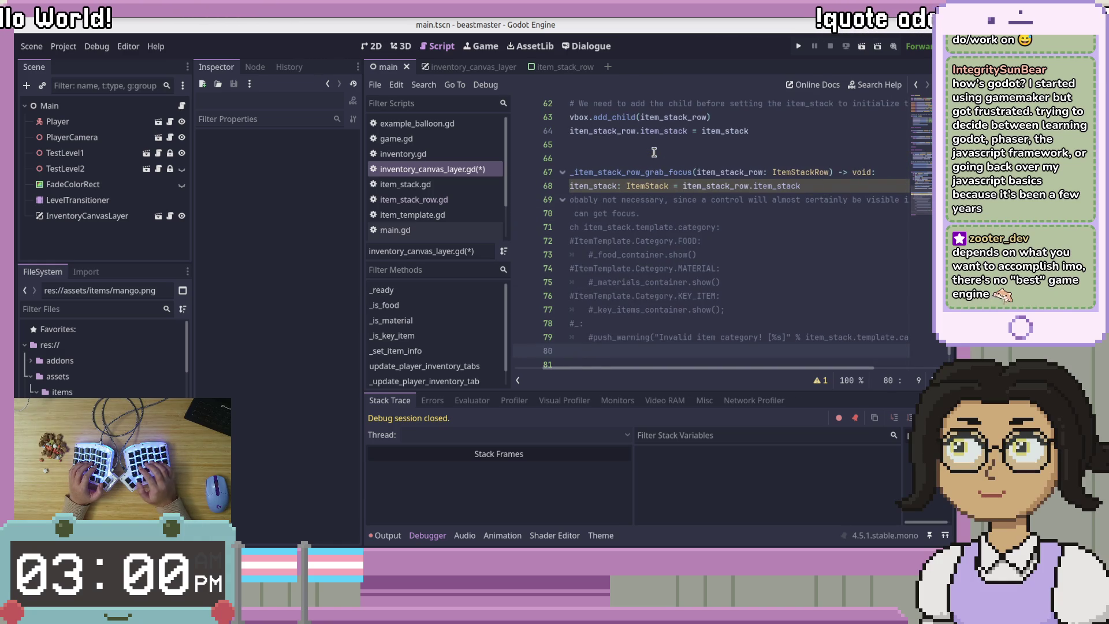
key("Down")
key("Down")
key("Up")
key("Up")
key("Down")
- Start the function call on the handler's blank line and bring up code completion
key("Up")
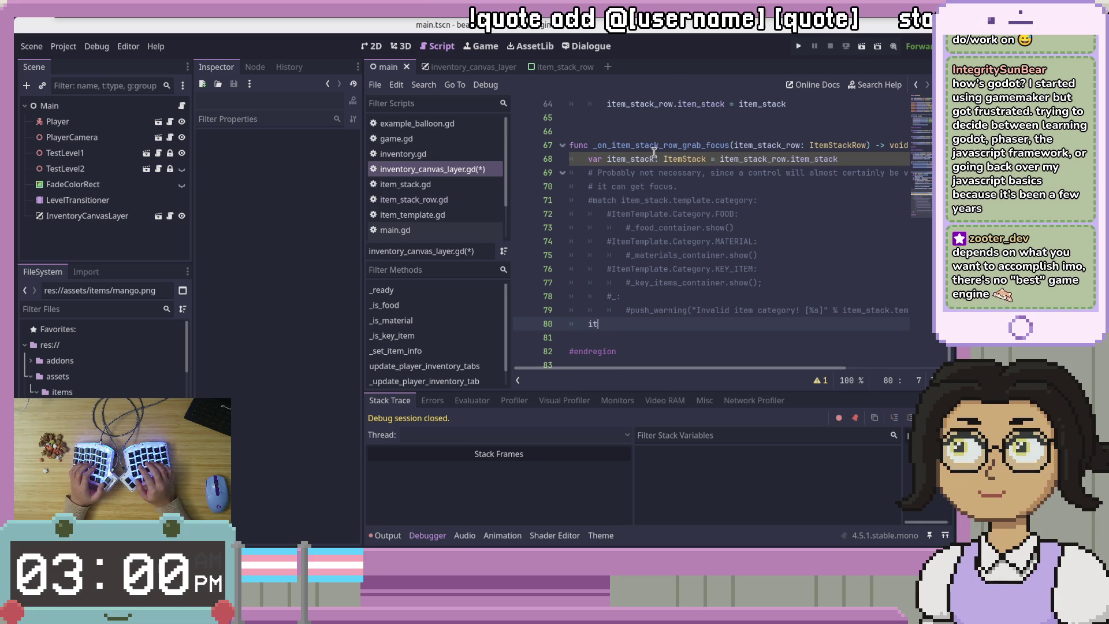
type("_")
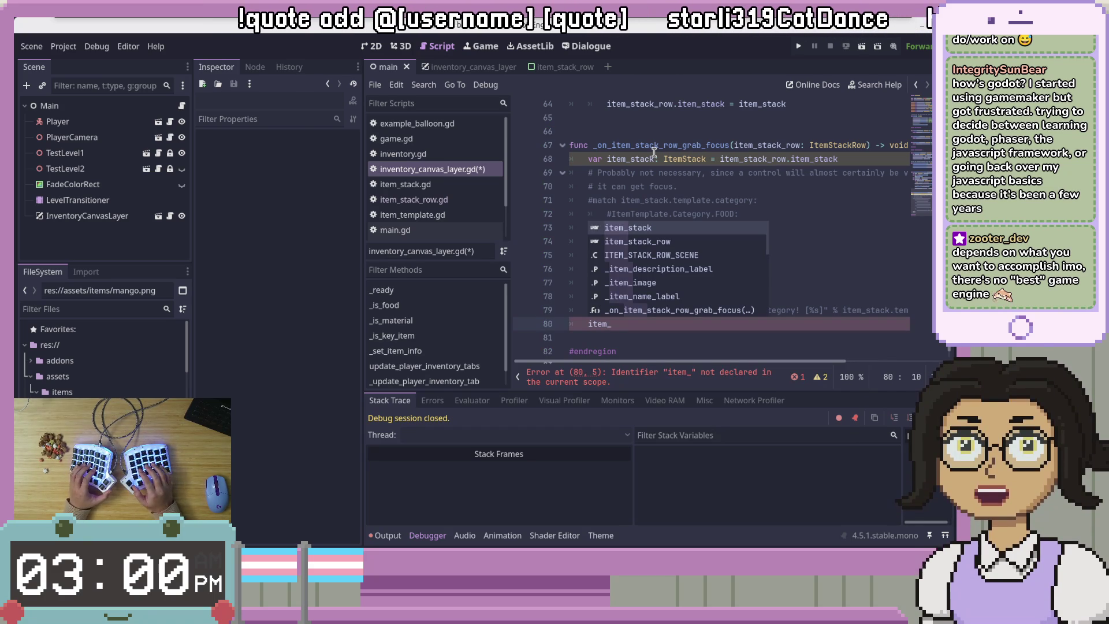
type("g")
key("BackSpace")
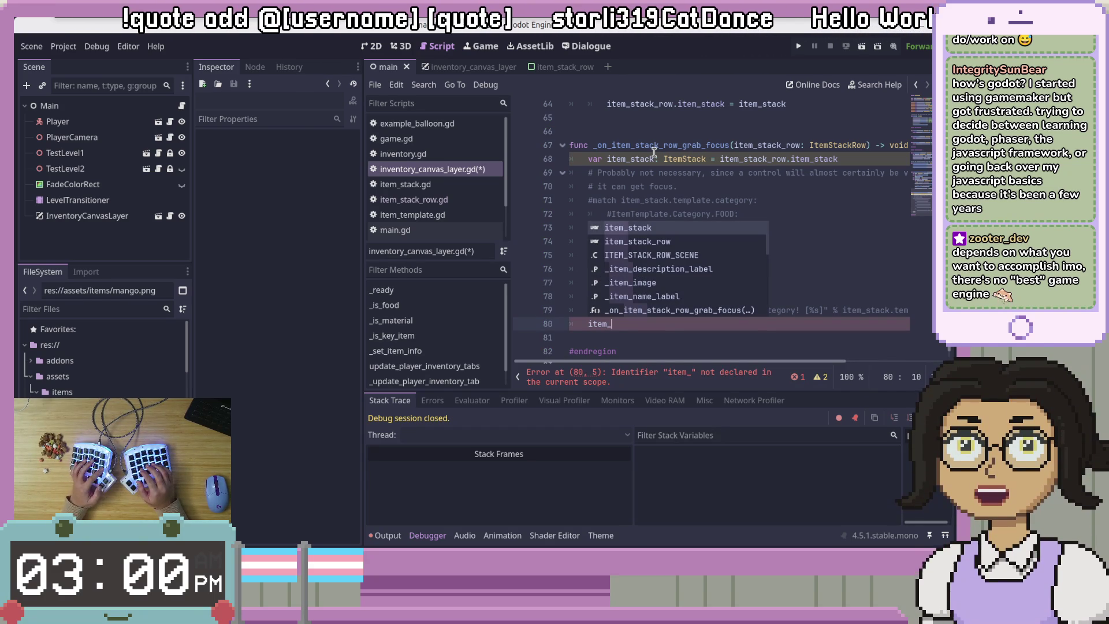
type("g")
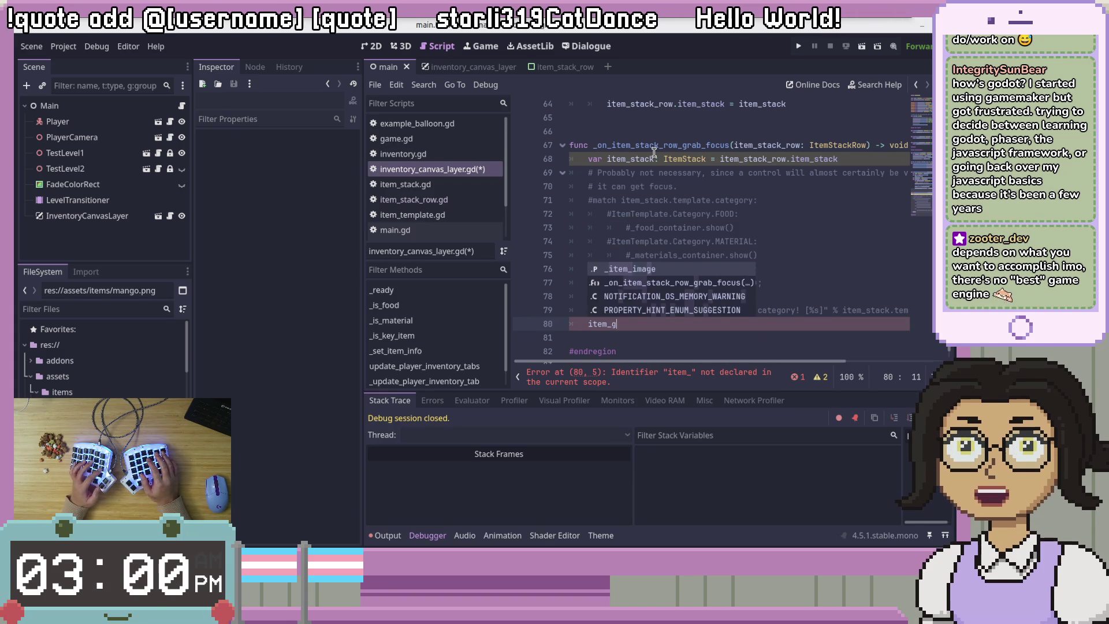
key("BackSpace")
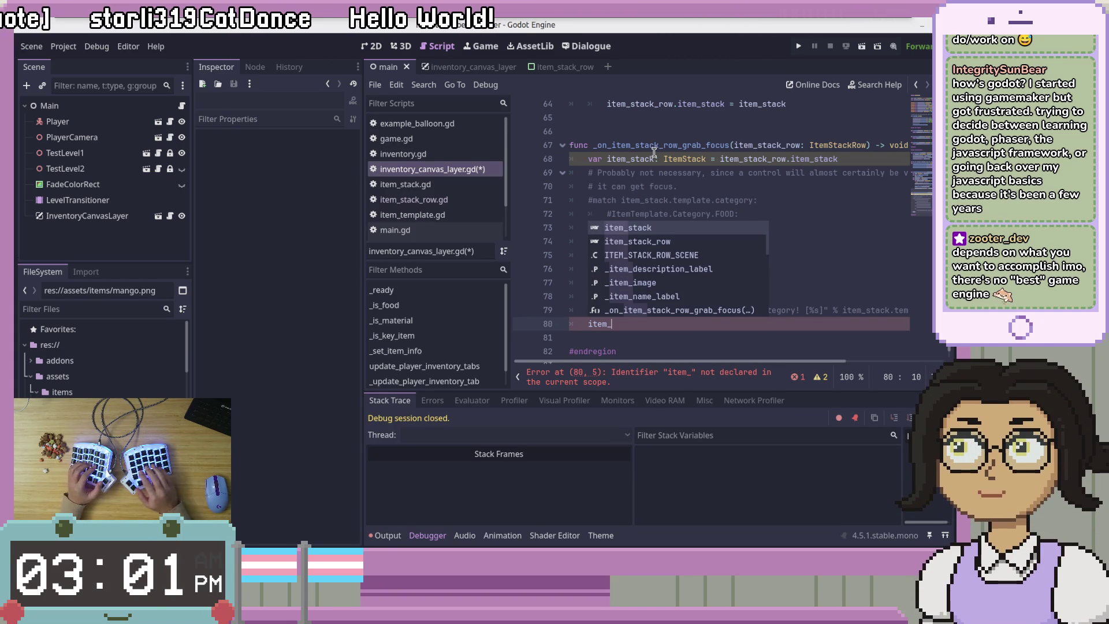
type("b")
key("BackSpace")
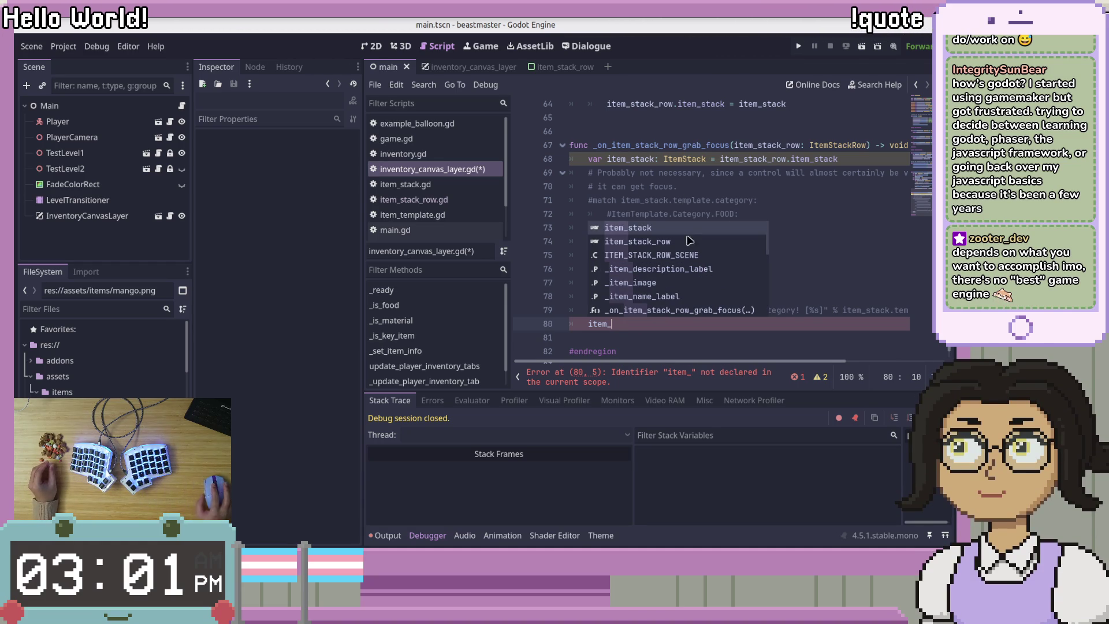
left_click(725, 342)
left_click(731, 325)
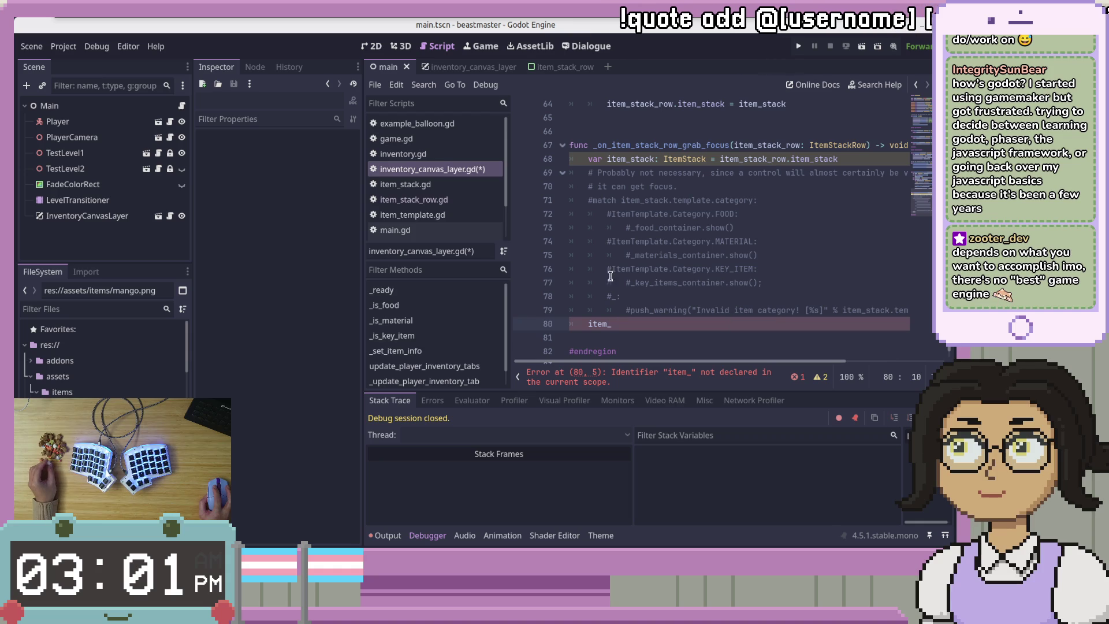
scroll(773, 305, "up", 5)
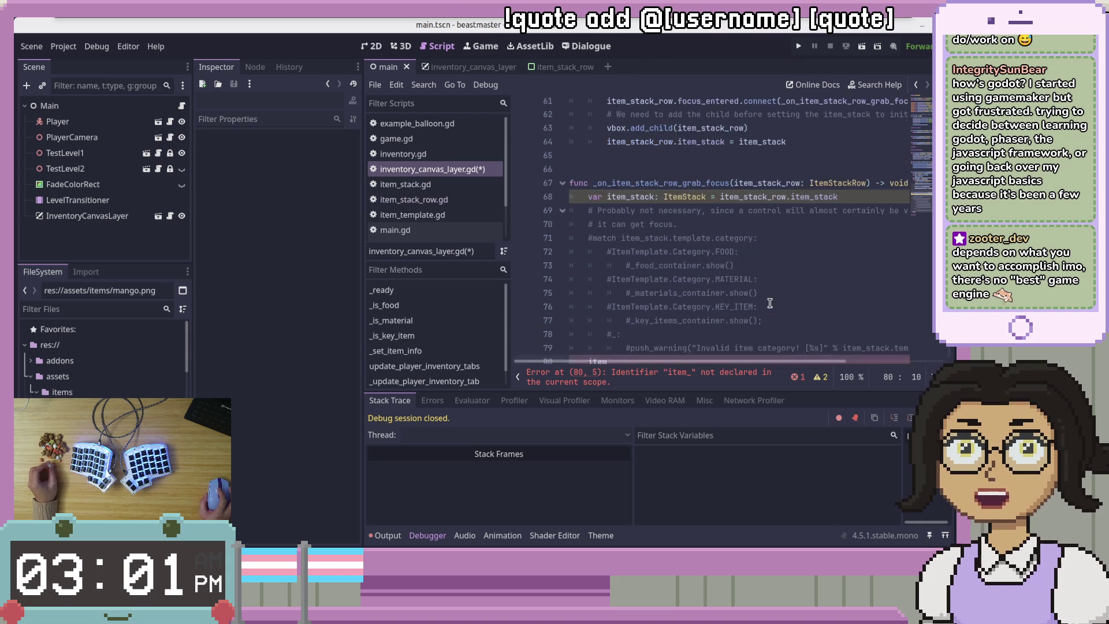
scroll(773, 305, "down", 3)
scroll(773, 305, "down", 2)
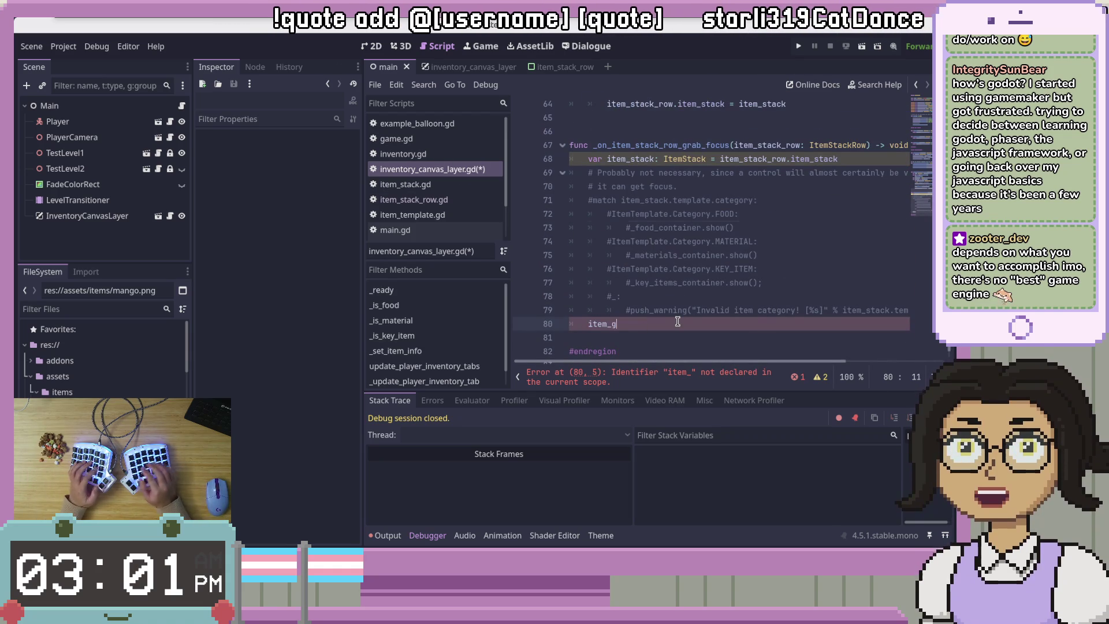
key("ctrl+space")
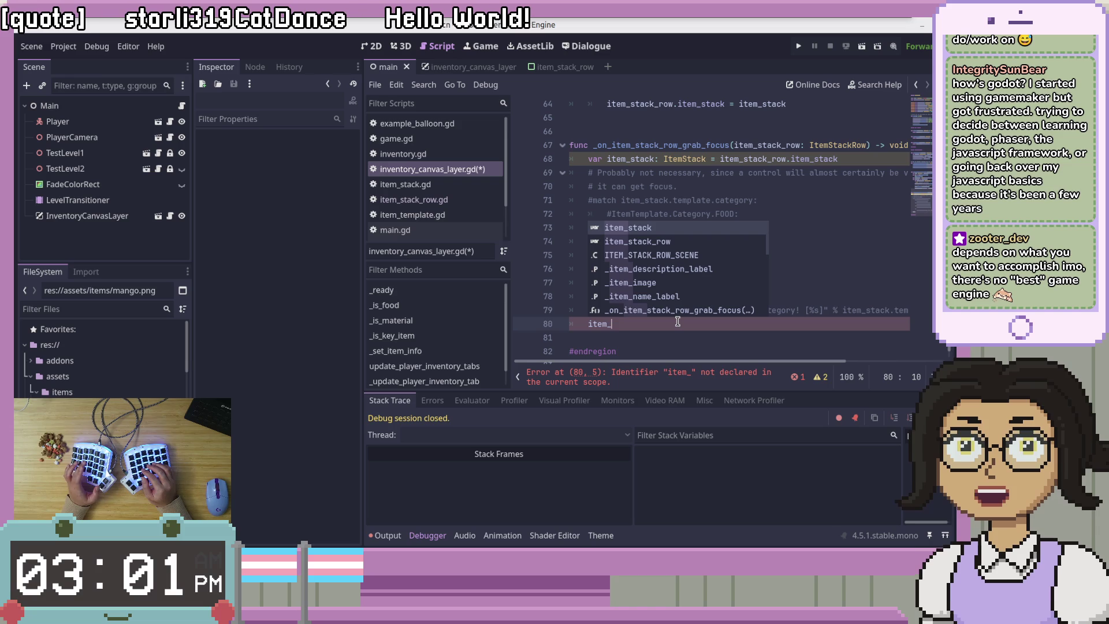
- Complete the line as _set_item_info(item_stack) via autocomplete and save the script
key("BackSpace")
key("BackSpace")
key("BackSpace")
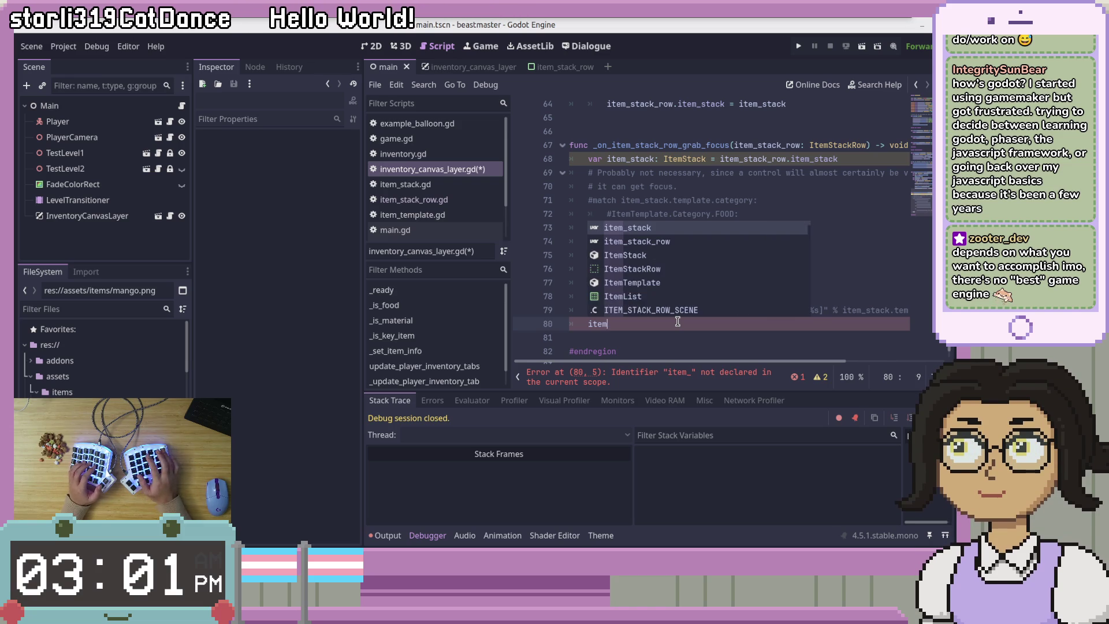
type("_")
key("BackSpace")
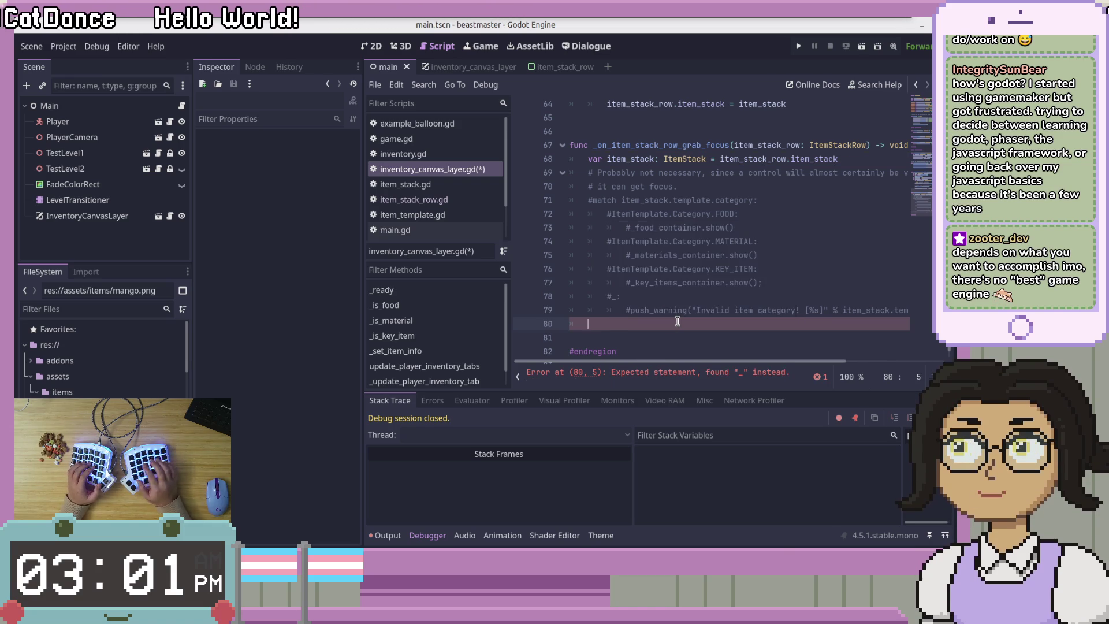
type("_set_")
key("Return")
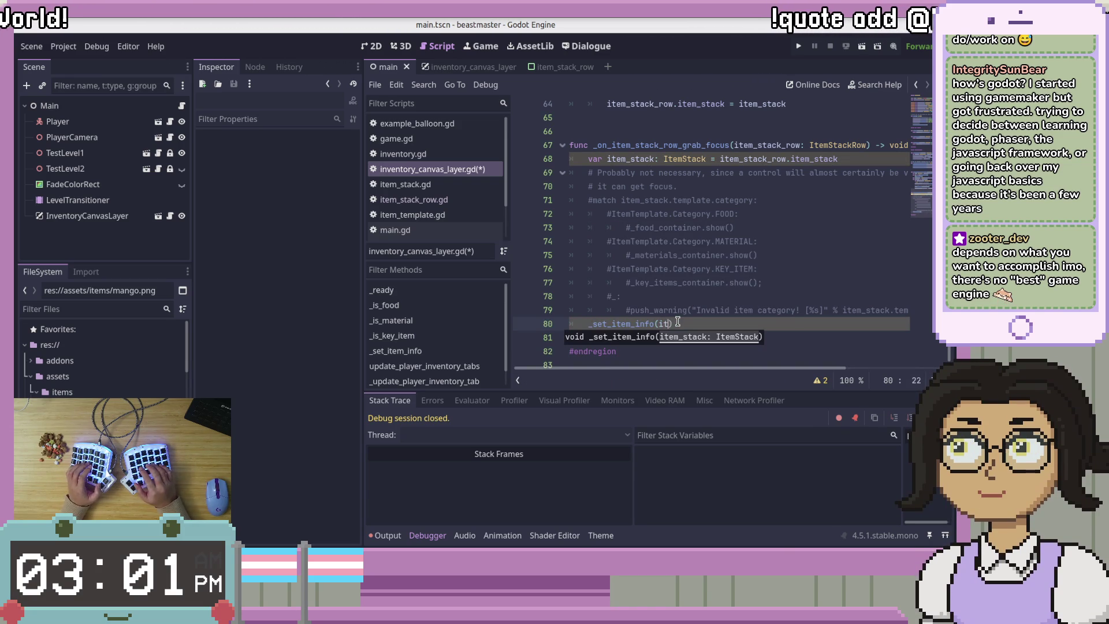
type("_sta")
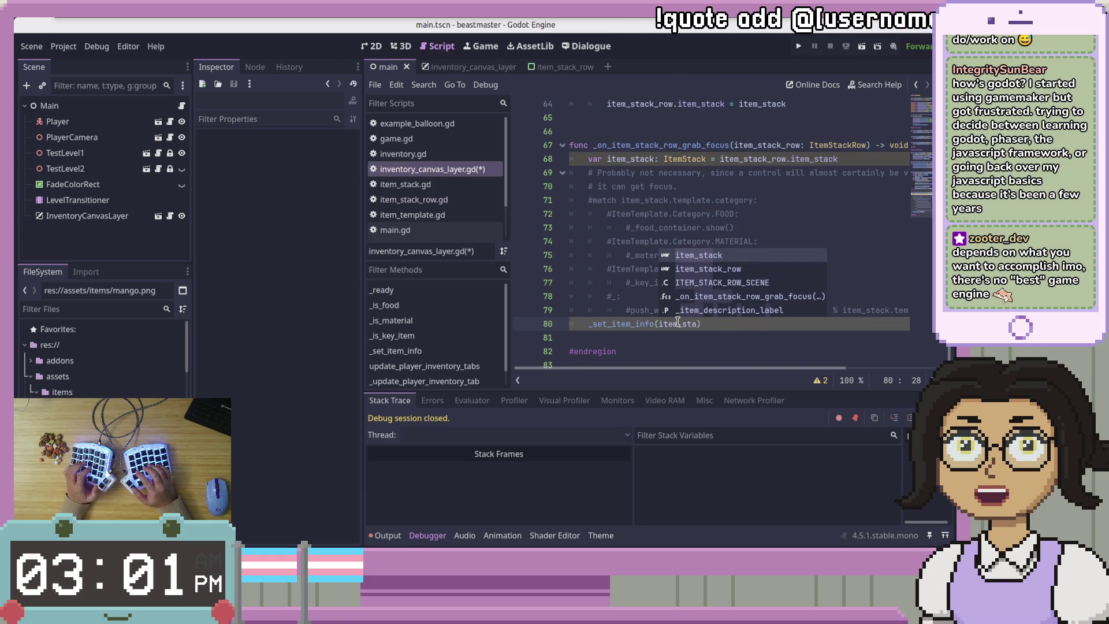
key("Return")
key("End")
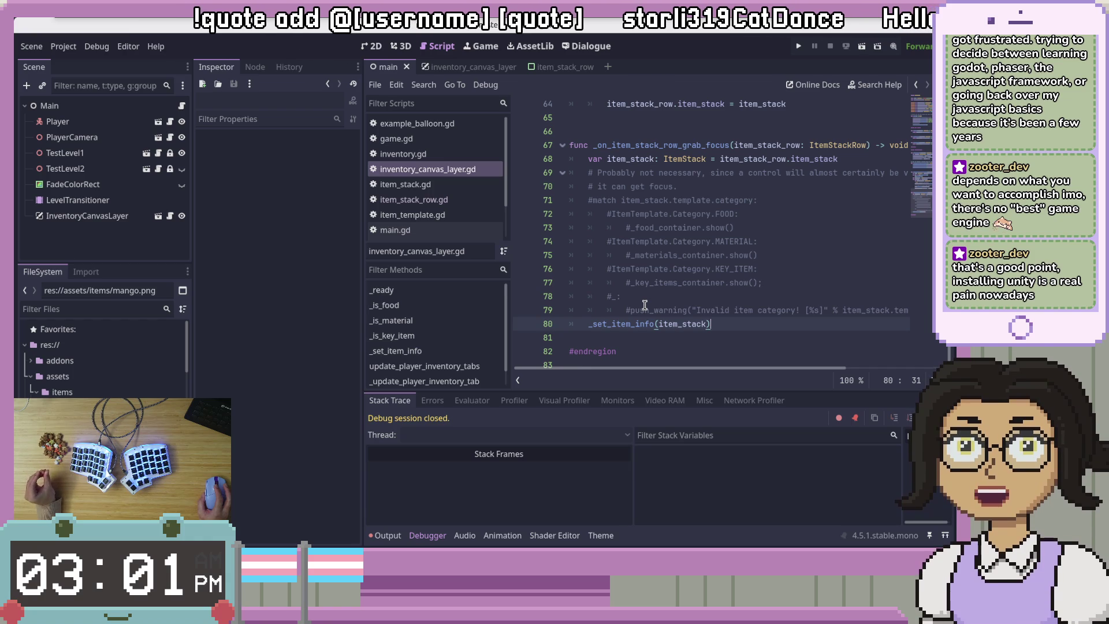
left_click(851, 173)
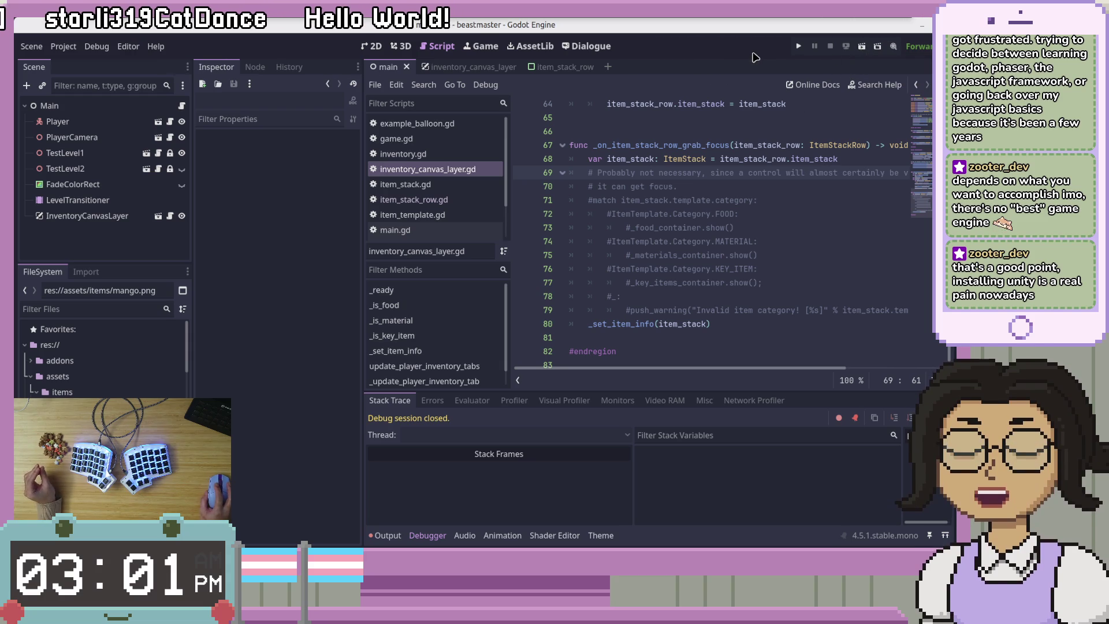
- Run the current scene, hit the line-11 RichTextLabel-to-Label error, then stop debugging
left_click(796, 212)
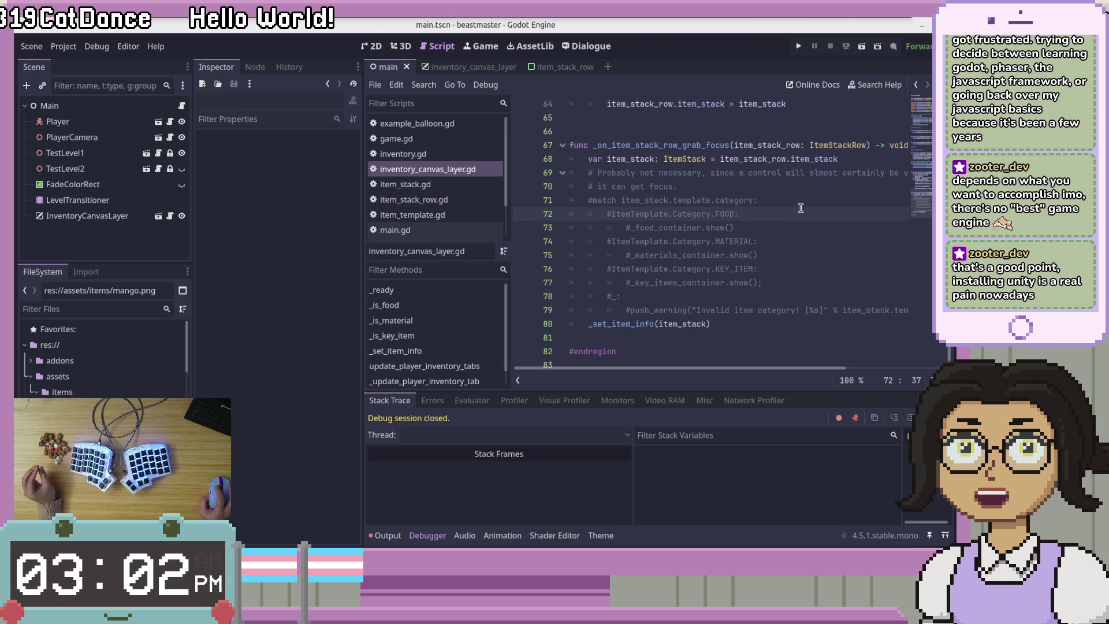
left_click(801, 203)
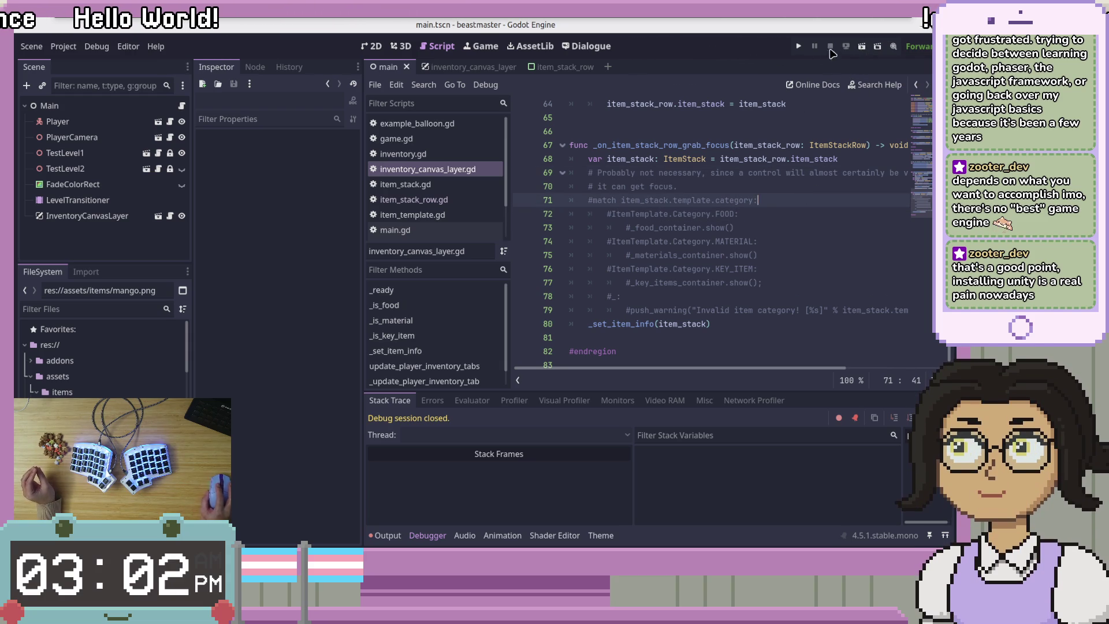
left_click(862, 49)
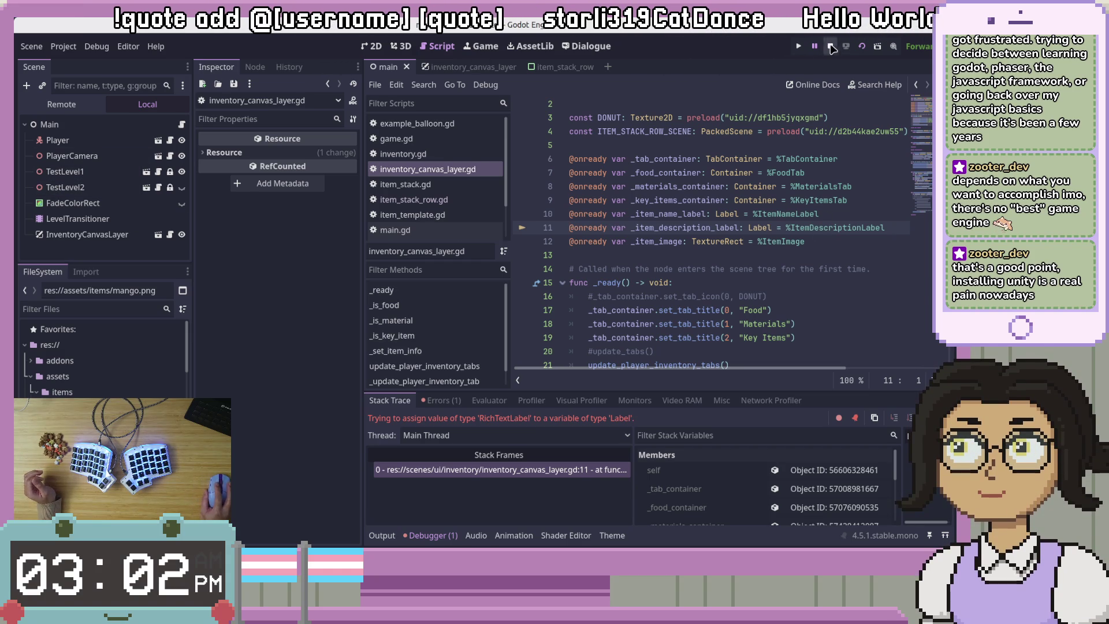
left_click(830, 47)
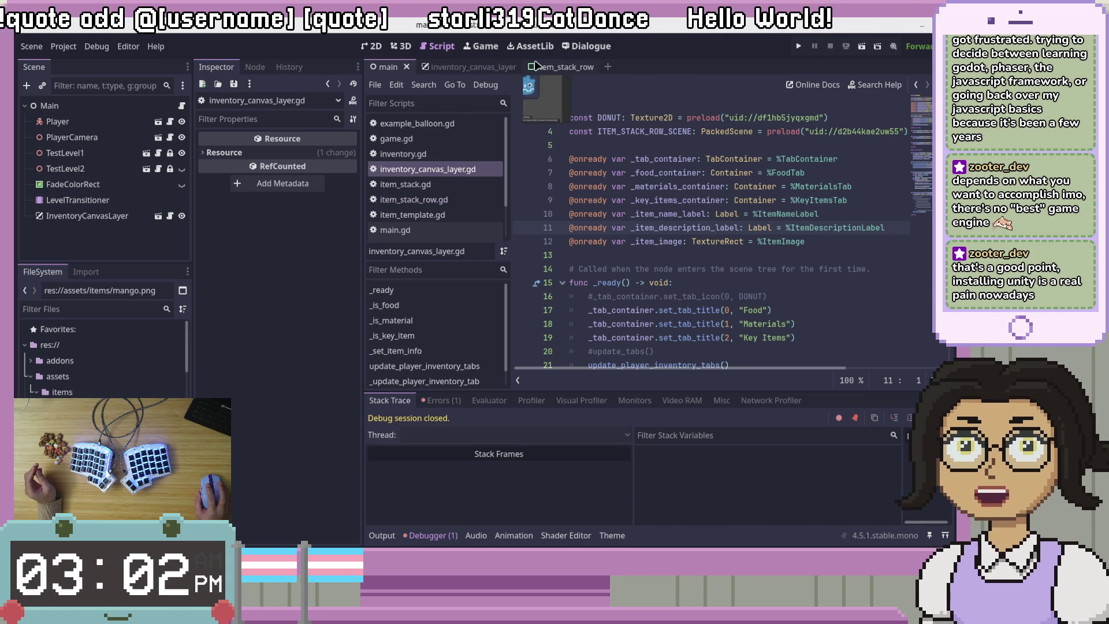
- Confirm ItemDescriptionLabel is a RichTextLabel node and review the type-mismatch error
key("ctrl+Tab")
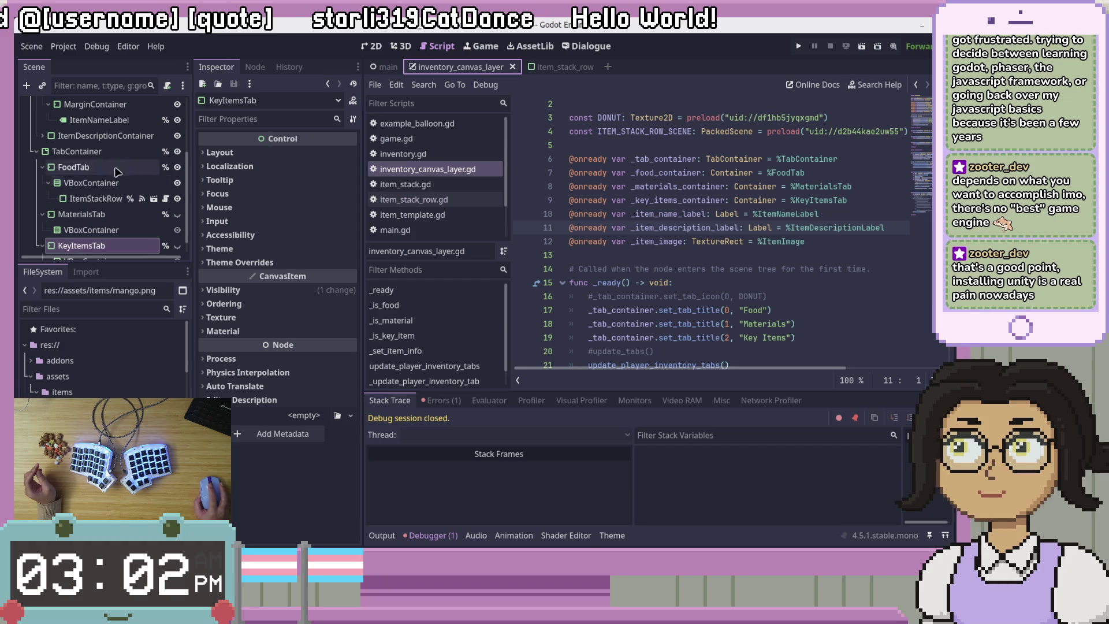
left_click(43, 136)
left_click(104, 151)
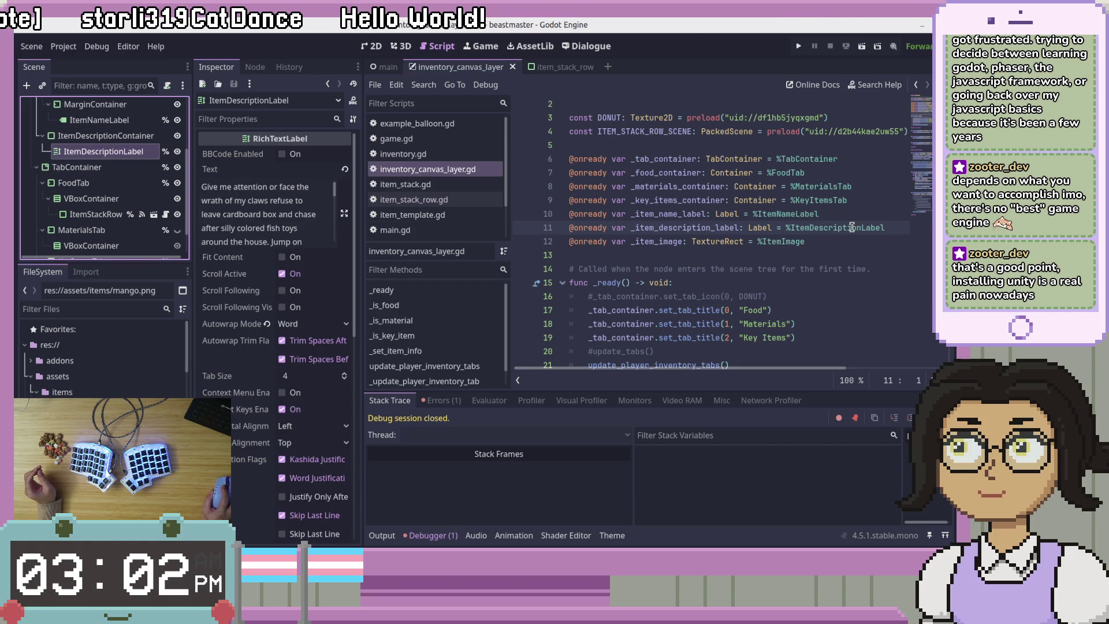
left_click(443, 401)
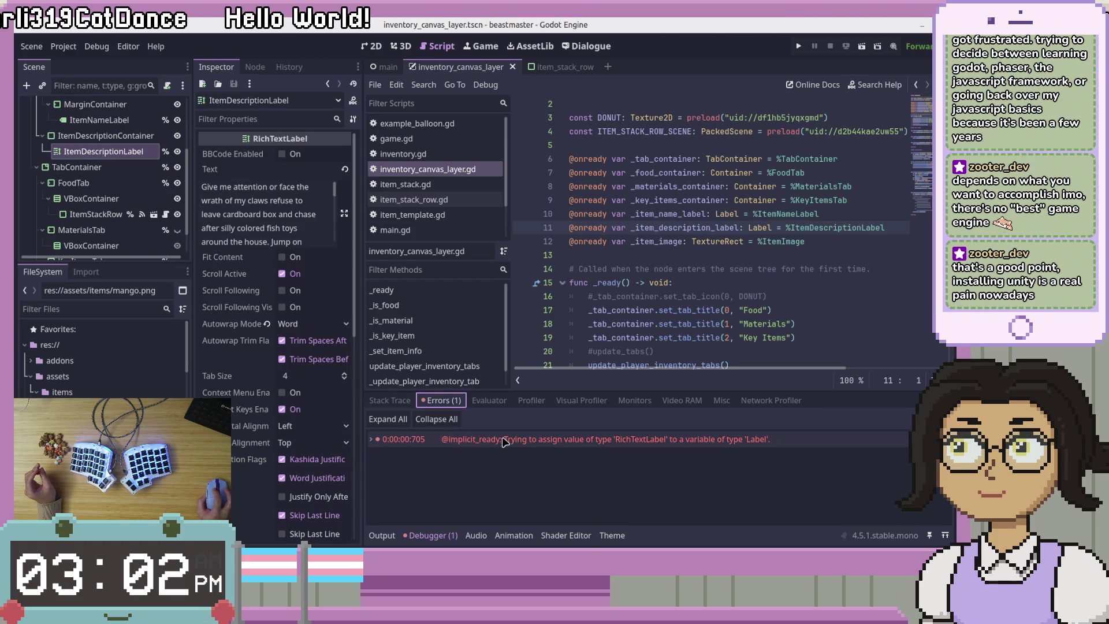
- Retype line 11's _item_description_label as RichTextLabel and rerun the scene
left_click(749, 228)
type("Ric")
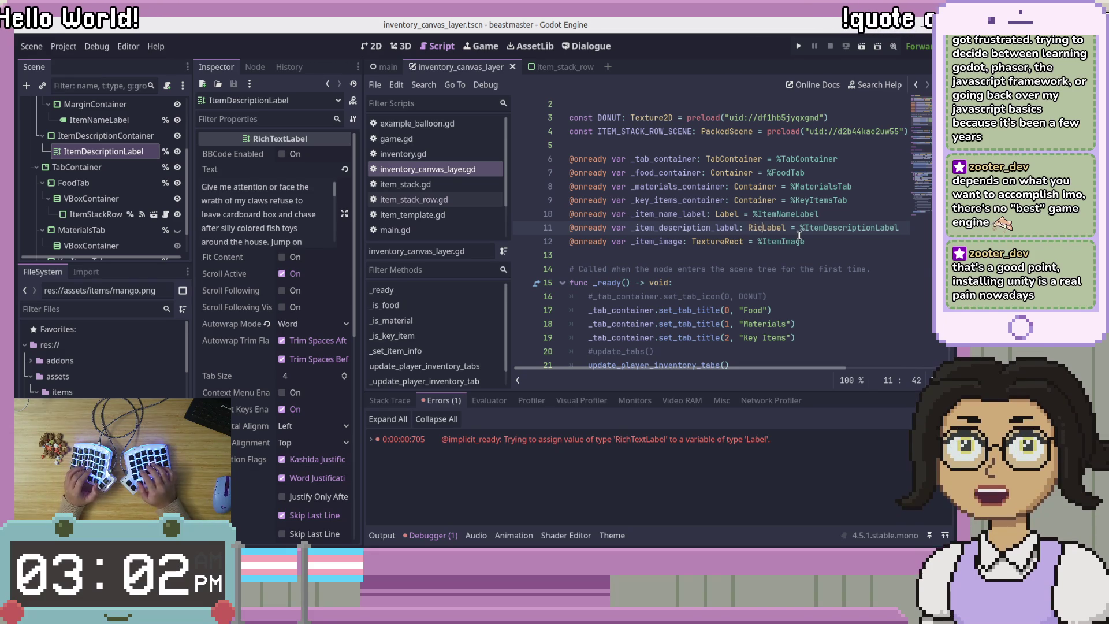
type("h")
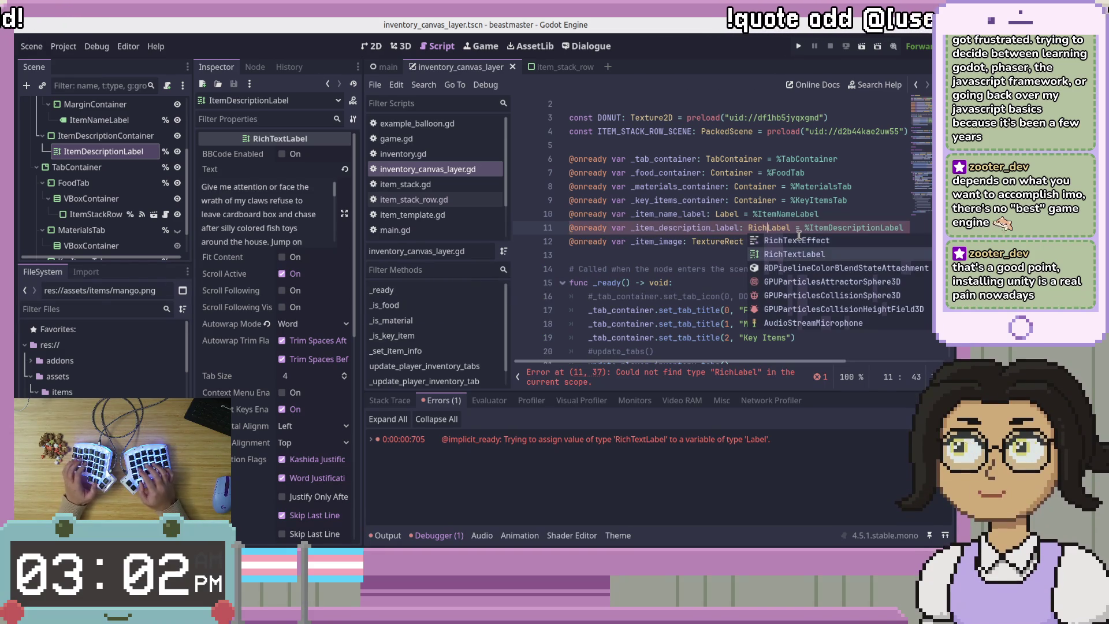
type("Text")
left_click(792, 241)
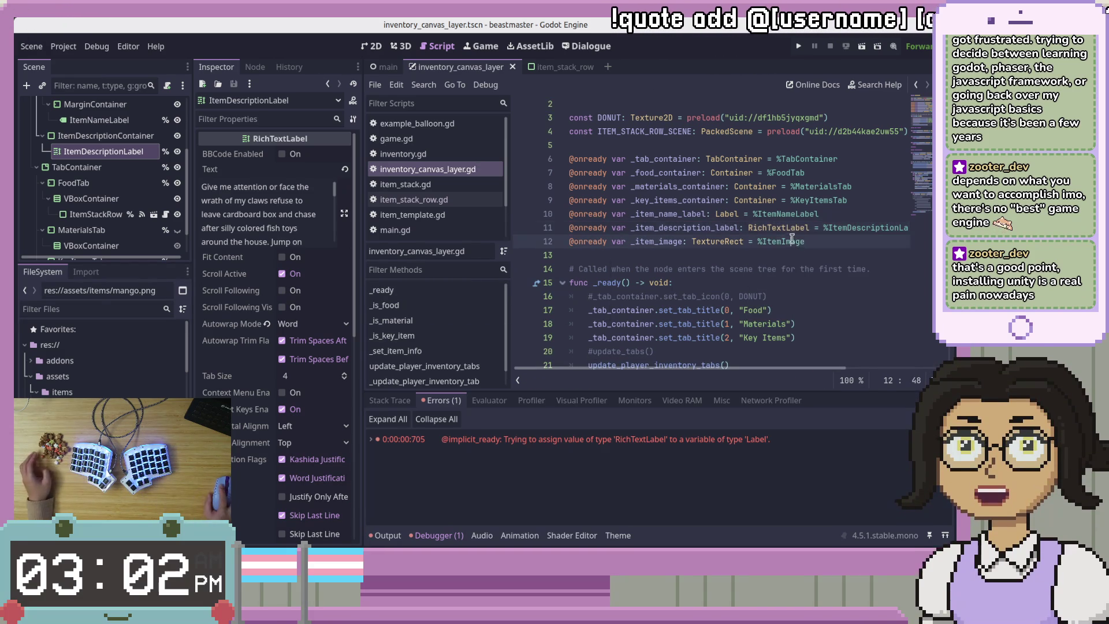
scroll(792, 238, "down", 10)
scroll(837, 289, "up", 11)
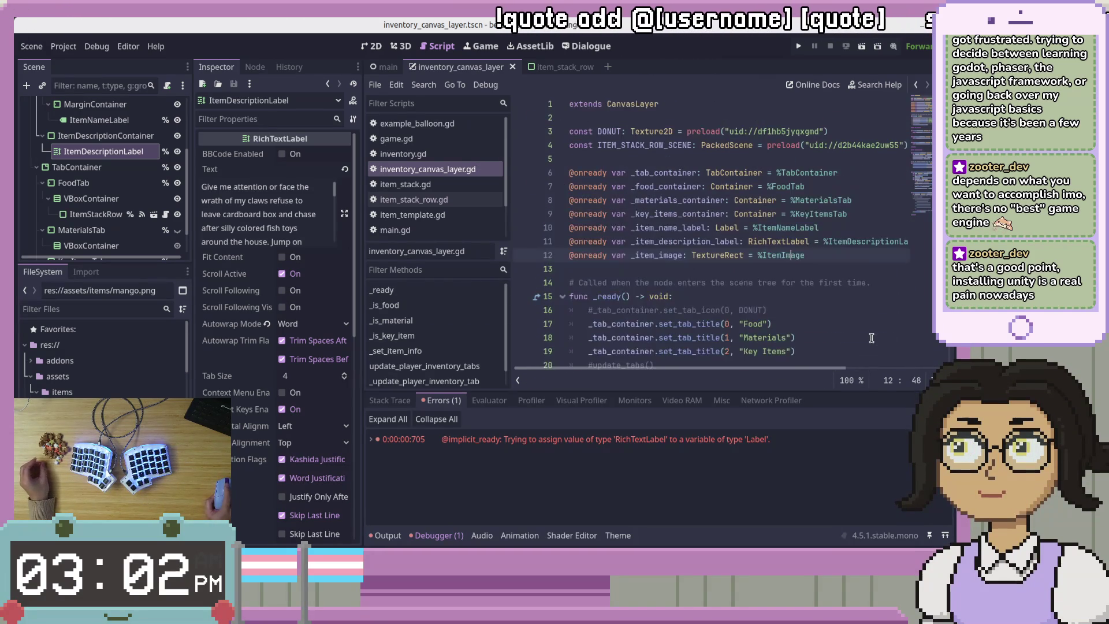
left_click(862, 46)
- Focus the Donut row, toggle Key Items and Food tabs, then close the game
left_click_drag(849, 185, 614, 79)
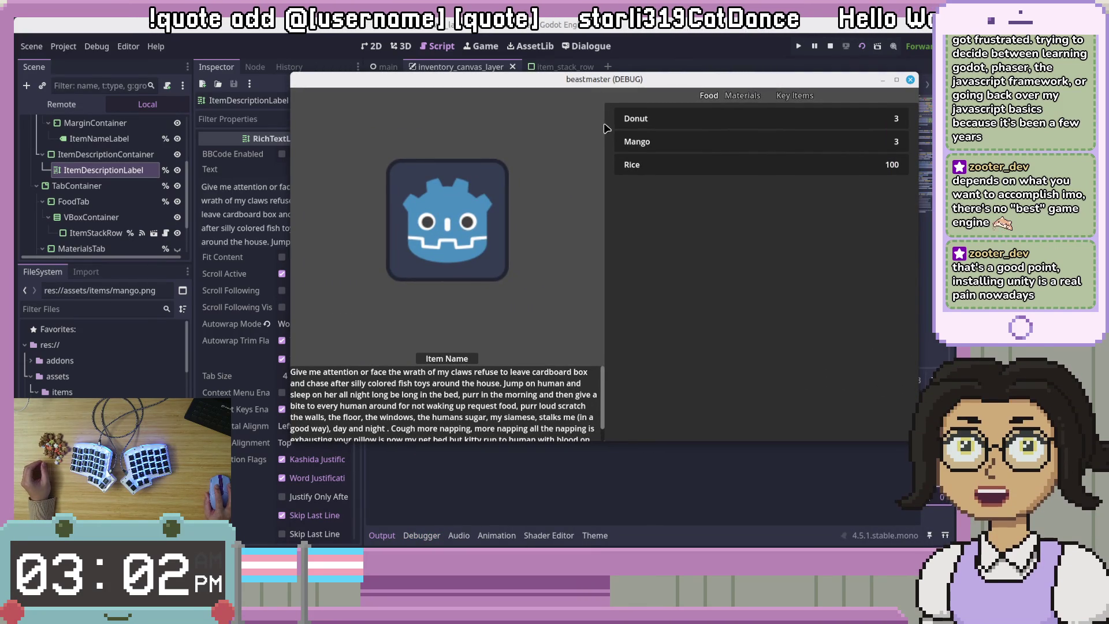
left_click(626, 121)
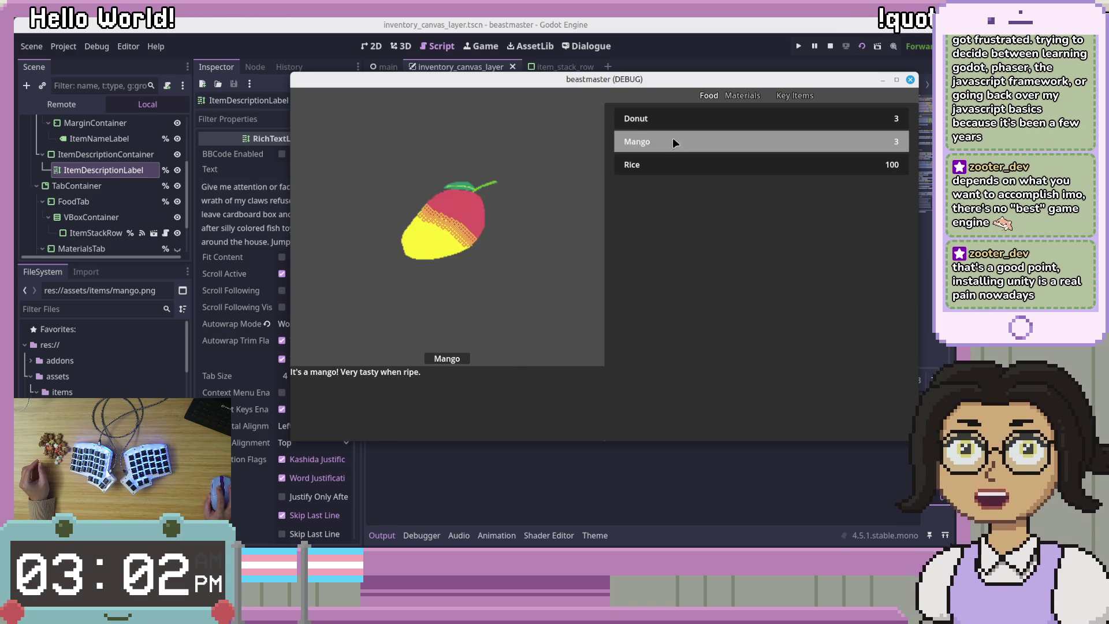
left_click(805, 97)
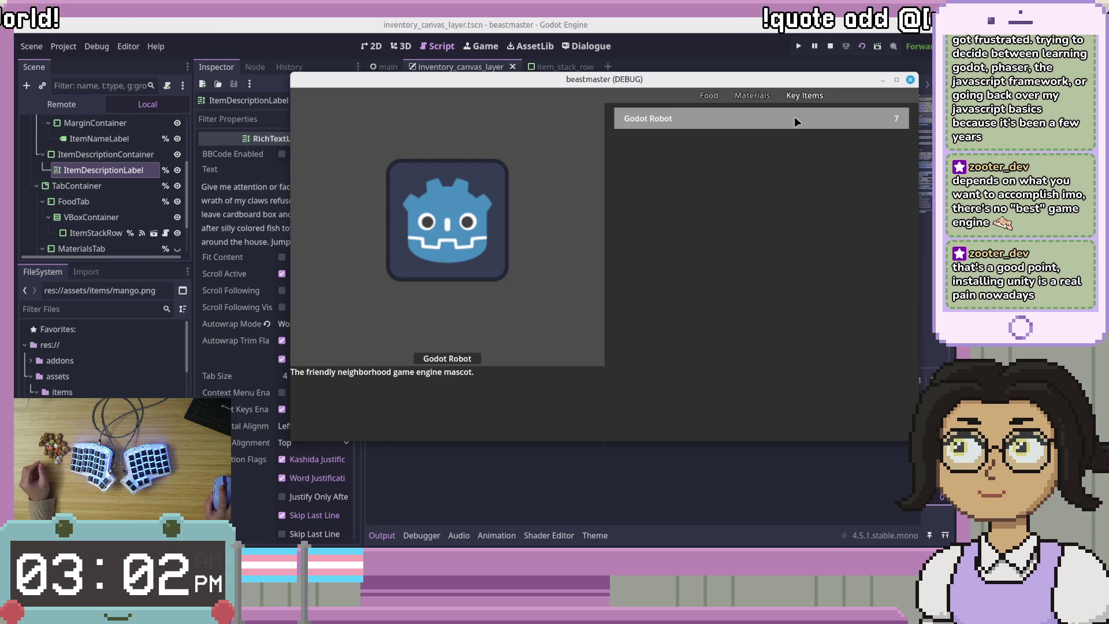
left_click(709, 95)
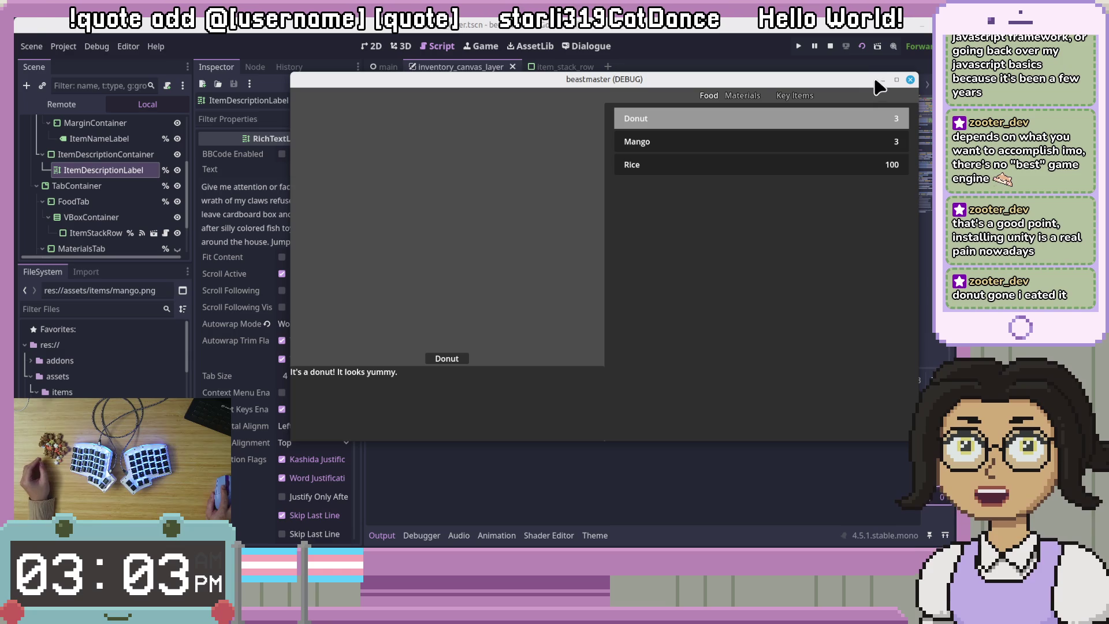
left_click(911, 79)
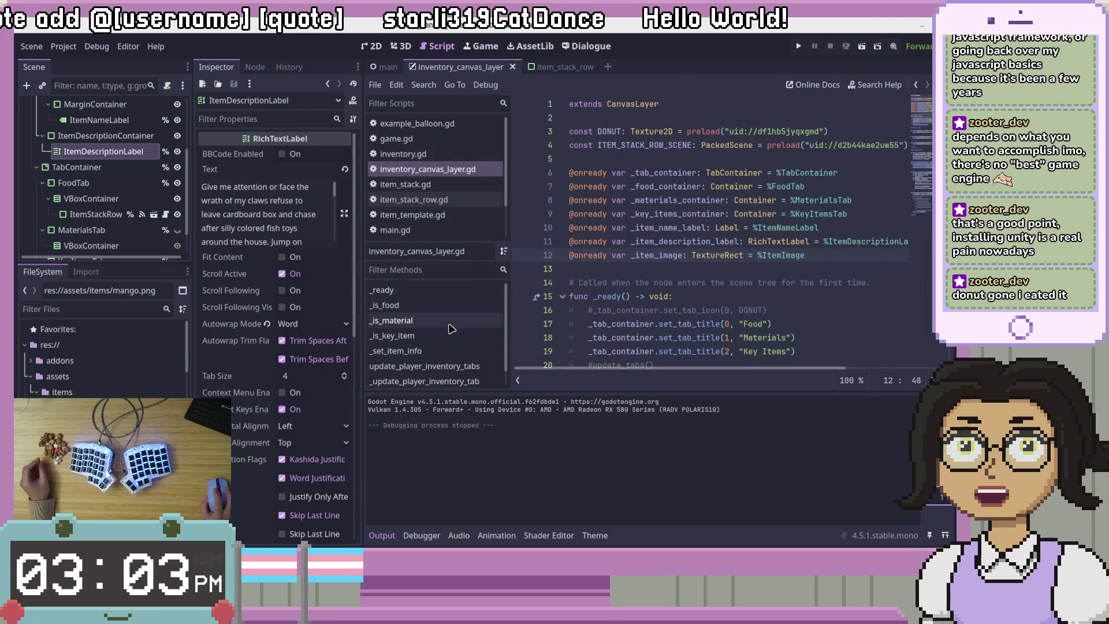
- Set donut.tres's Icon to donut.png via Quick Load, then run the scene
scroll(147, 186, "down", 1)
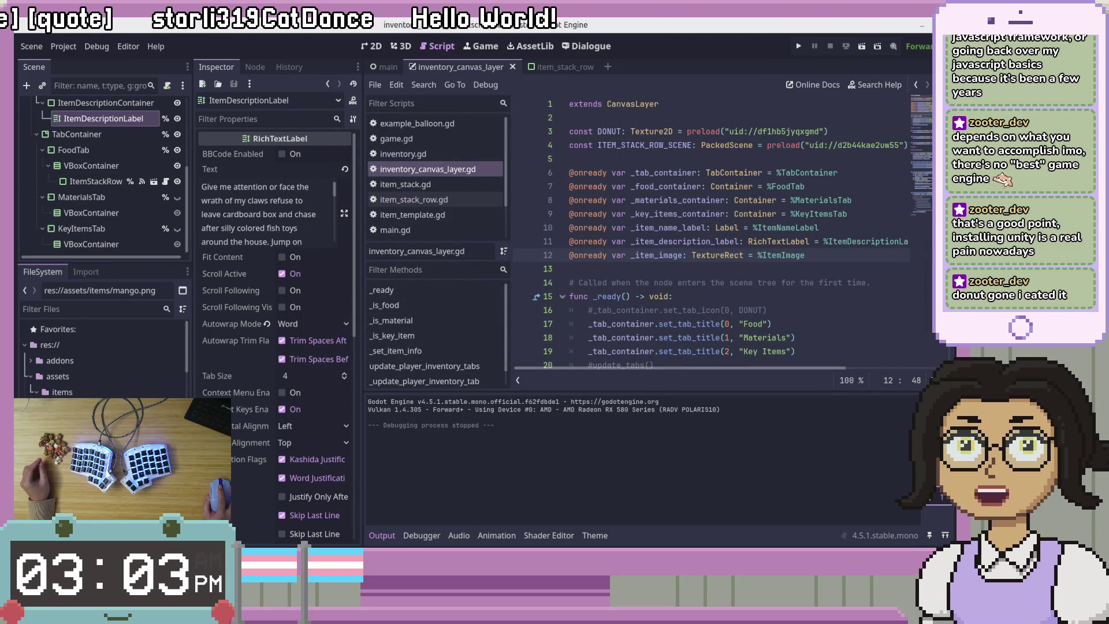
scroll(104, 359, "down", 5)
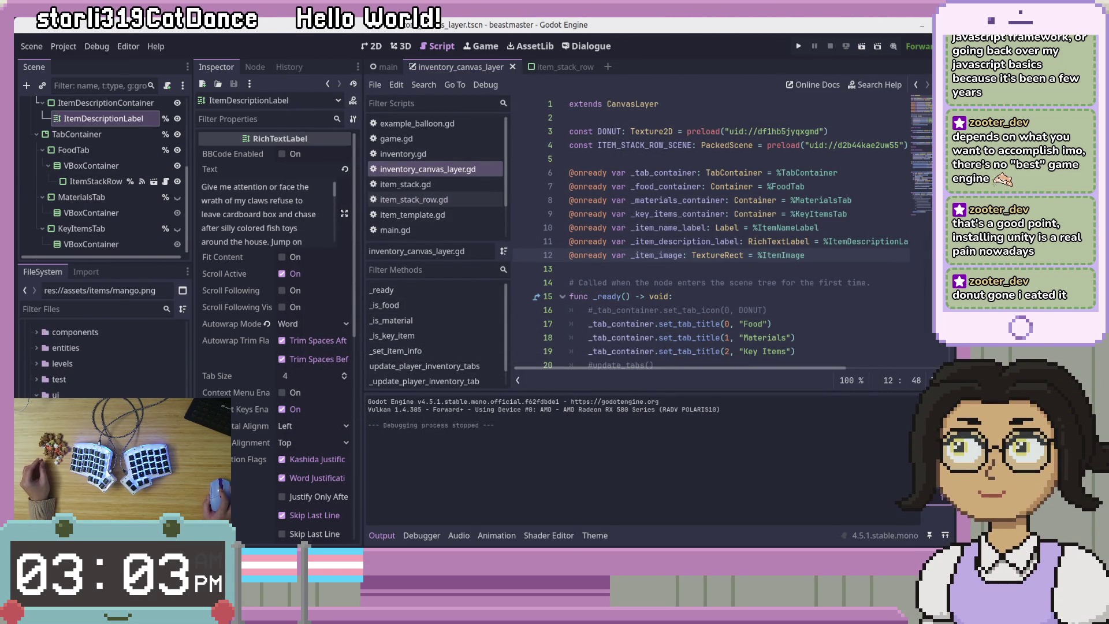
scroll(104, 358, "down", 5)
scroll(103, 358, "up", 5)
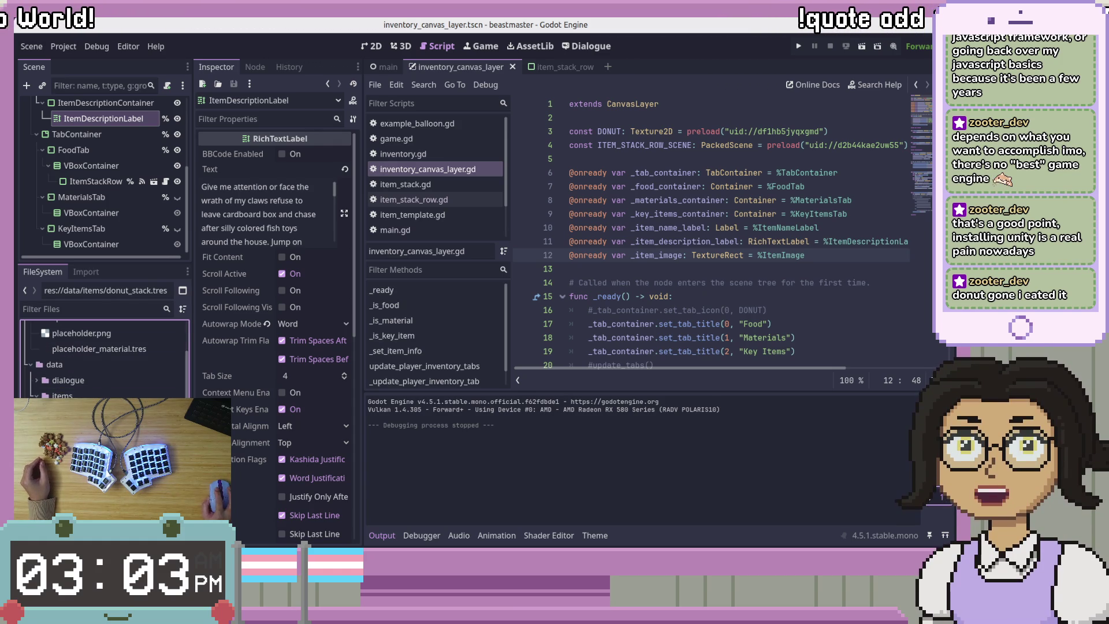
key("Up")
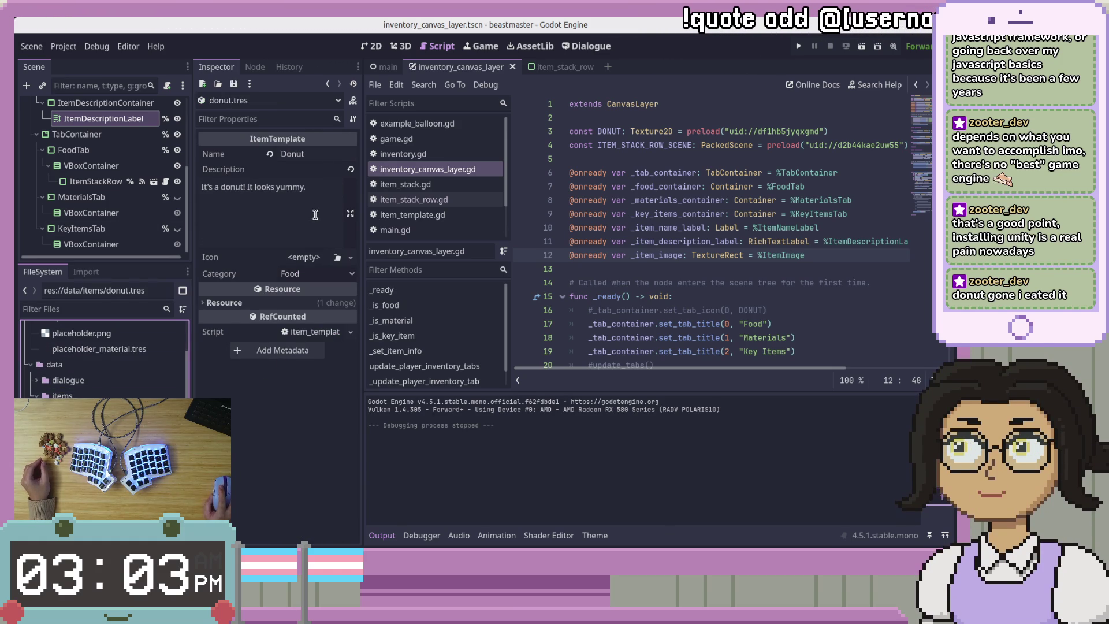
left_click(311, 260)
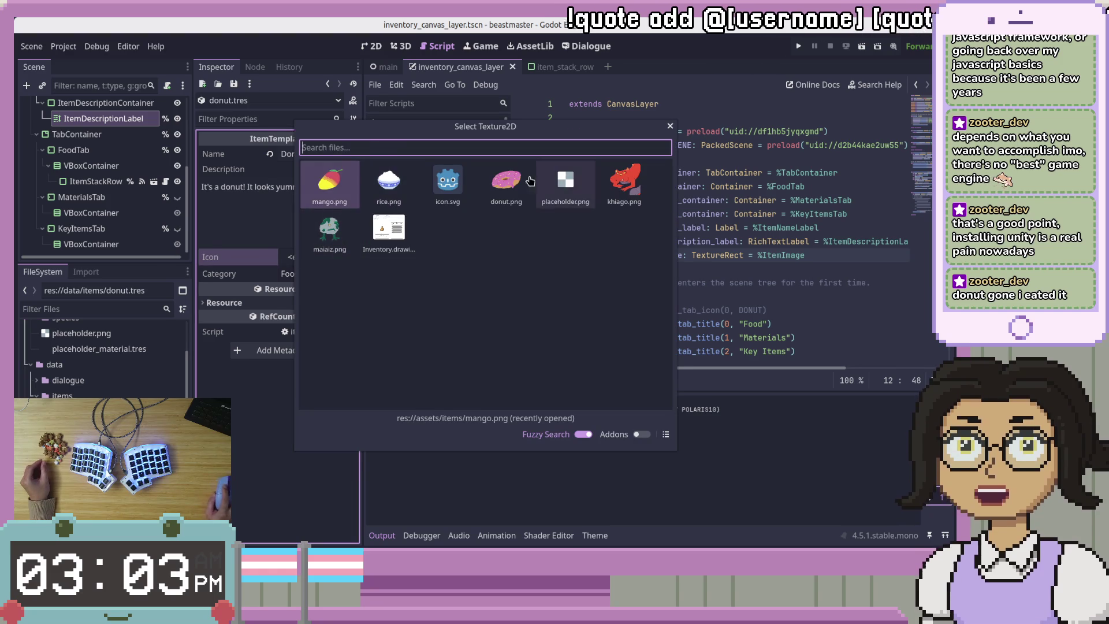
double_click(508, 181)
left_click(748, 301)
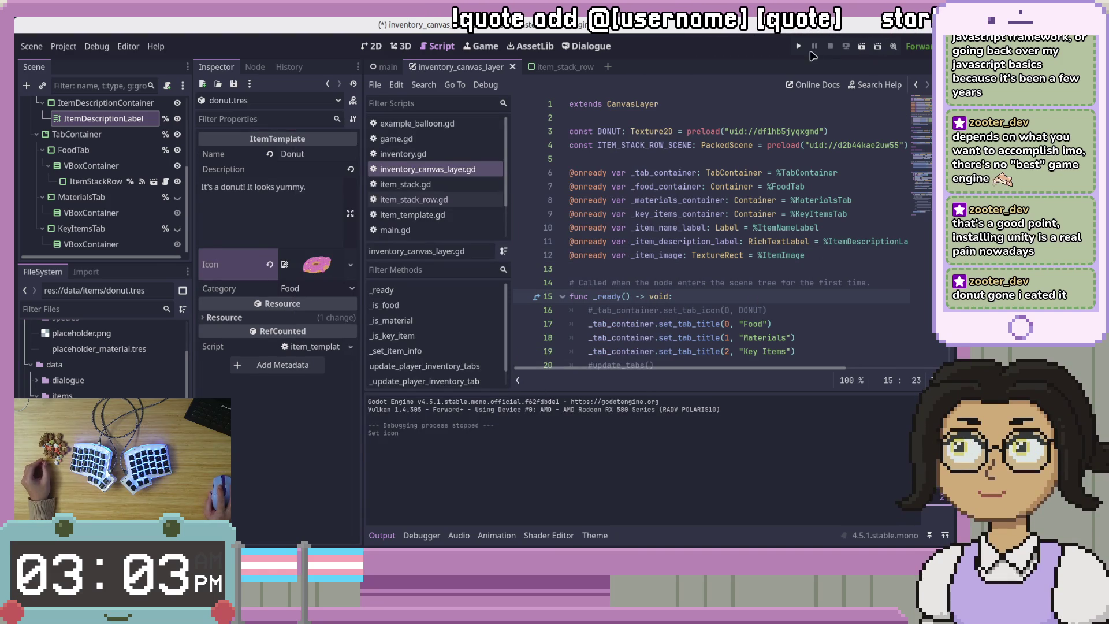
left_click(798, 47)
- Check the Donut row's pink icon while switching Food and Key Items tabs, then close the game
left_click_drag(871, 183, 534, 69)
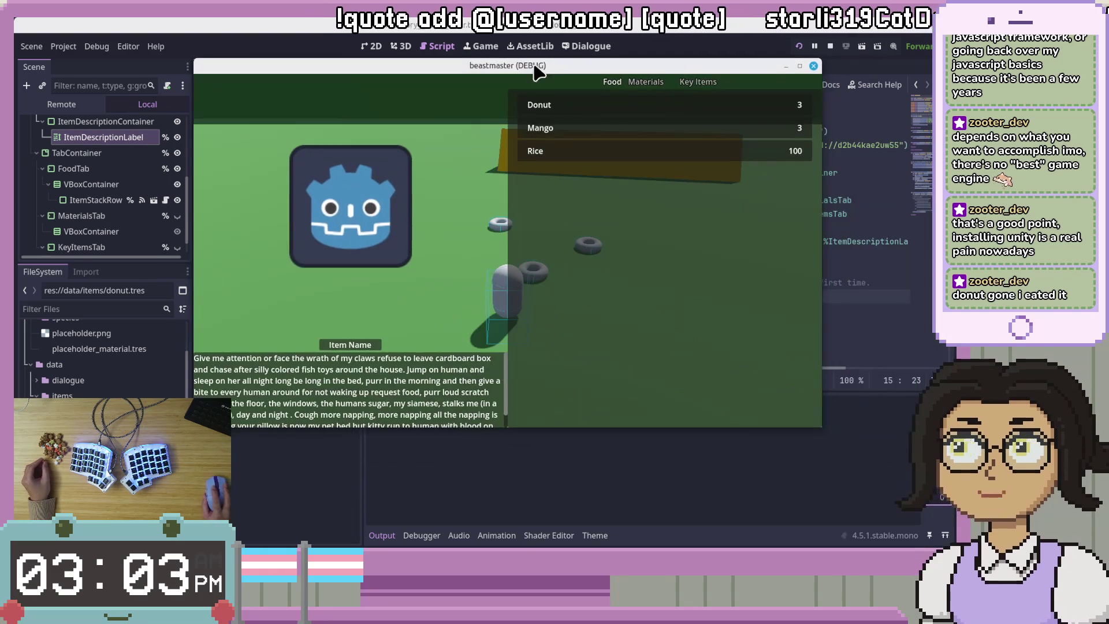
mouse_move(574, 101)
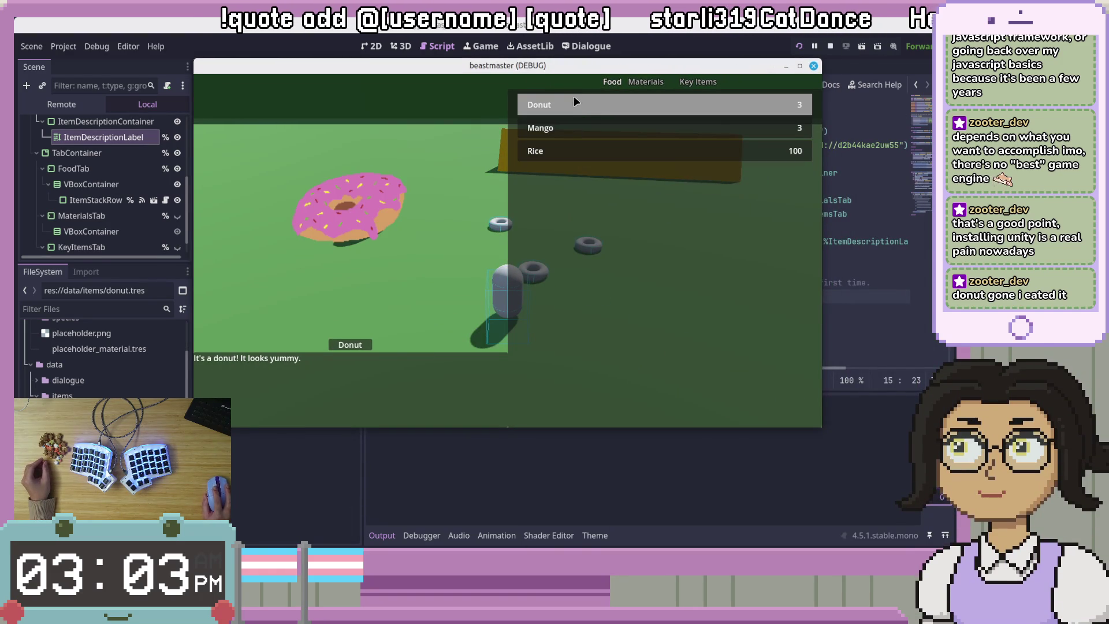
mouse_move(572, 150)
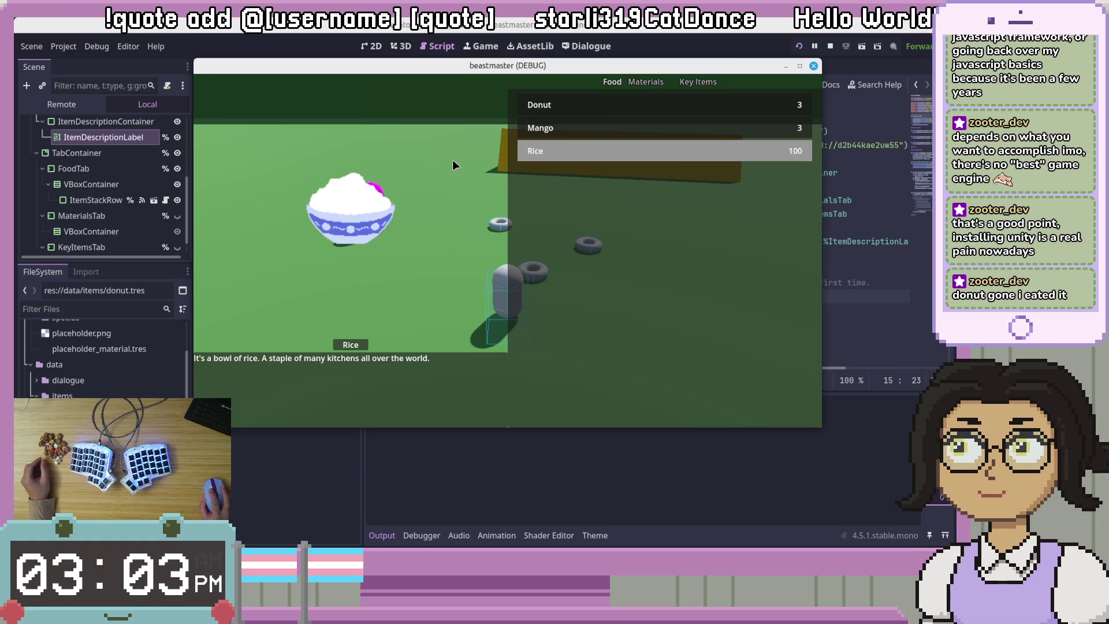
left_click(708, 84)
left_click(612, 82)
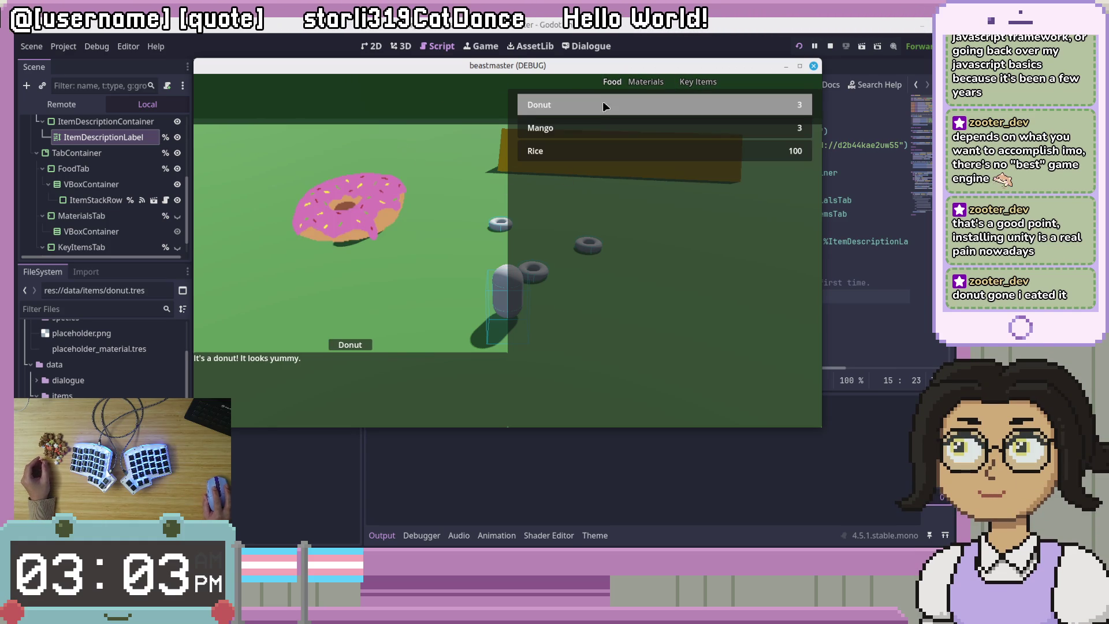
left_click(693, 82)
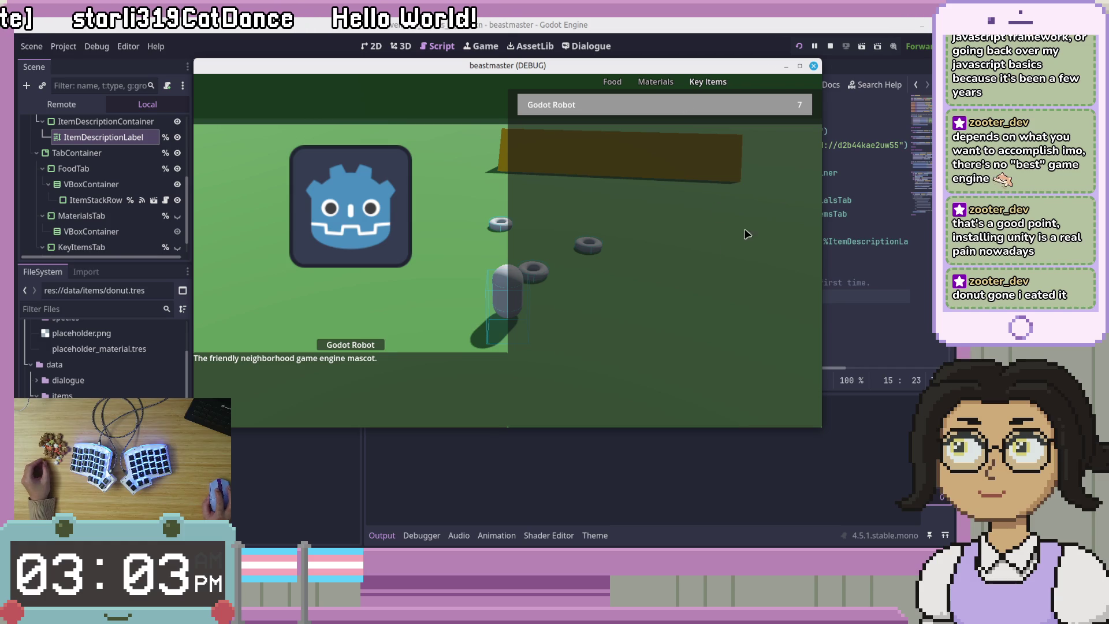
left_click(814, 66)
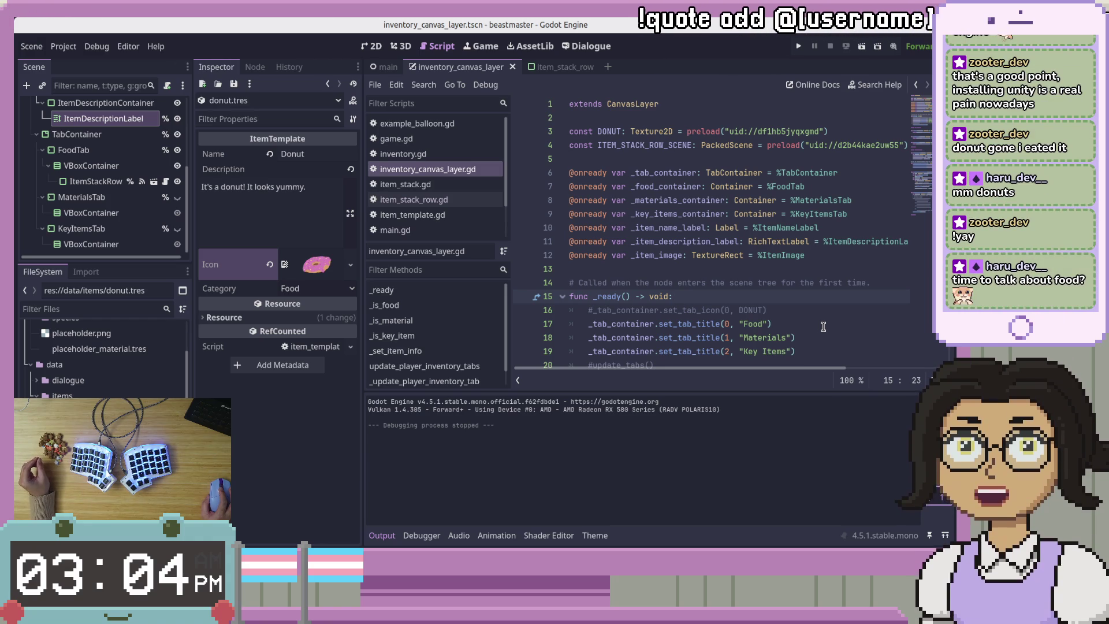
left_click(815, 270)
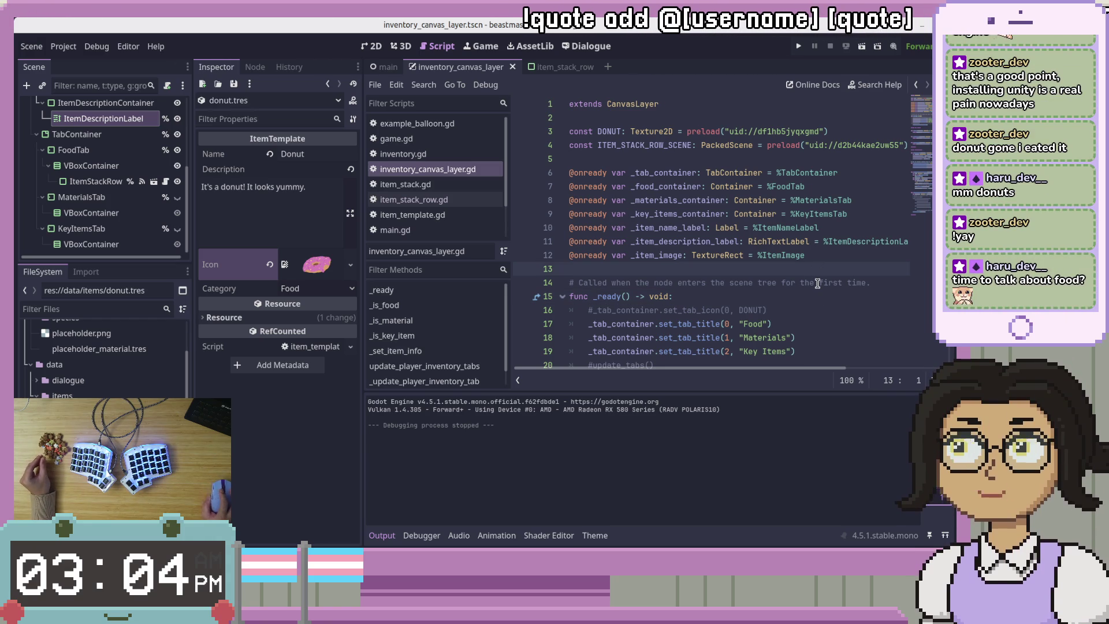
left_click(869, 255)
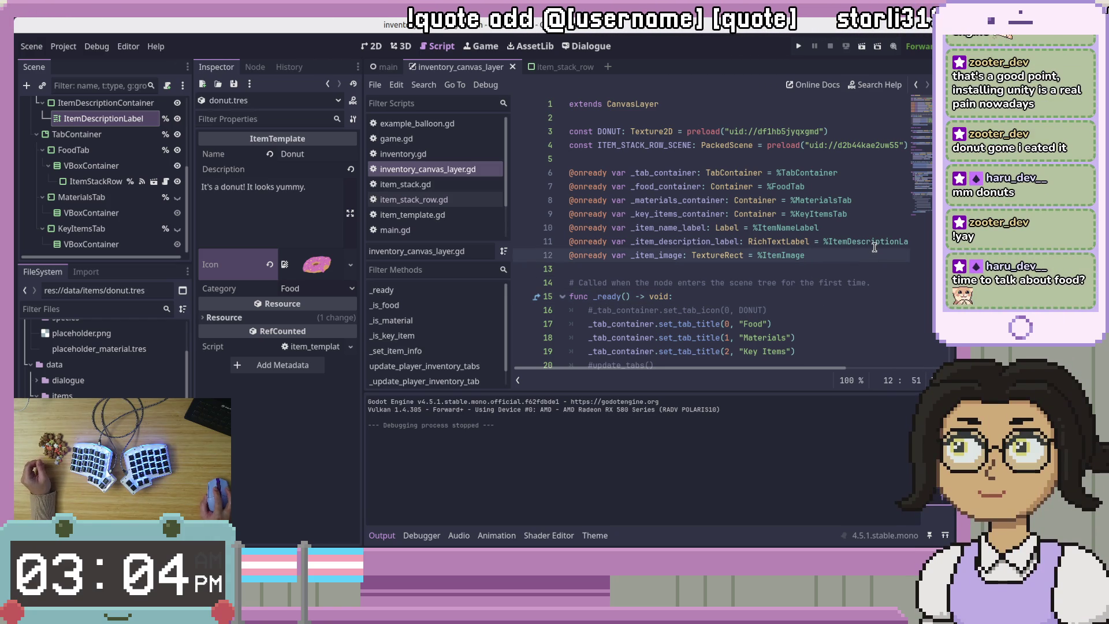
left_click(845, 263)
left_click(844, 258)
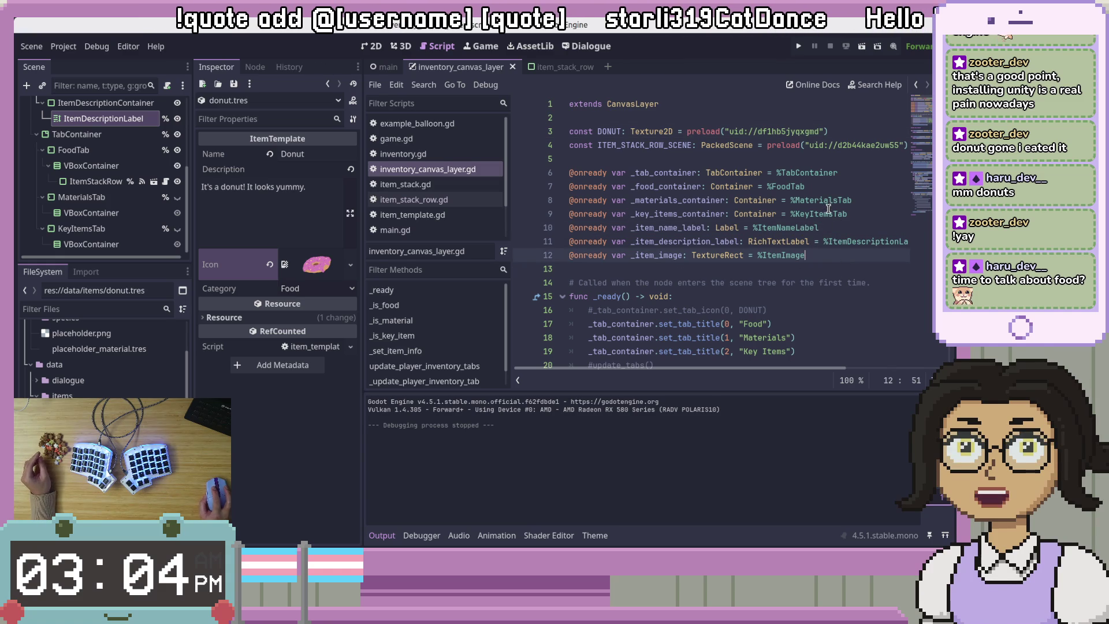
left_click(832, 199)
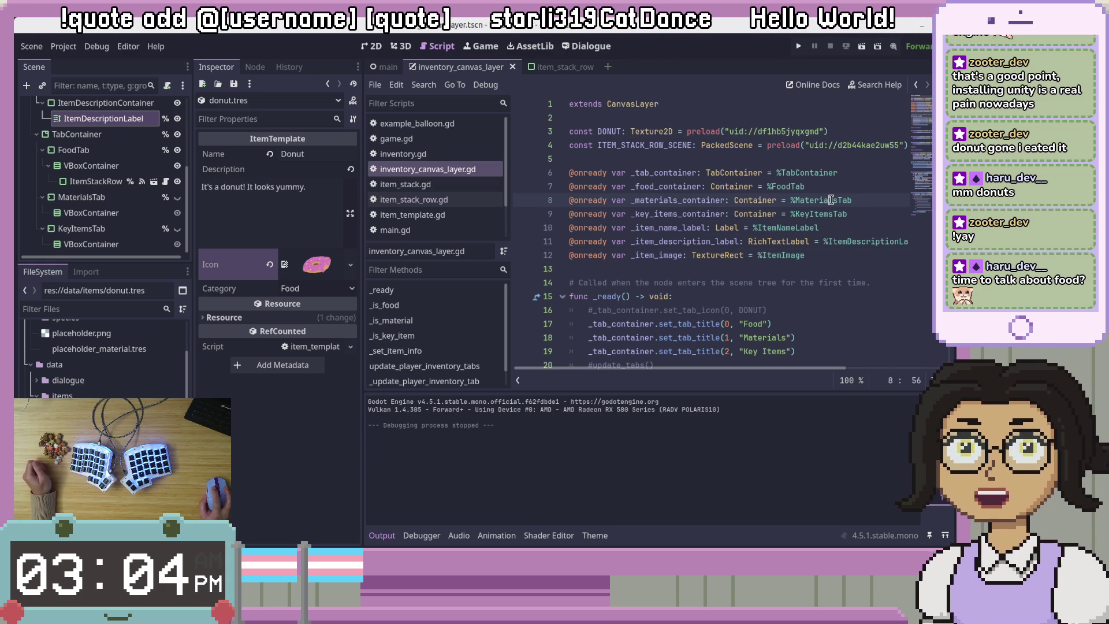
left_click(337, 442)
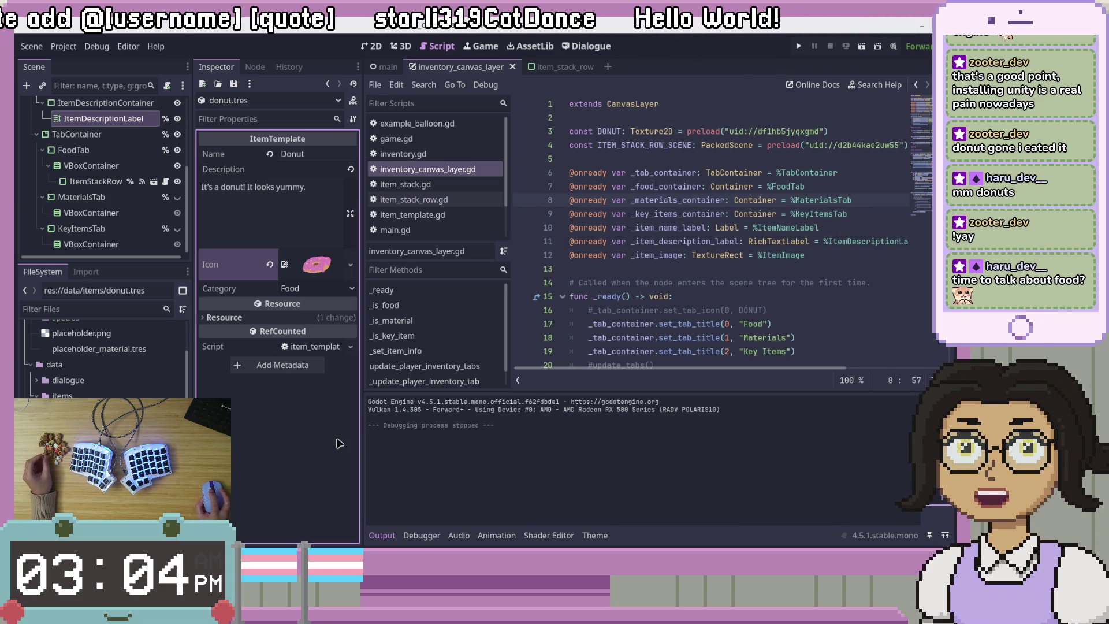
left_click(761, 271)
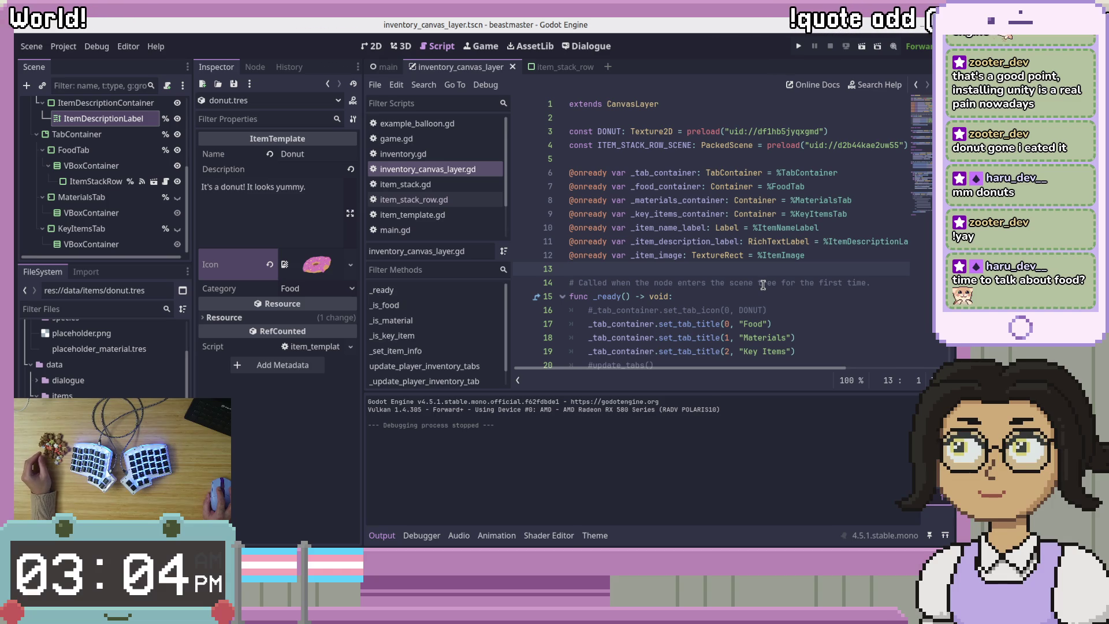
left_click(682, 201)
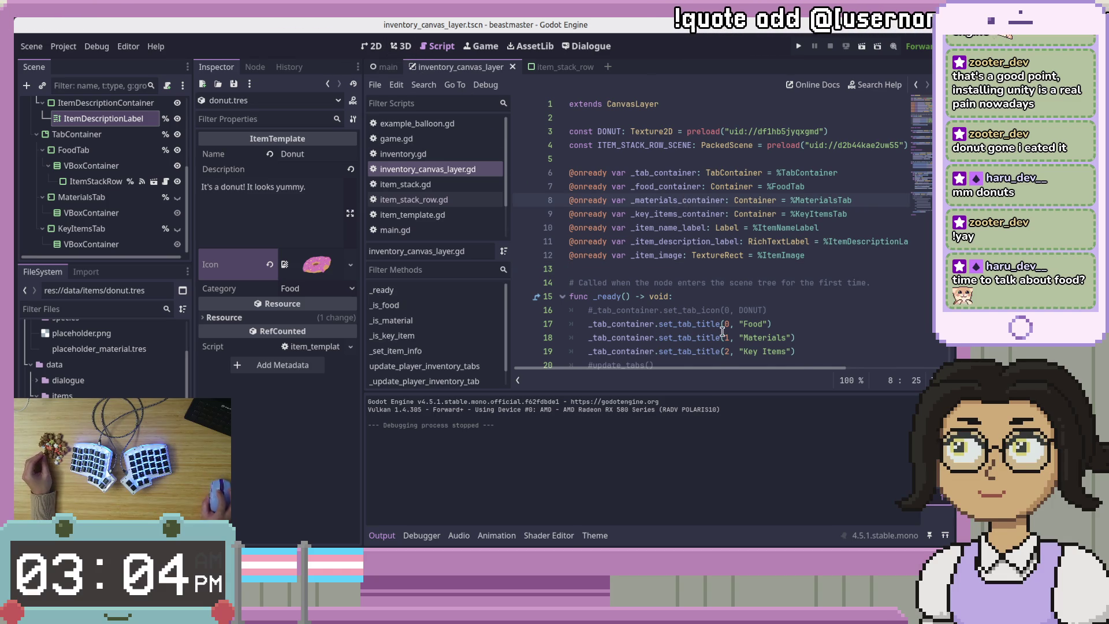
scroll(722, 332, "down", 5)
scroll(729, 323, "down", 15)
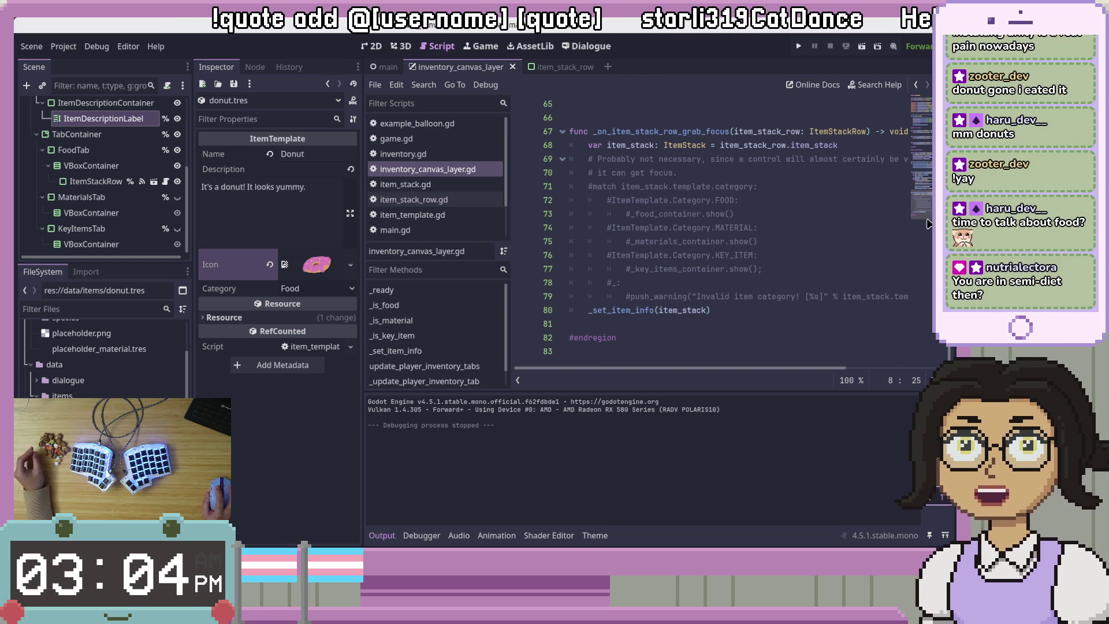
left_click(666, 227)
left_click(820, 297)
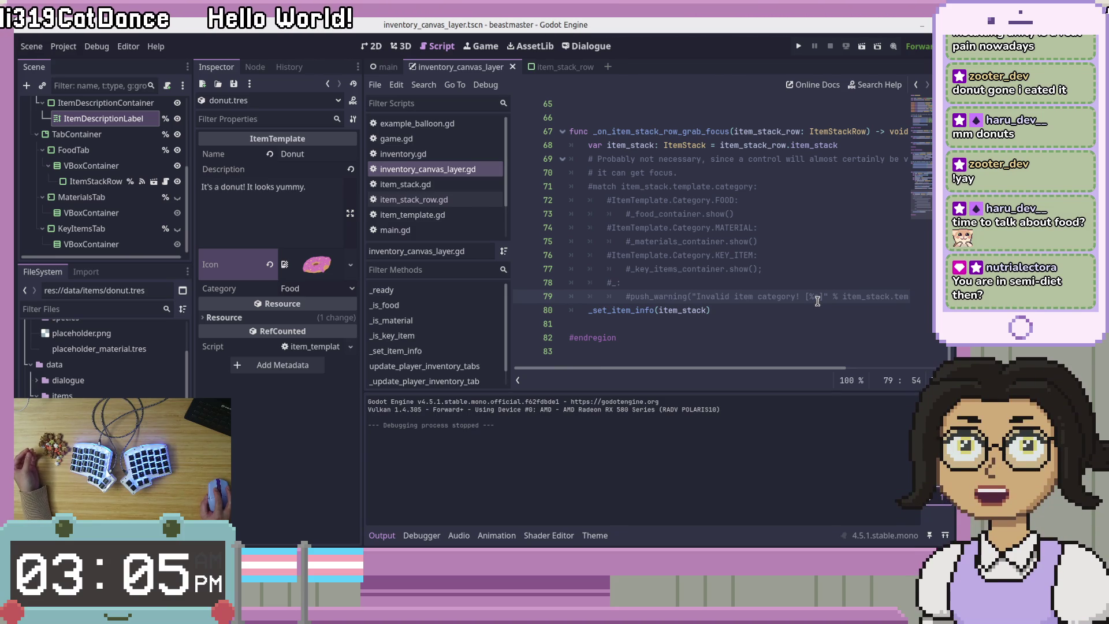
key("Up")
key("Up")
key("Up")
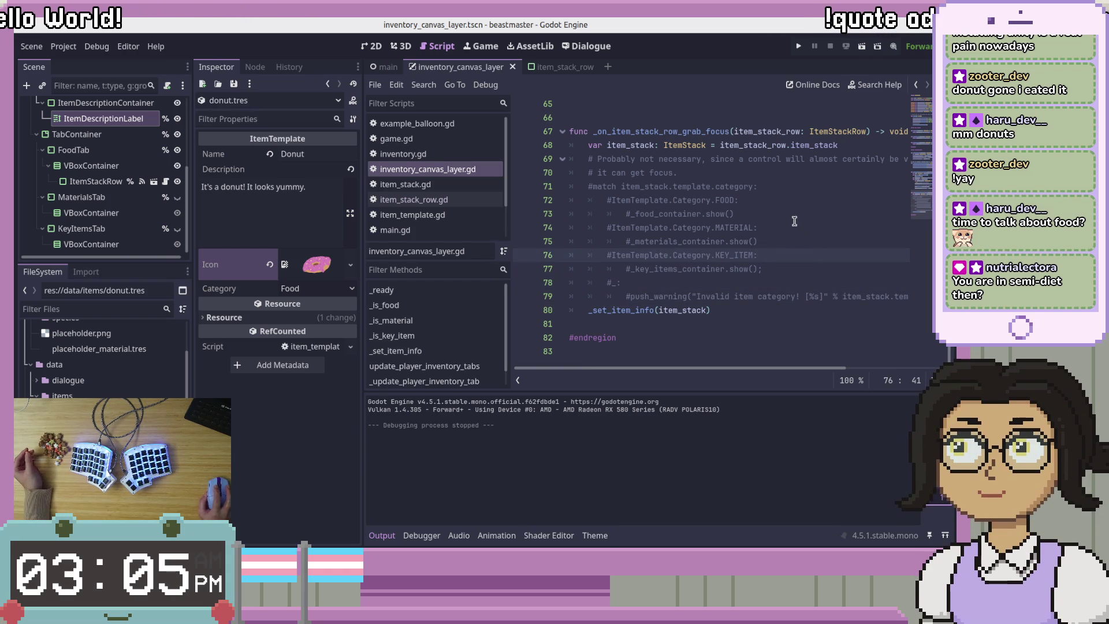
left_click(780, 216)
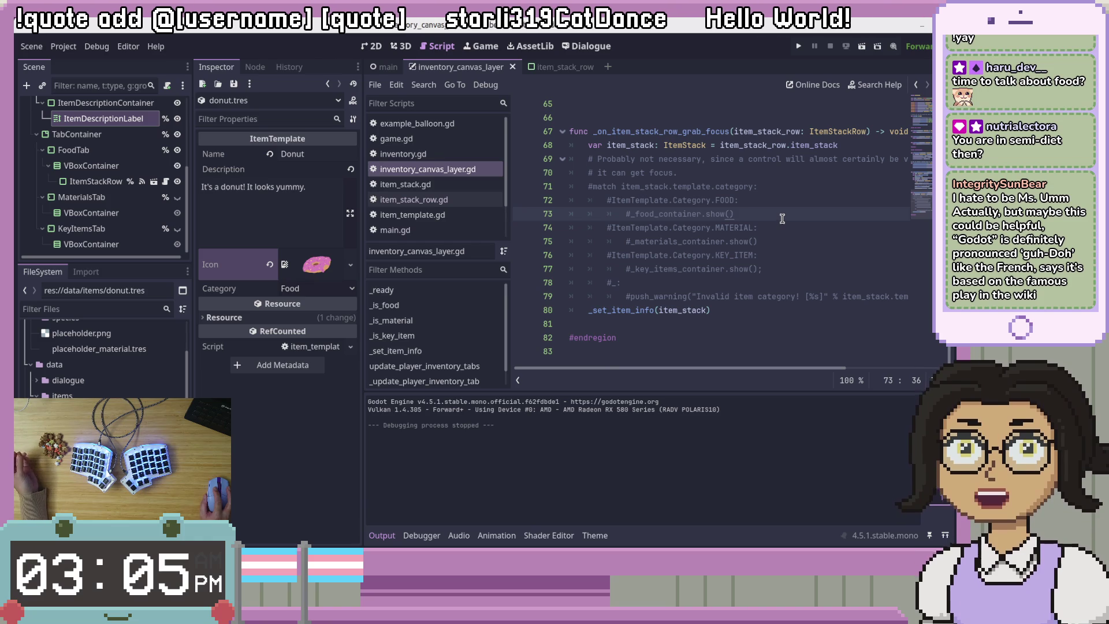
left_click(792, 227)
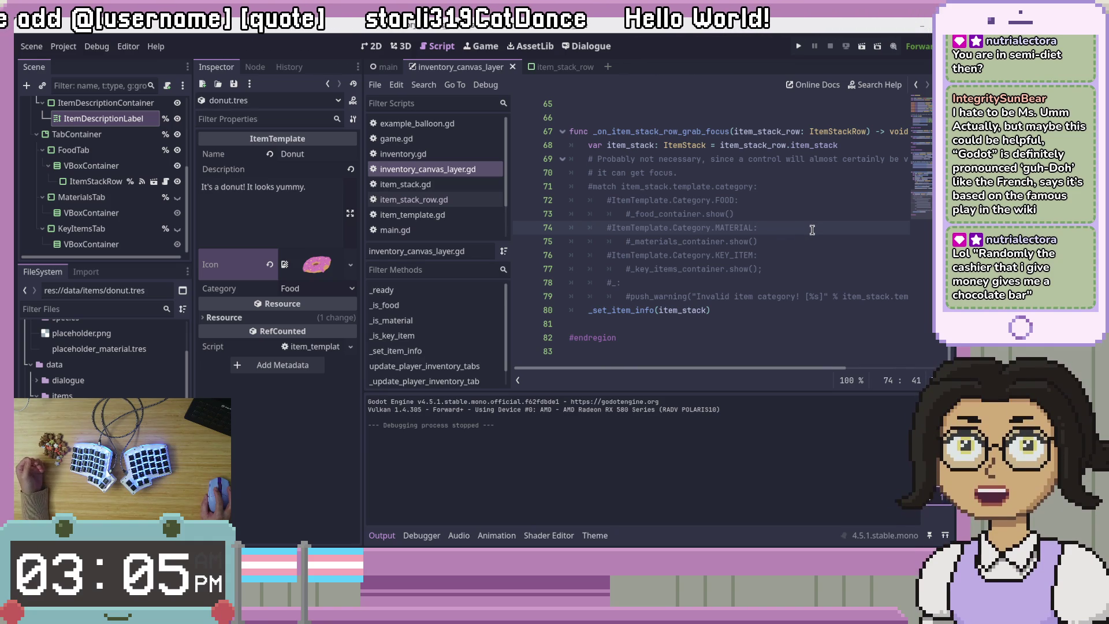
left_click(748, 309)
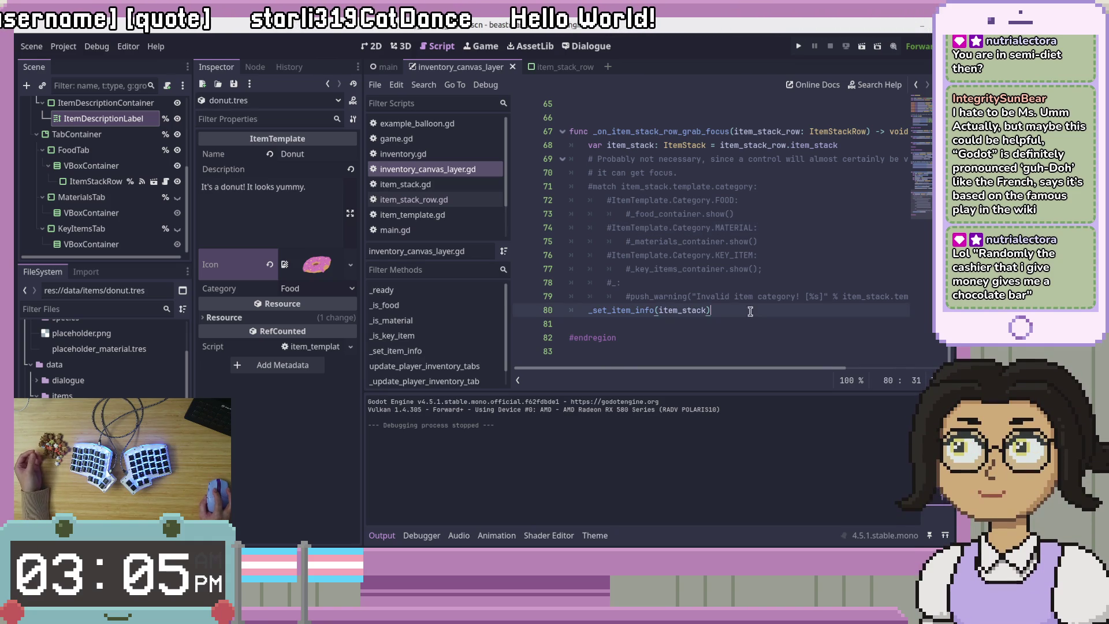
left_click(893, 295)
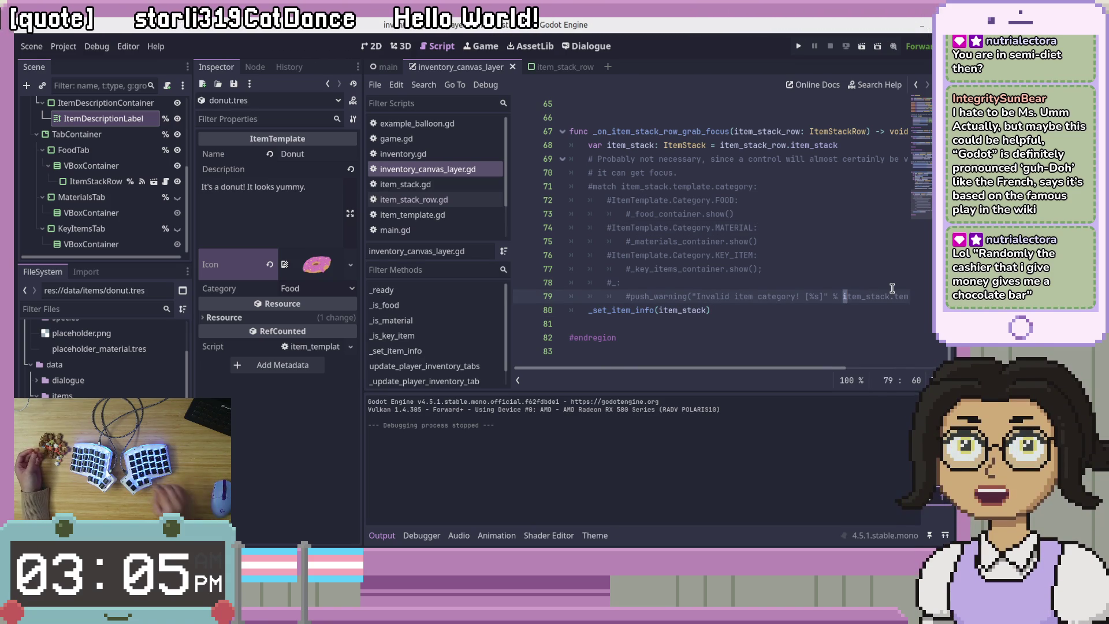
key("End")
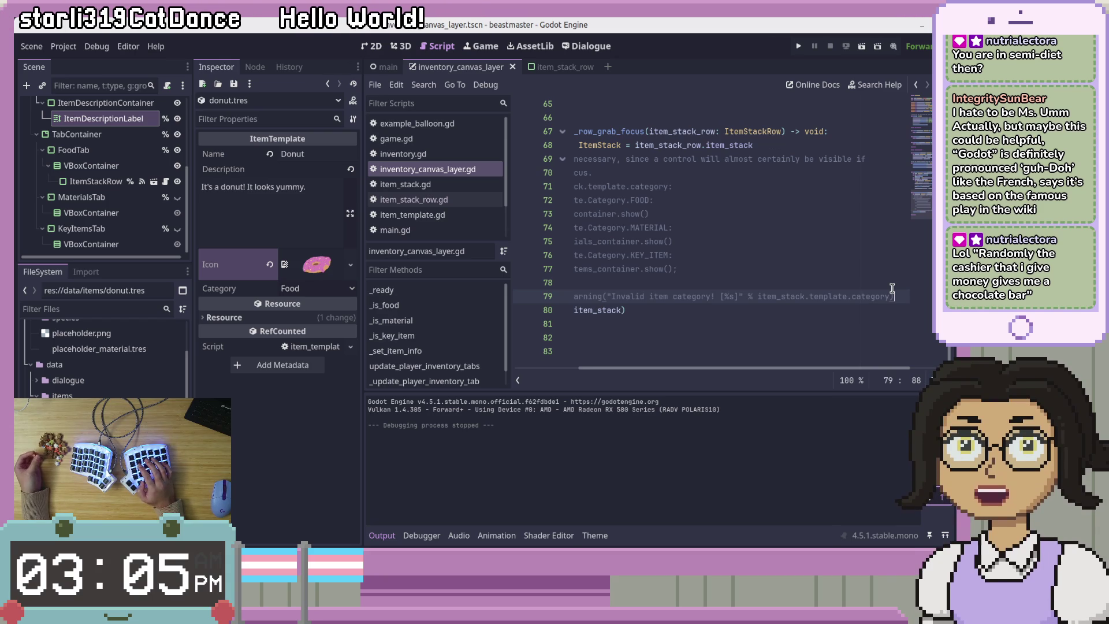
scroll(761, 309, "left", 3)
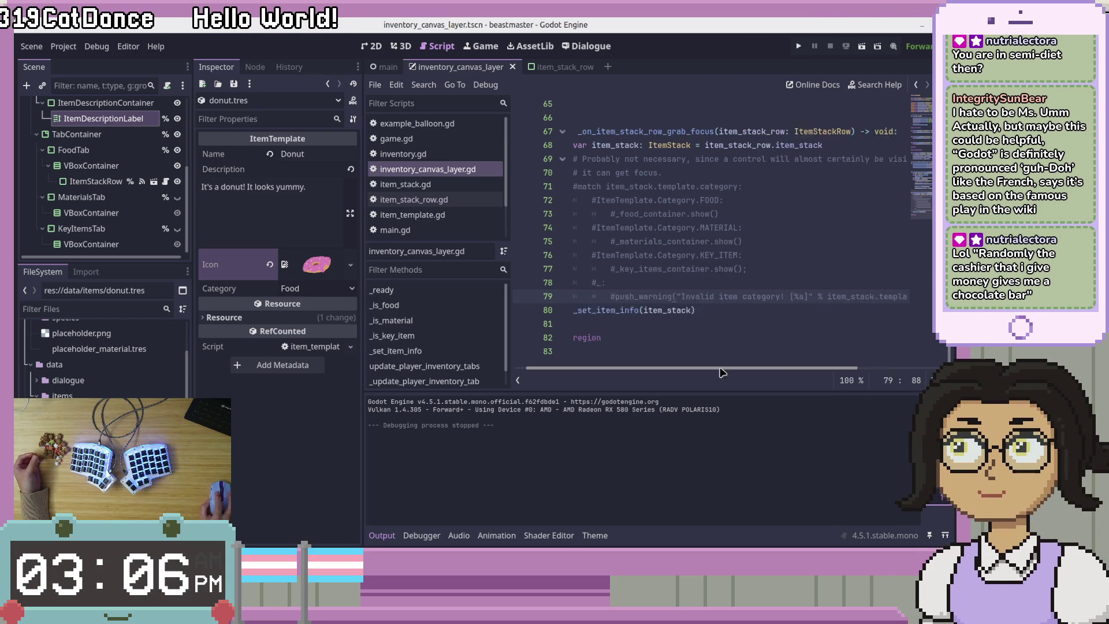
left_click(761, 309)
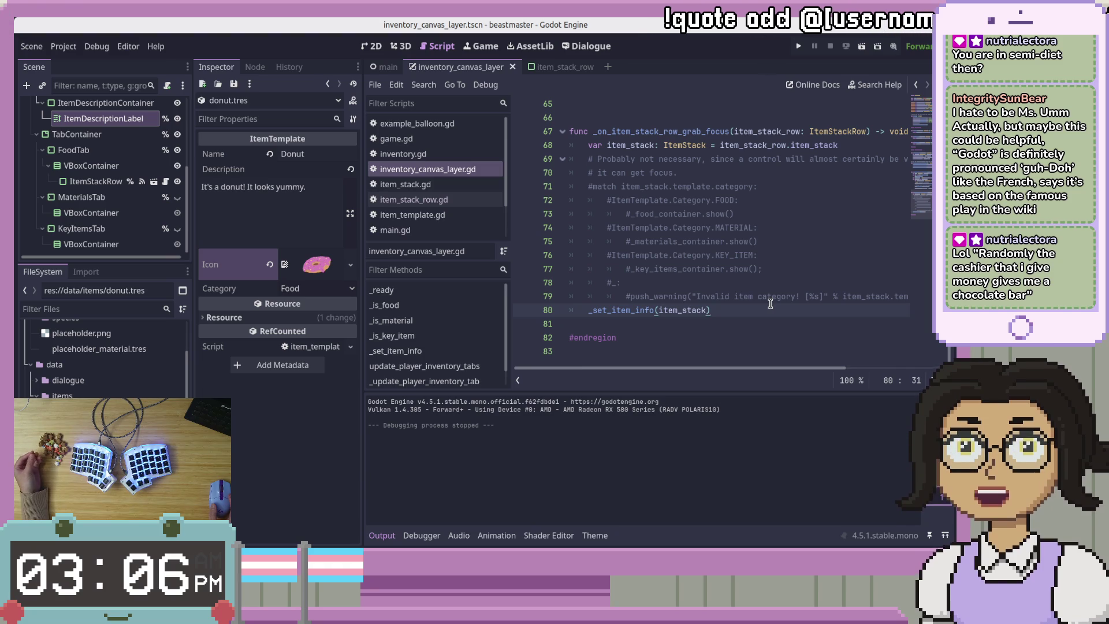
left_click(773, 297)
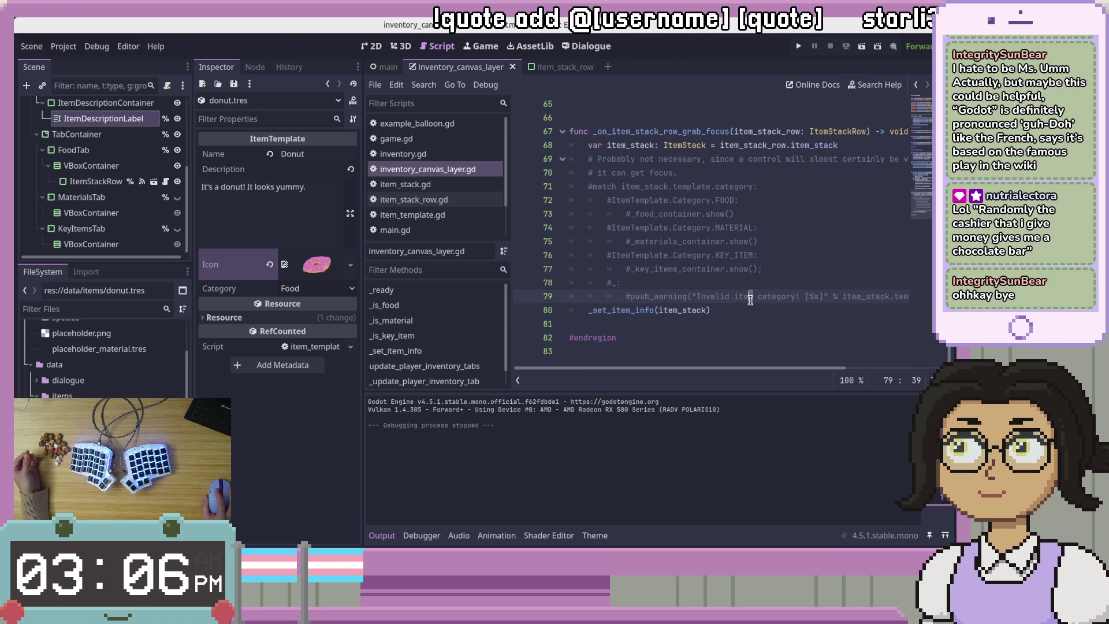
left_click(751, 298)
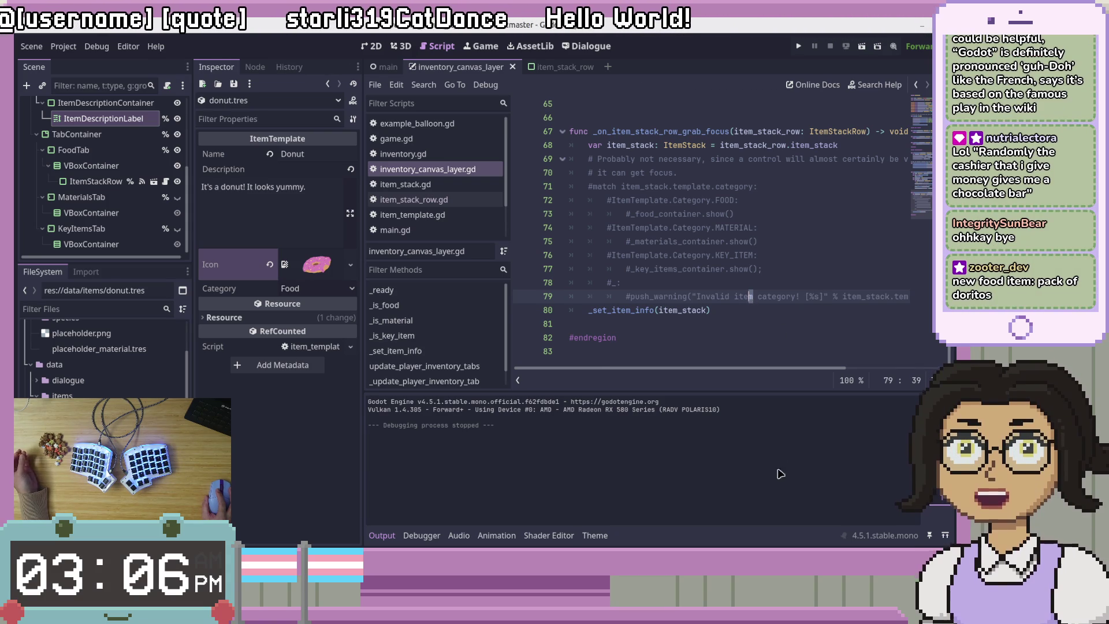
key("Down")
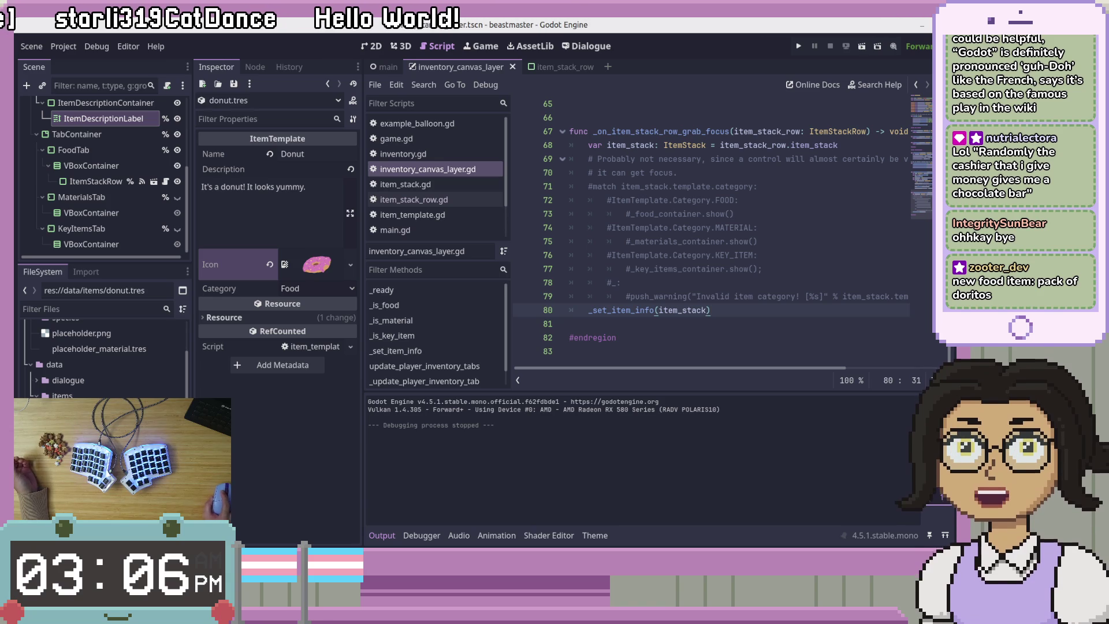
left_click(683, 269)
left_click(755, 325)
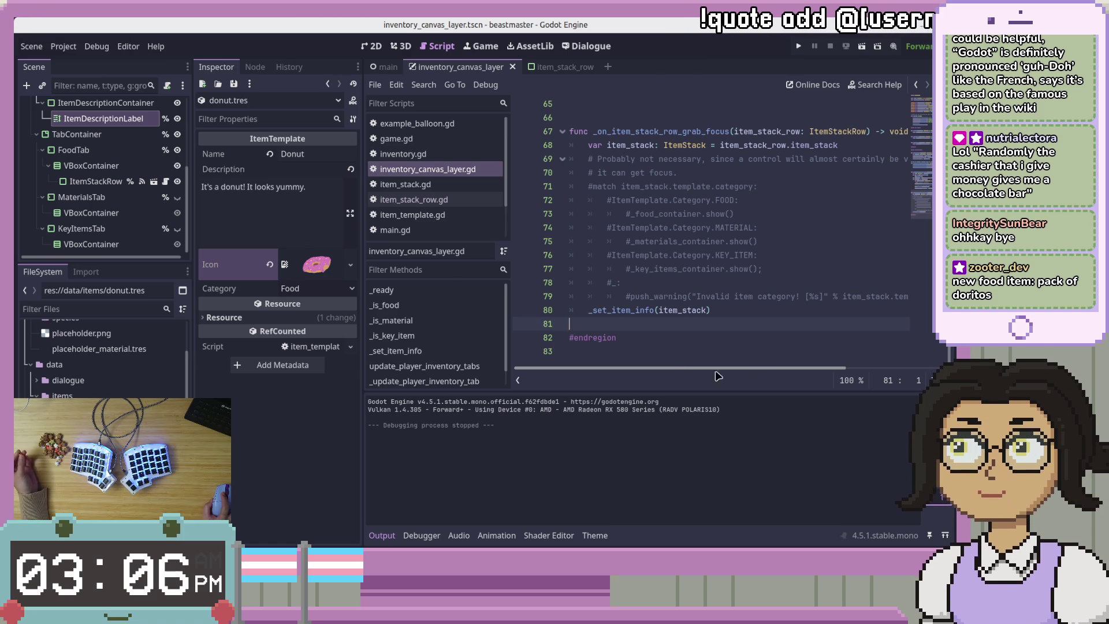
left_click(715, 281)
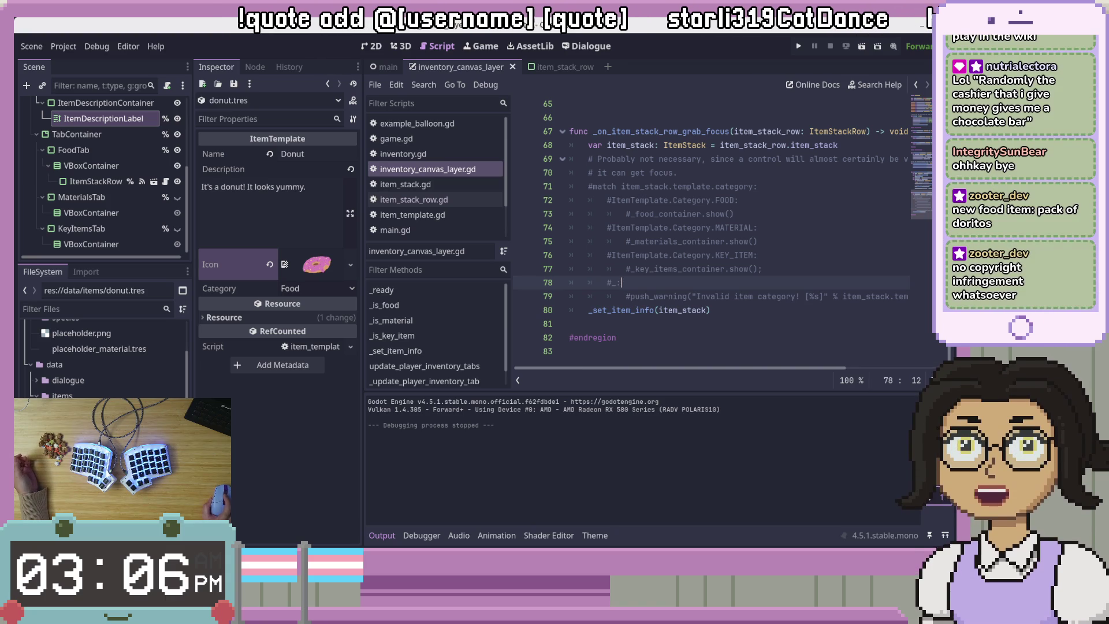
left_click(774, 223)
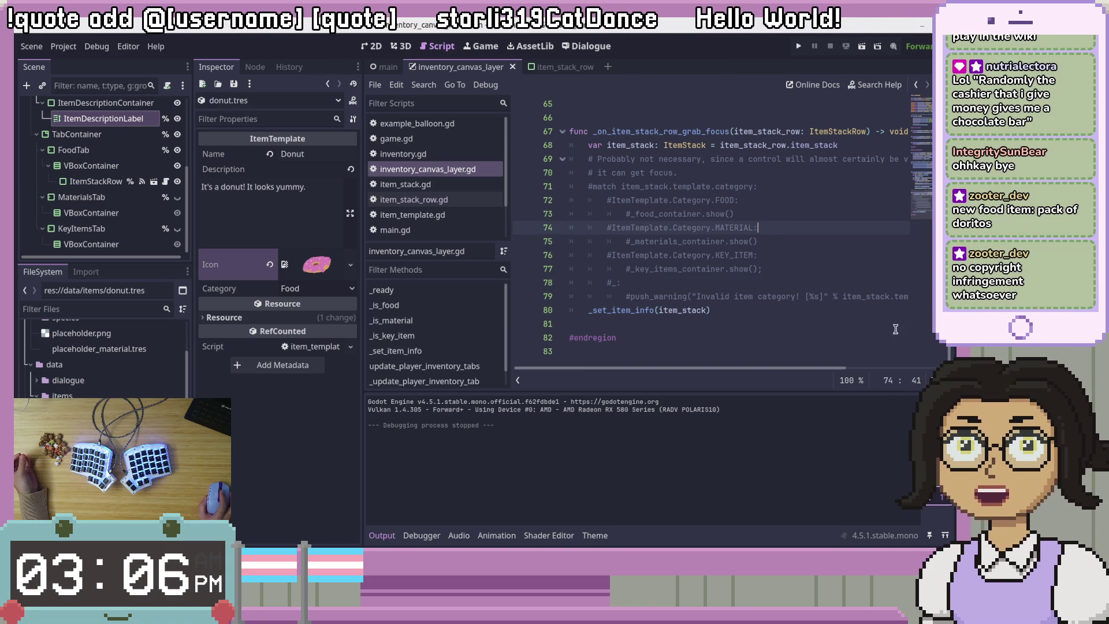
key("Left")
key("Left")
key("Left")
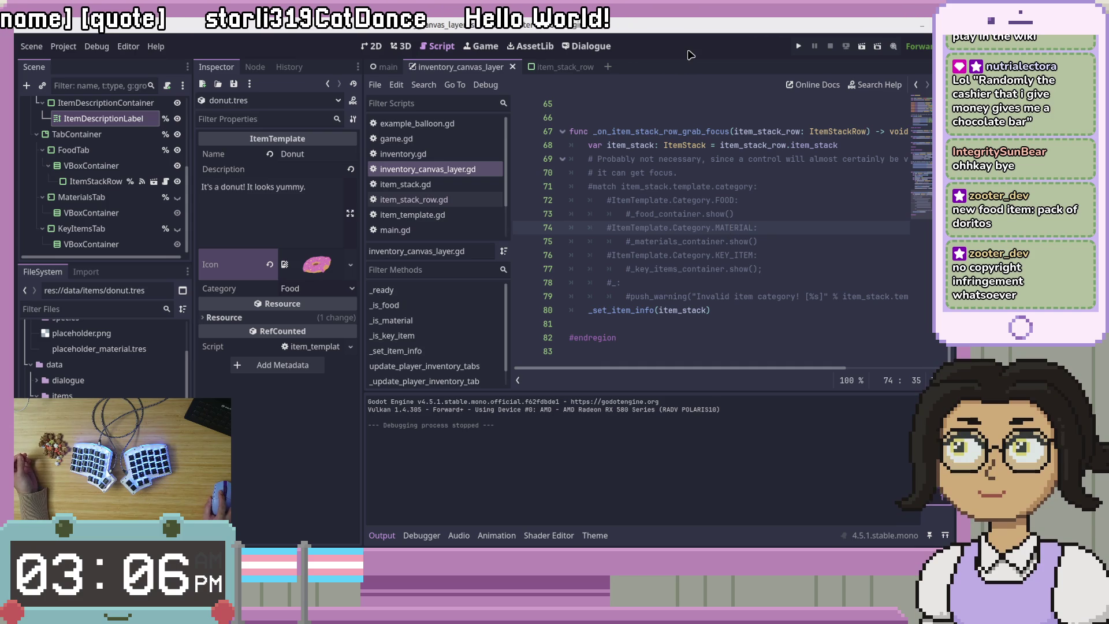
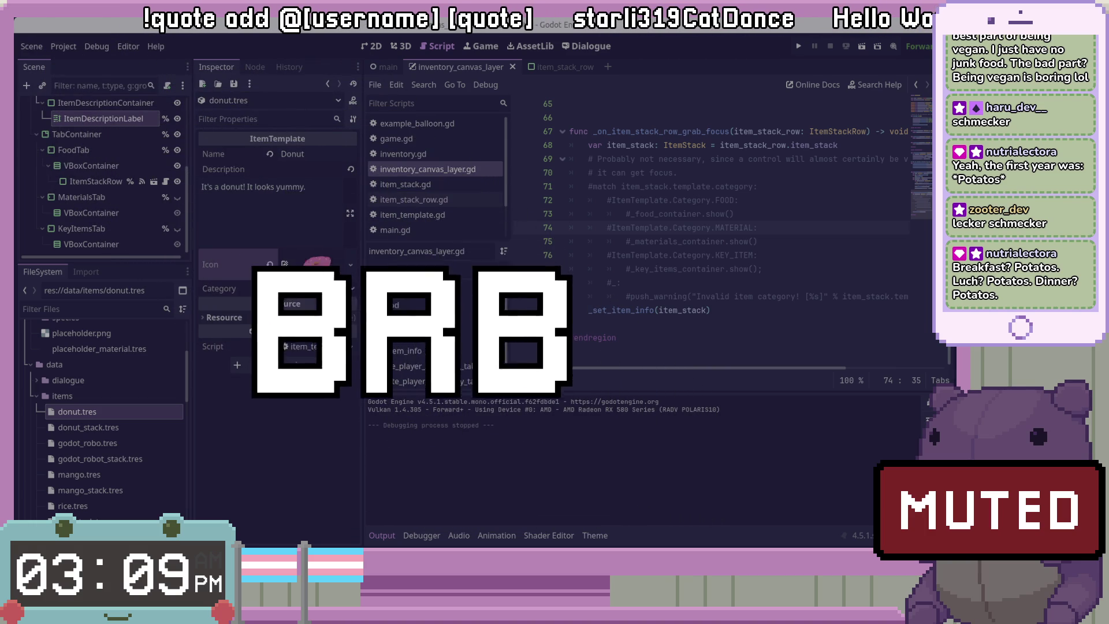
- Review the inventory grab-focus code around lines 75–79 and the commented-out push_warning line
left_click(781, 297)
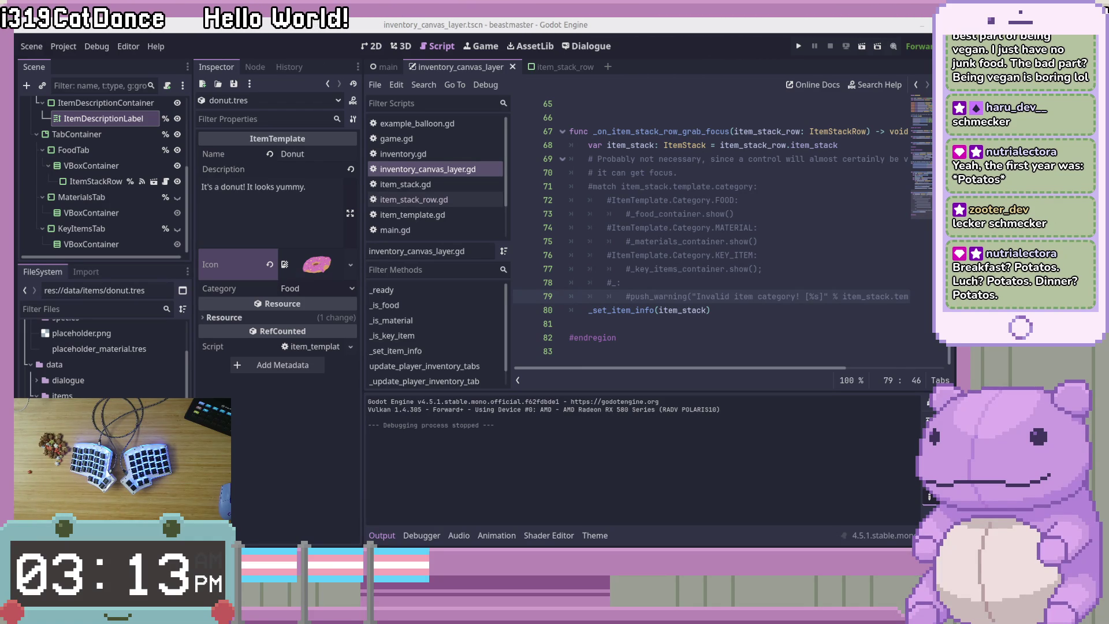
left_click(745, 214)
left_click(768, 240)
left_click(774, 282)
left_click(775, 297)
scroll(927, 203, "up", 5)
scroll(926, 226, "down", 5)
scroll(809, 347, "up", 3)
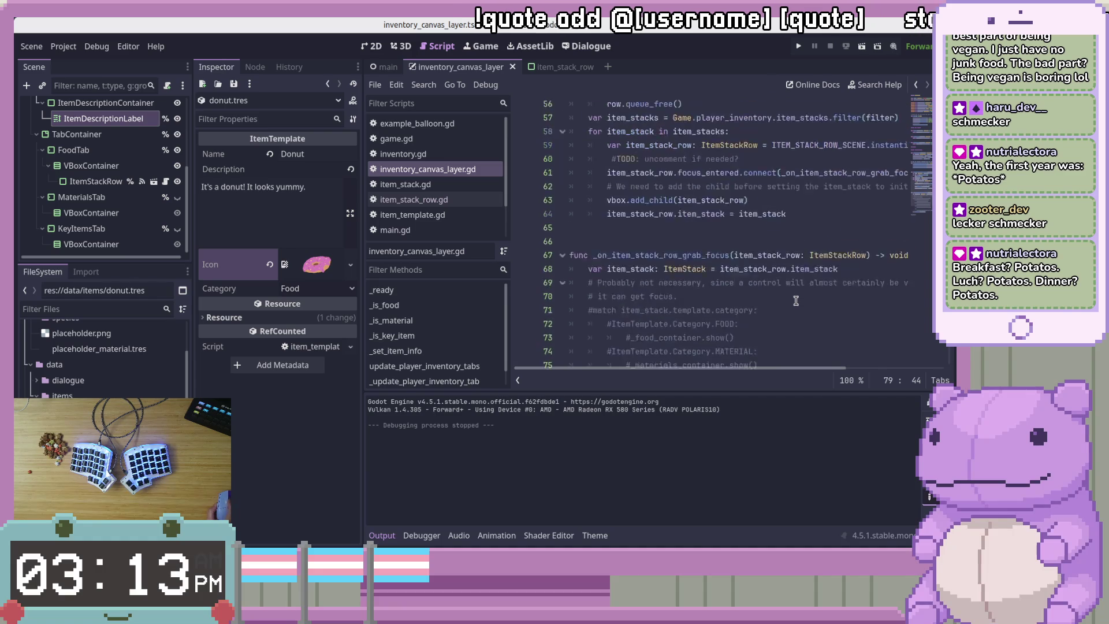
scroll(796, 301, "up", 3)
scroll(797, 301, "up", 2)
scroll(797, 295, "down", 8)
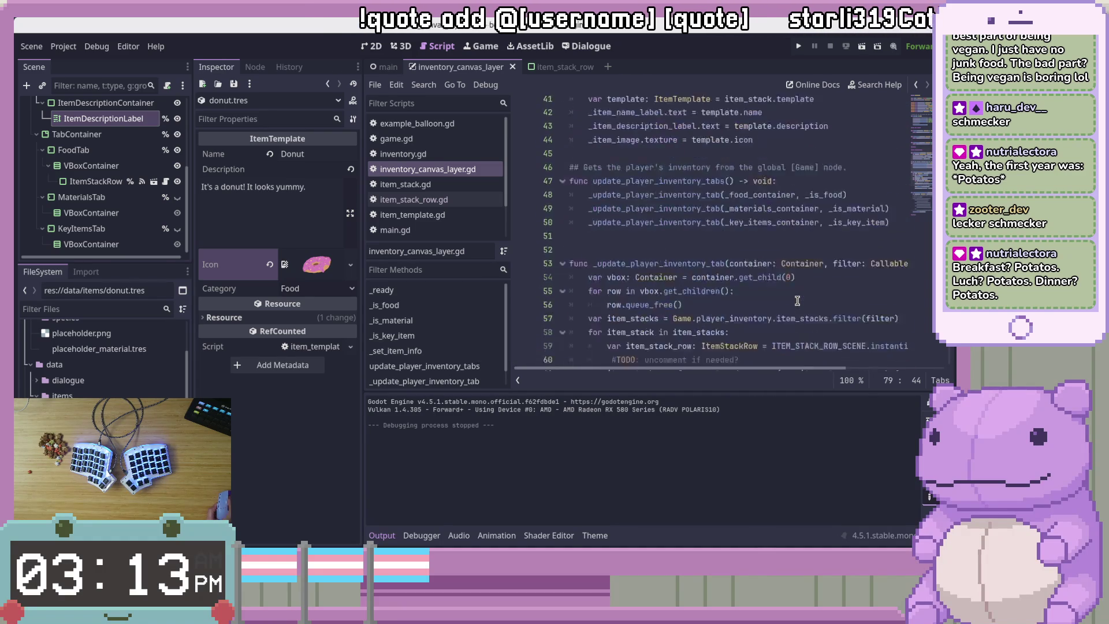
scroll(896, 212, "up", 3)
scroll(774, 224, "down", 3)
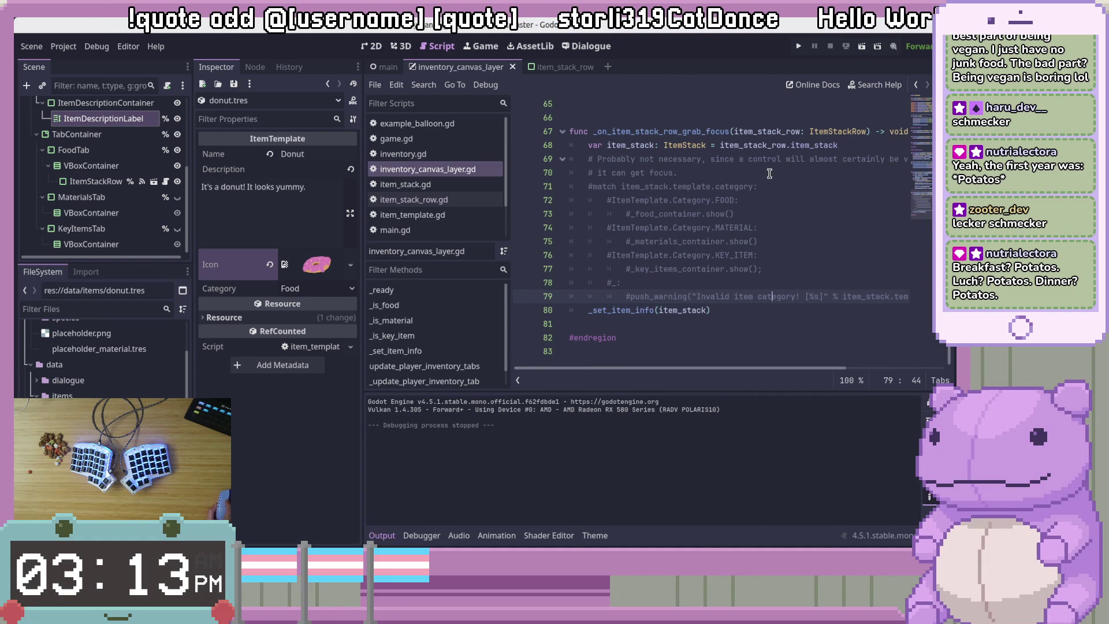
- Switch to the item_stack_row scene in 2D, return to script line 76, and run the scene
left_click(572, 67)
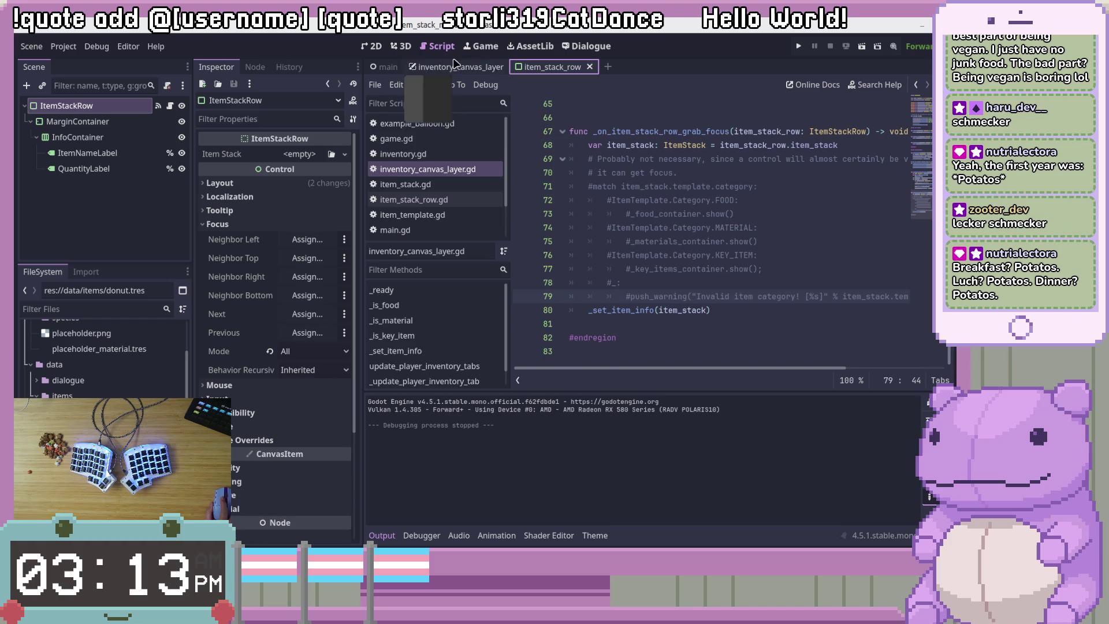
left_click(372, 47)
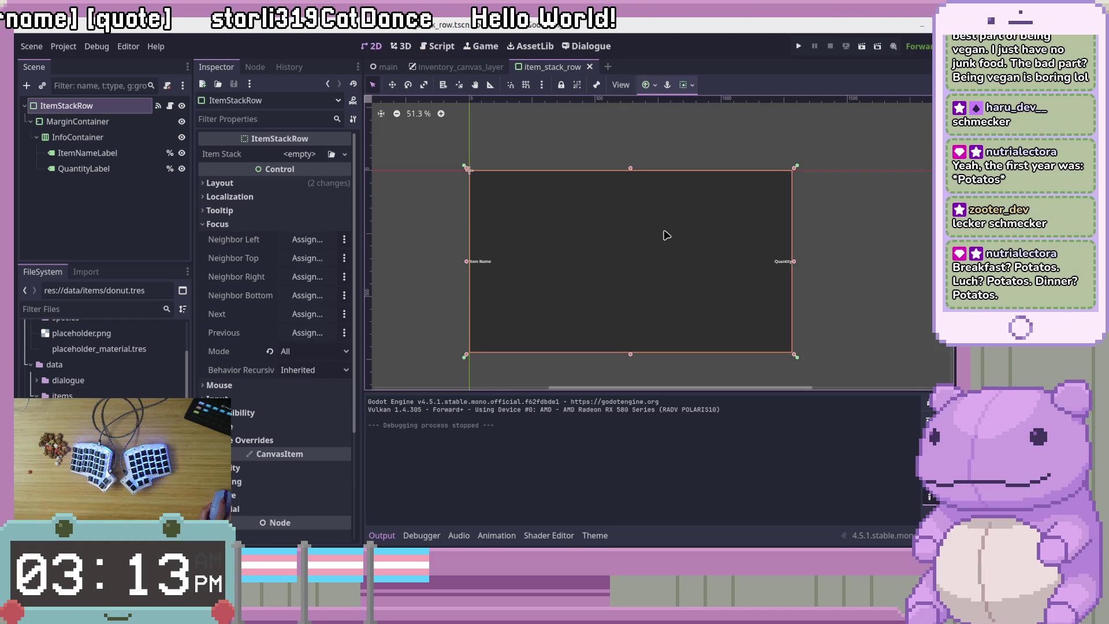
left_click(425, 47)
left_click(777, 249)
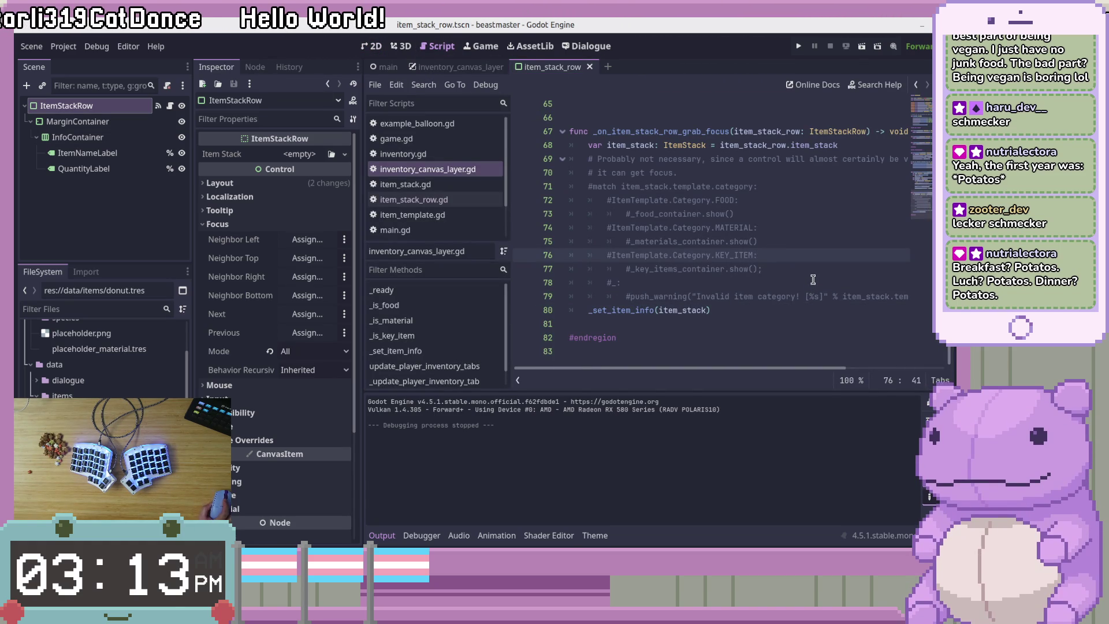
left_click(861, 46)
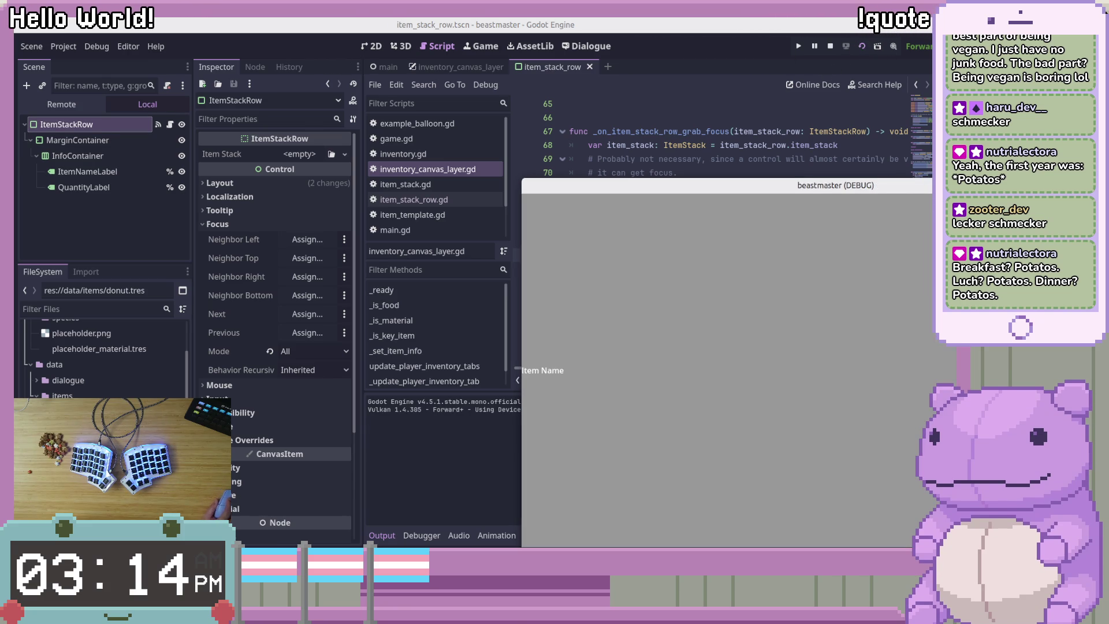
left_click(830, 46)
left_click(799, 47)
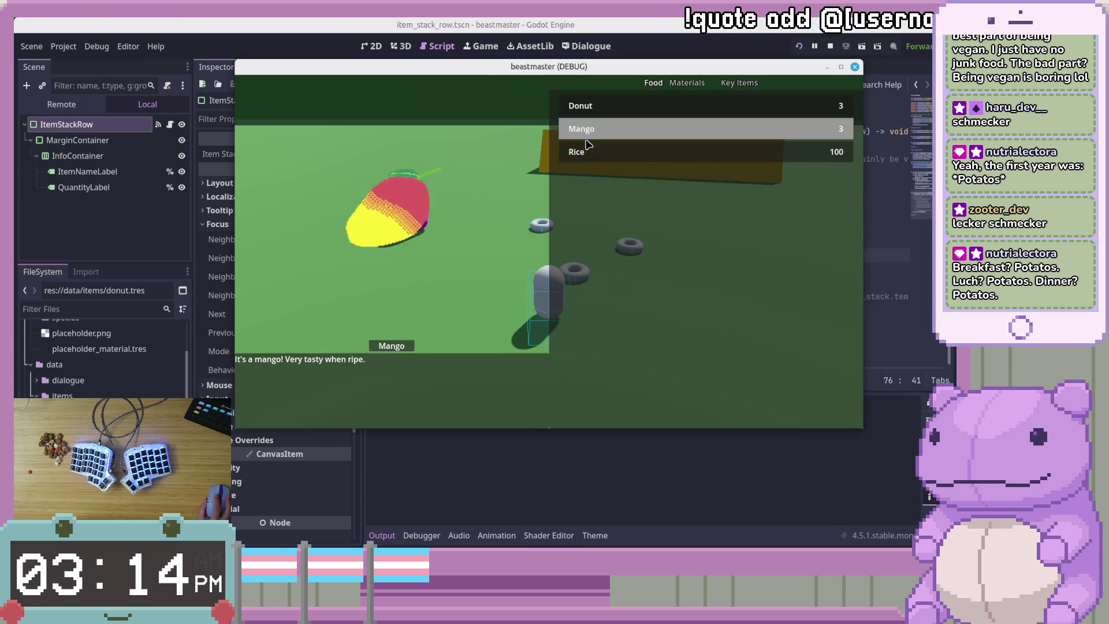
left_click(588, 151)
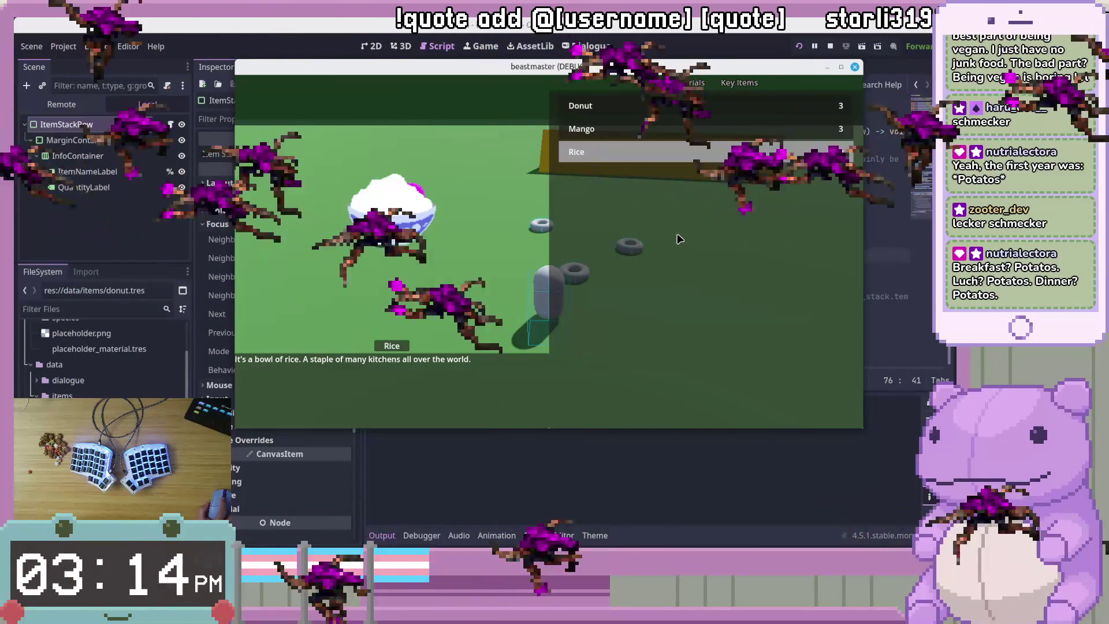
left_click(666, 135)
left_click(663, 104)
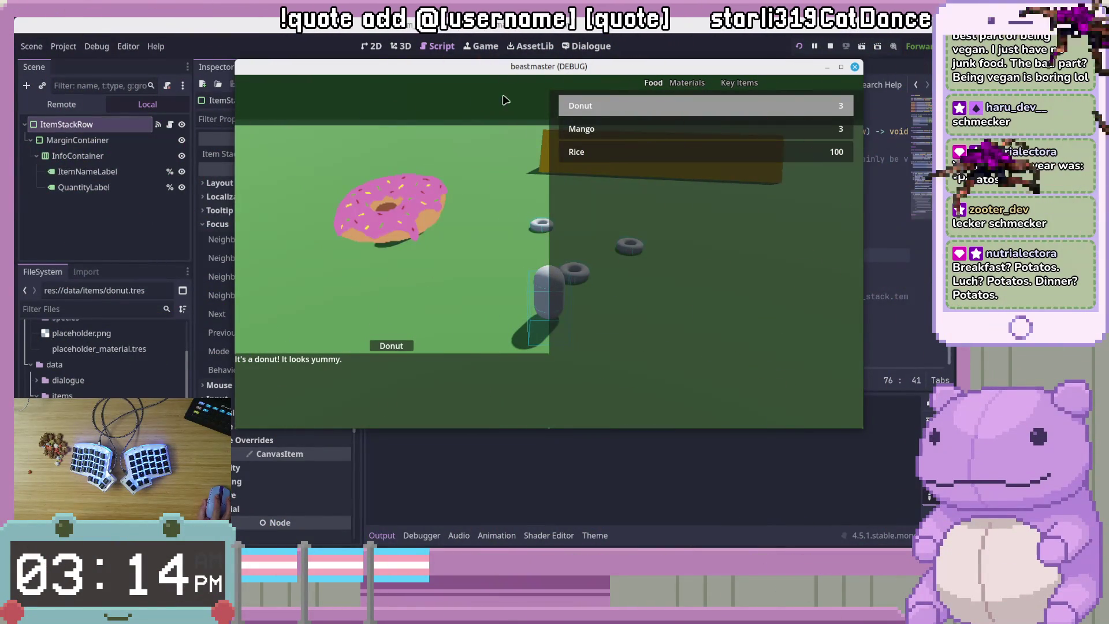
left_click(625, 153)
left_click(612, 106)
left_click(614, 152)
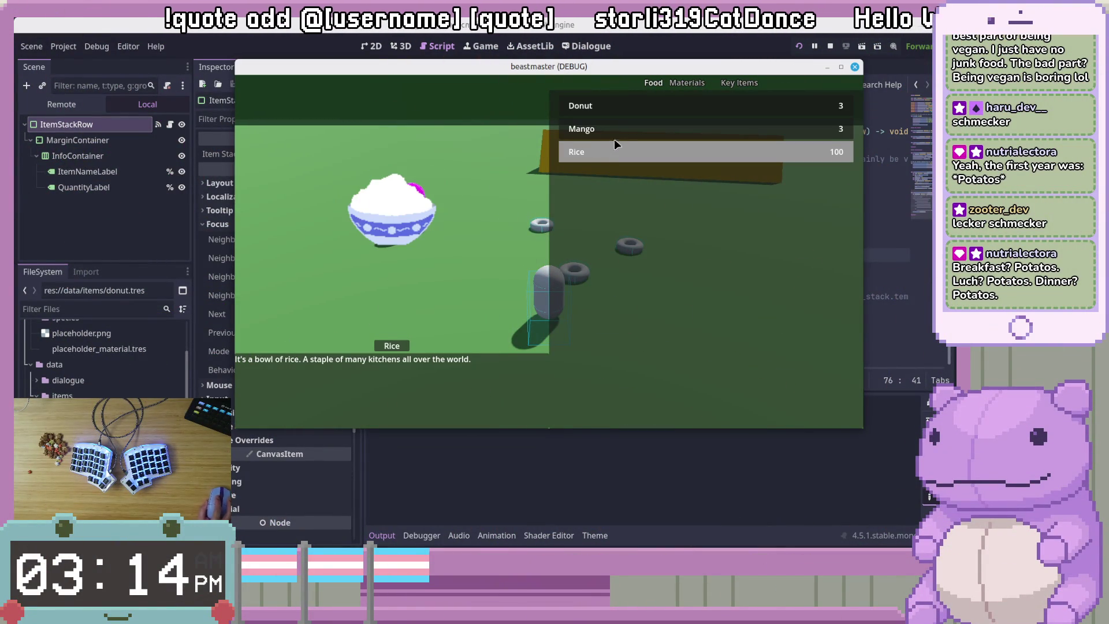
left_click(605, 108)
left_click(741, 83)
left_click(682, 102)
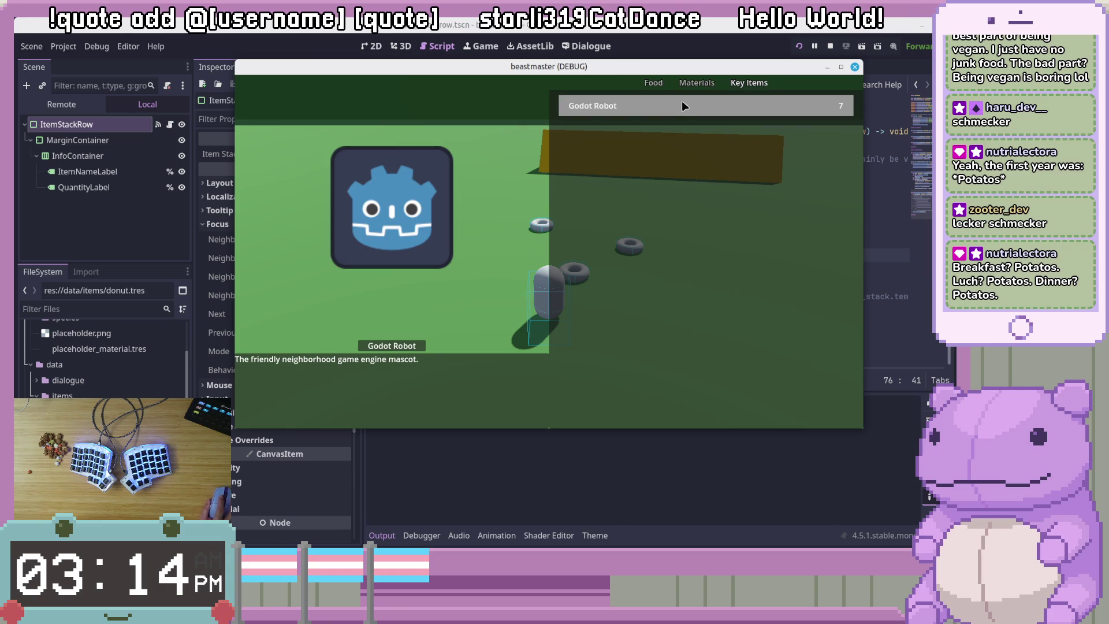
left_click(664, 84)
left_click(740, 85)
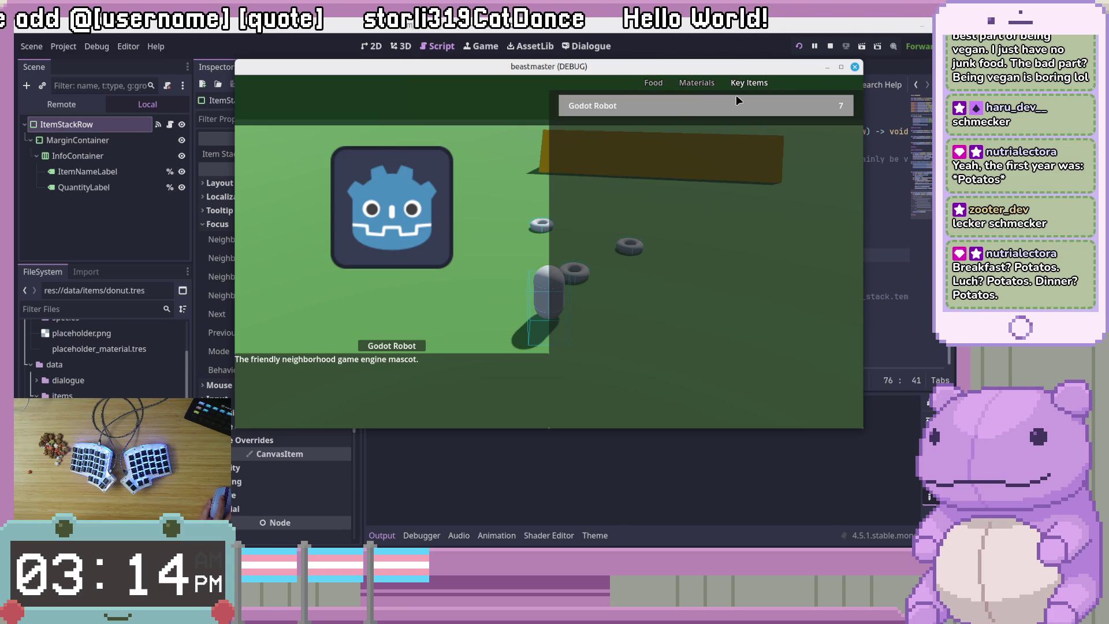
left_click(662, 85)
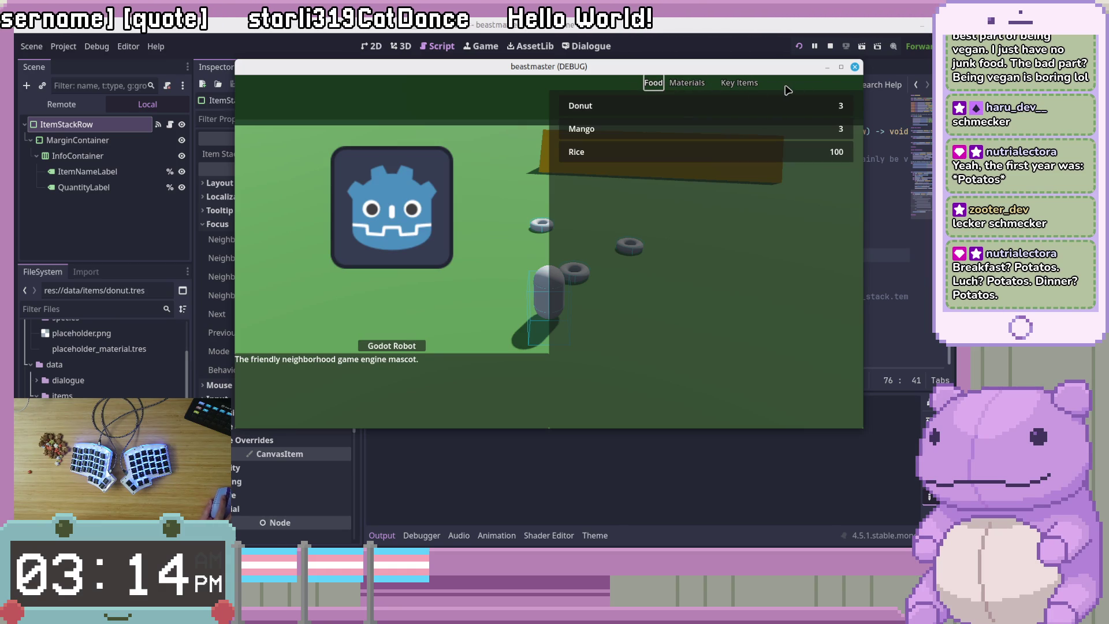
left_click(854, 68)
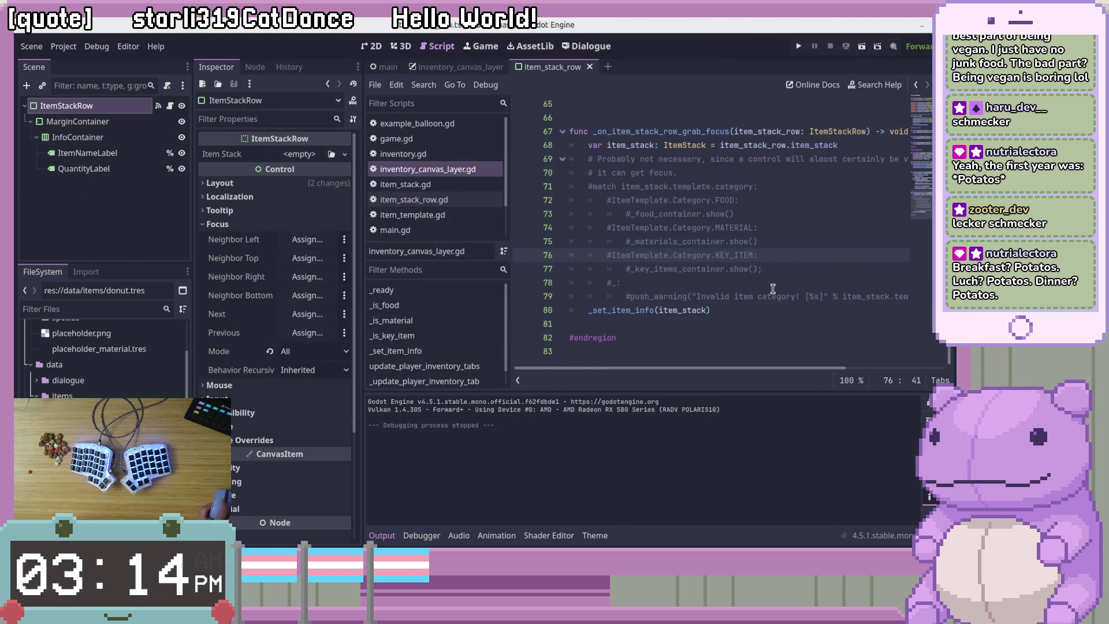
left_click(754, 336)
scroll(761, 335, "up", 2)
scroll(762, 335, "down", 2)
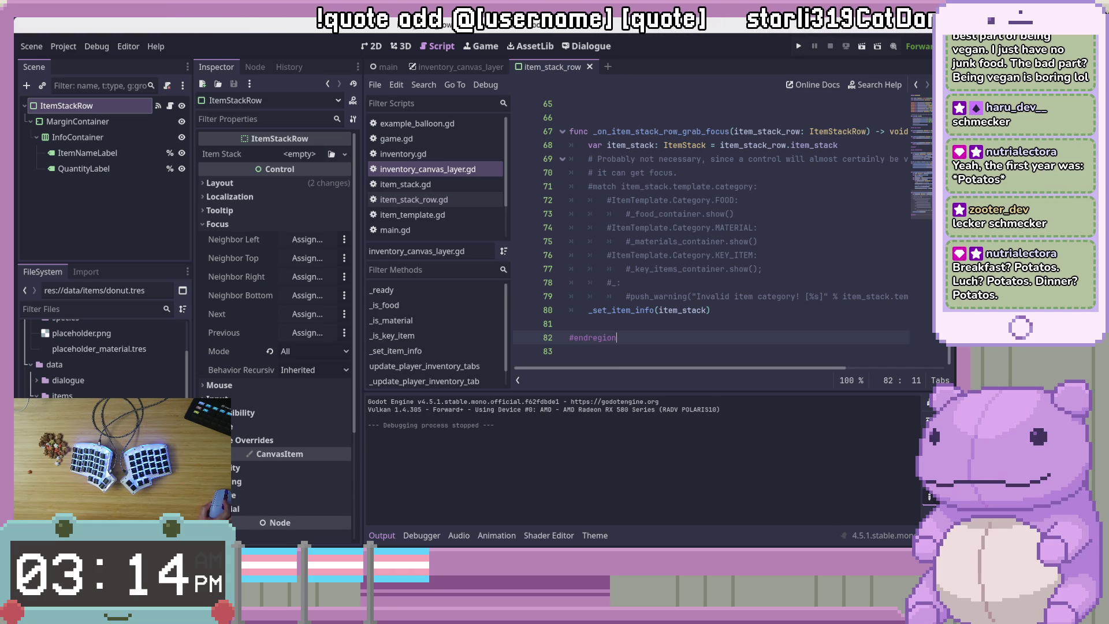
left_click(788, 283)
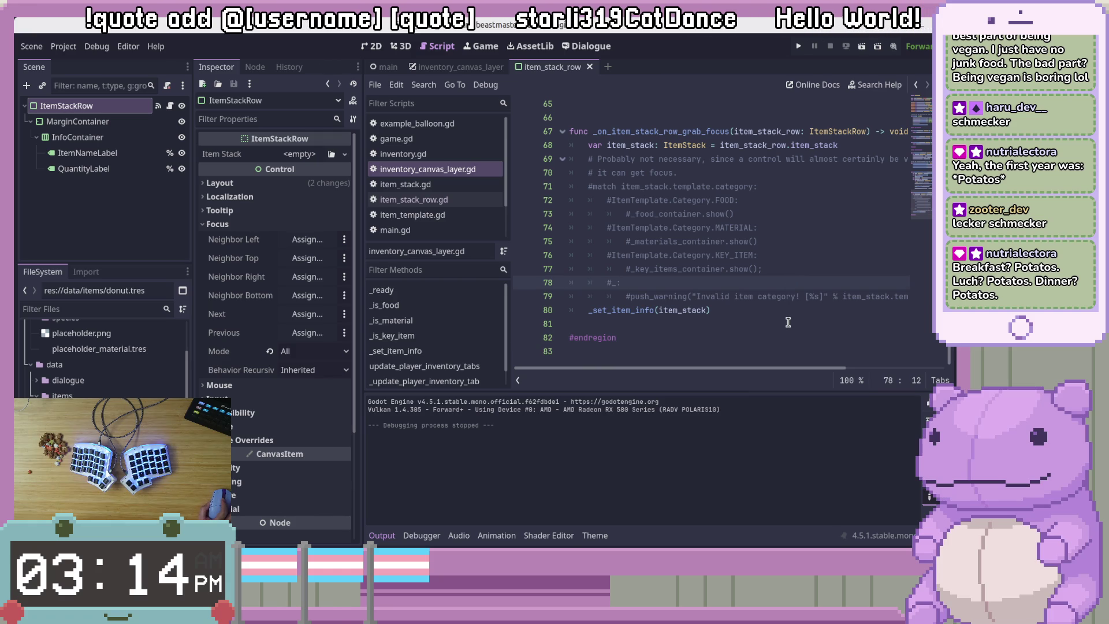
left_click(100, 191)
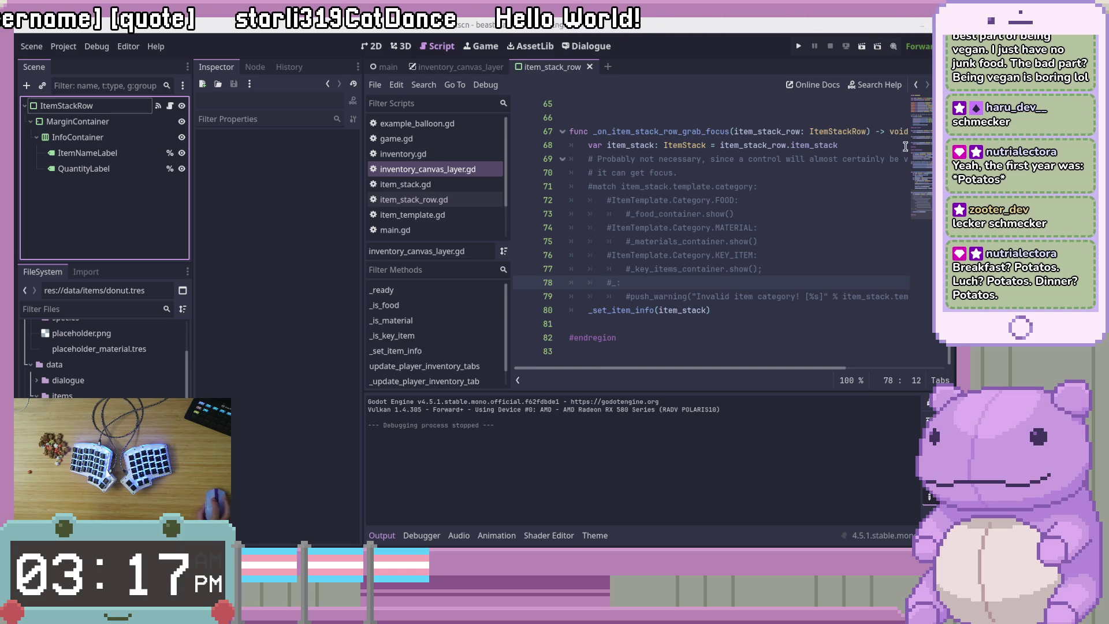
- Delete the leftover '#TODO: uncomment if needed?' line from the inventory tab loop
left_click(767, 295)
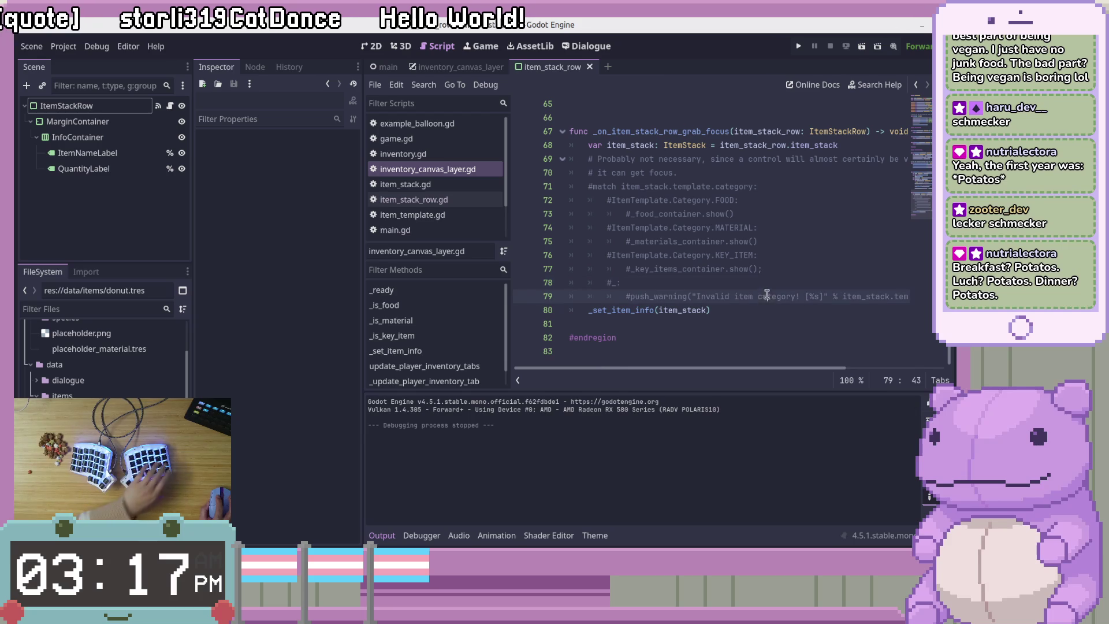
scroll(784, 283, "up", 3)
scroll(784, 283, "up", 1)
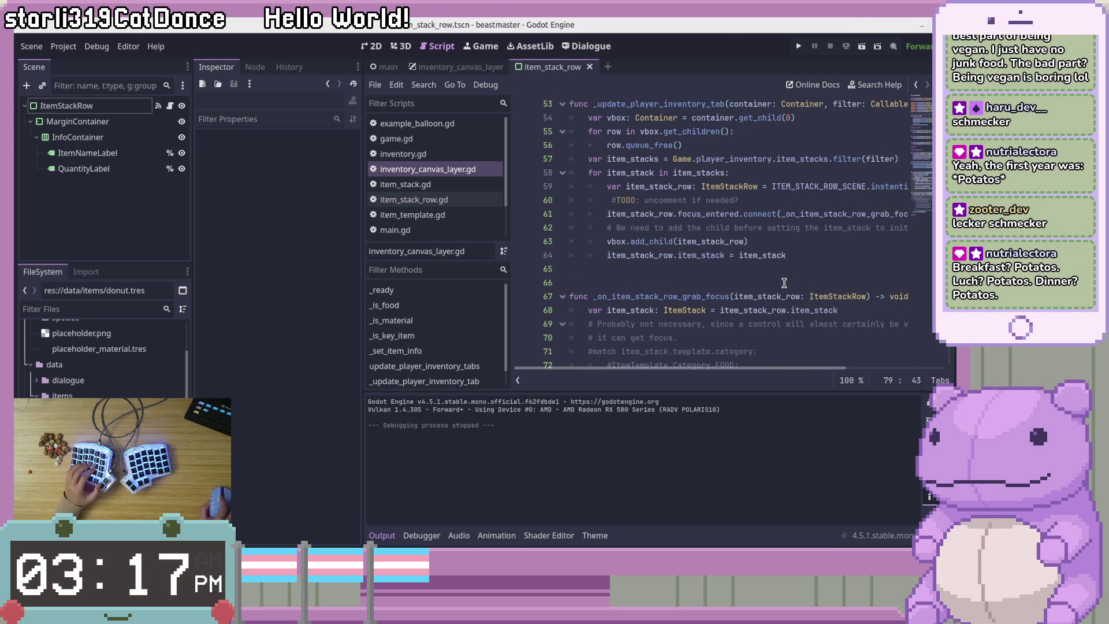
scroll(784, 283, "up", 5)
scroll(765, 237, "down", 5)
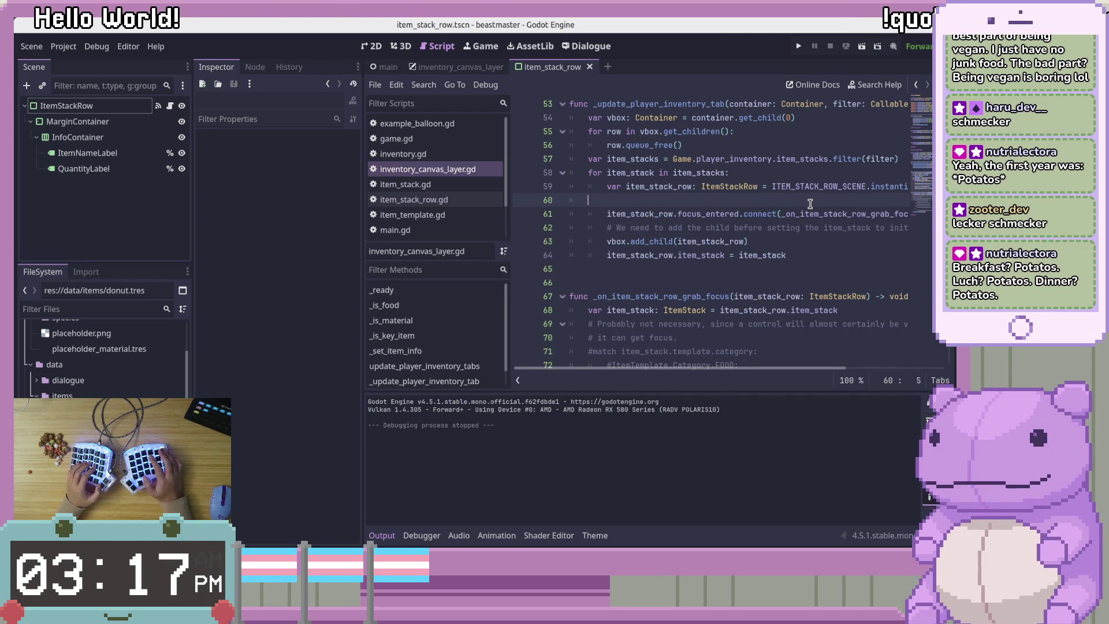
key("ctrl+shift+k")
left_click(774, 324)
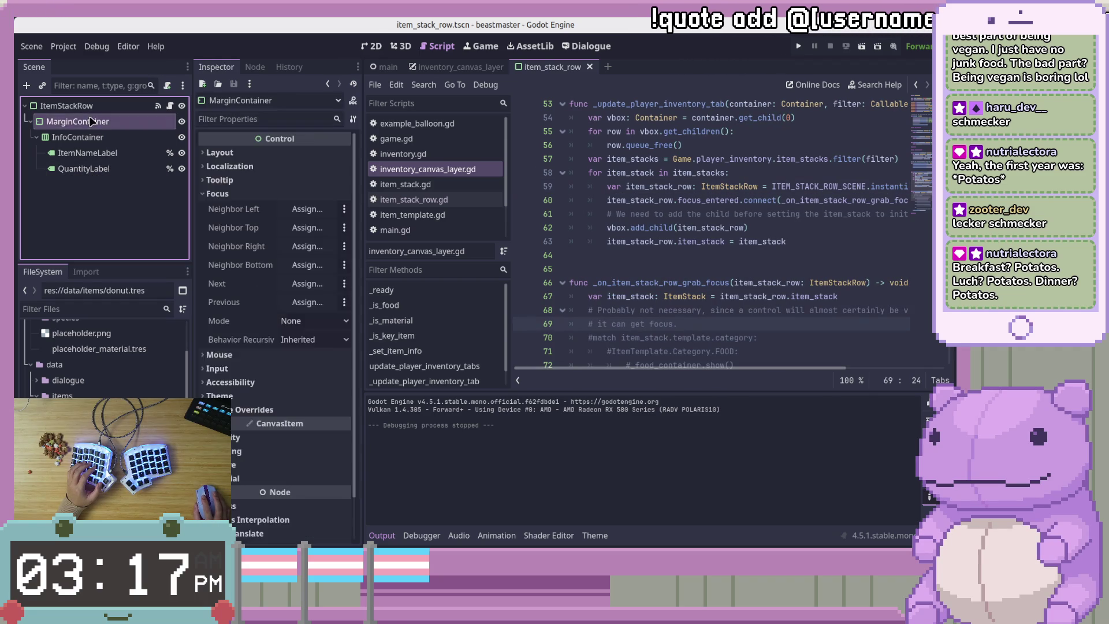
- Close the item_stack_row scene and select the InventoryCanvasLayer root node
left_click(102, 201)
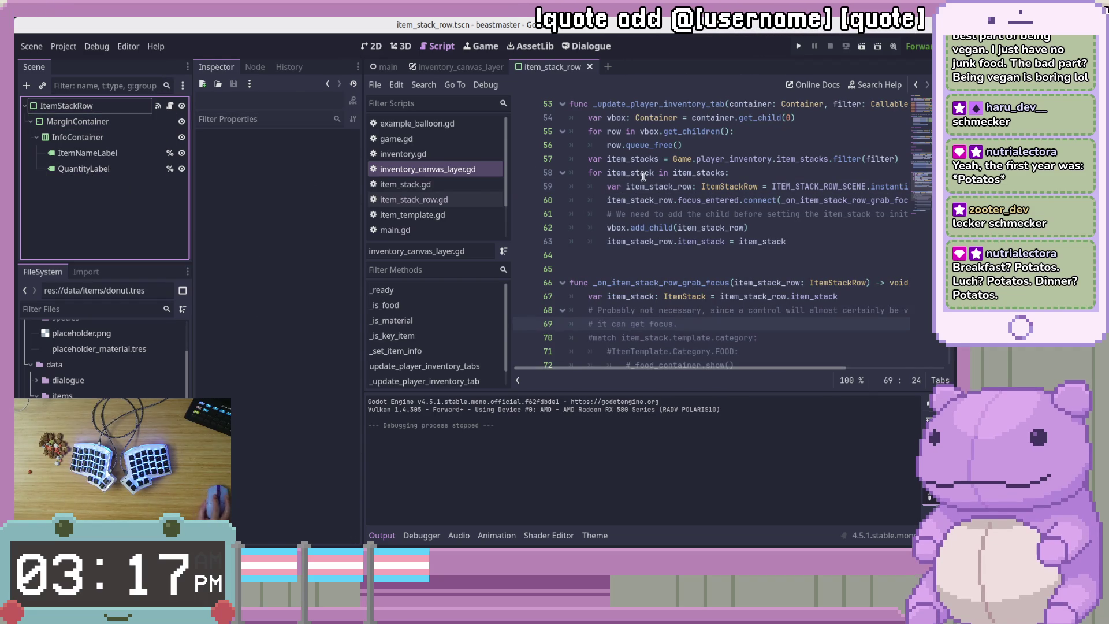
left_click(400, 46)
left_click(373, 51)
key("ctrl+F2")
left_click(590, 67)
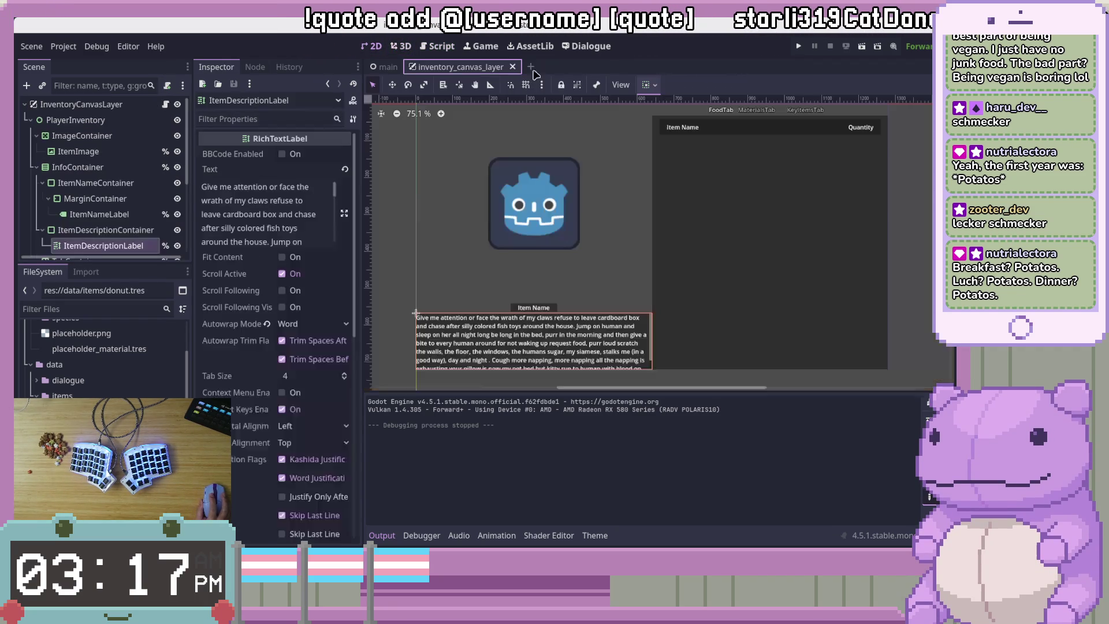
scroll(605, 241, "up", 2)
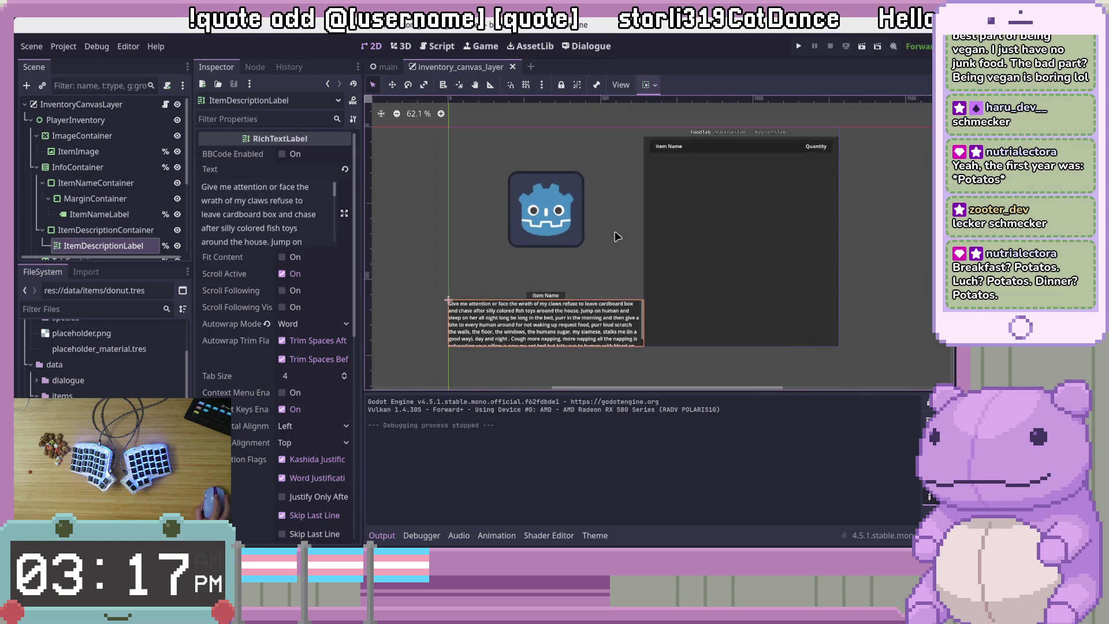
left_click(81, 103)
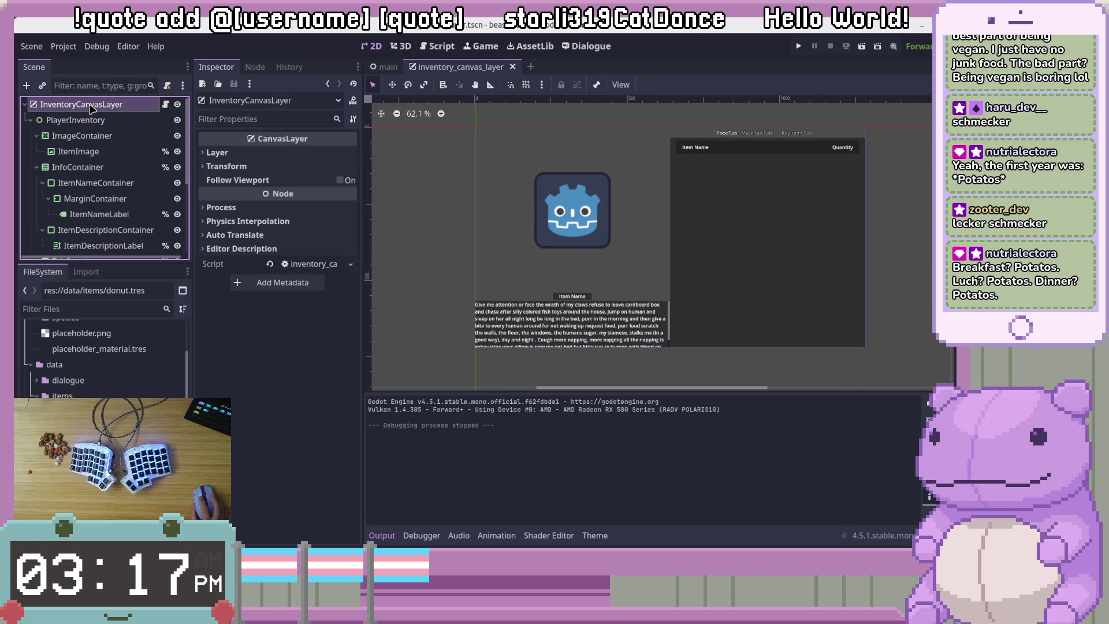
left_click(442, 47)
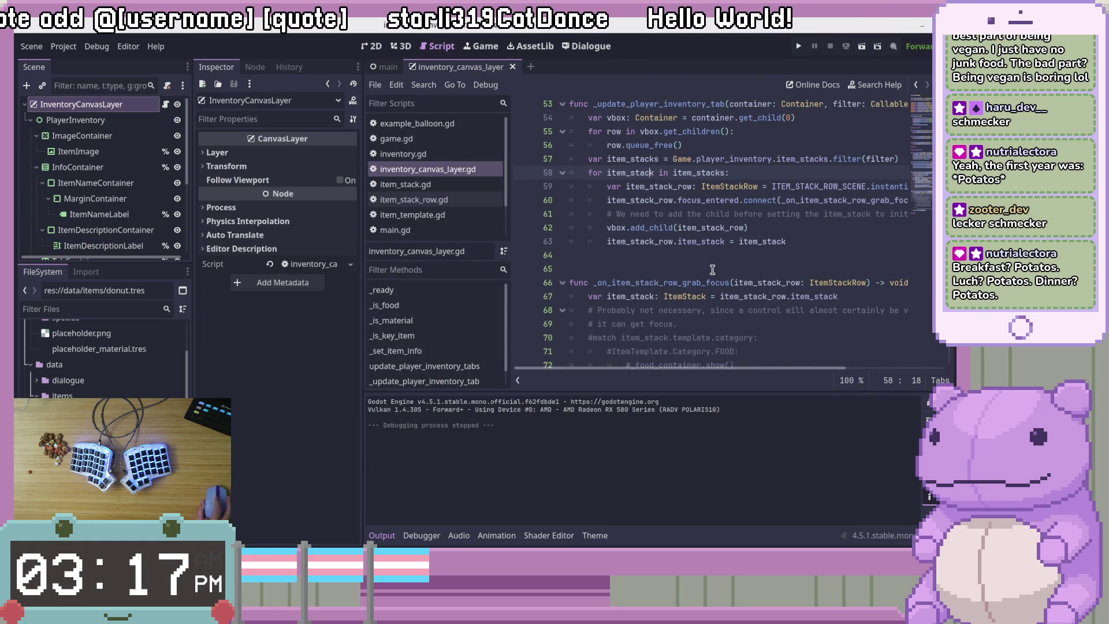
- Delete the commented-out #update_tabs() and #set_tab_icon lines
scroll(715, 268, "up", 10)
scroll(714, 269, "up", 5)
scroll(714, 270, "down", 7)
scroll(715, 272, "up", 7)
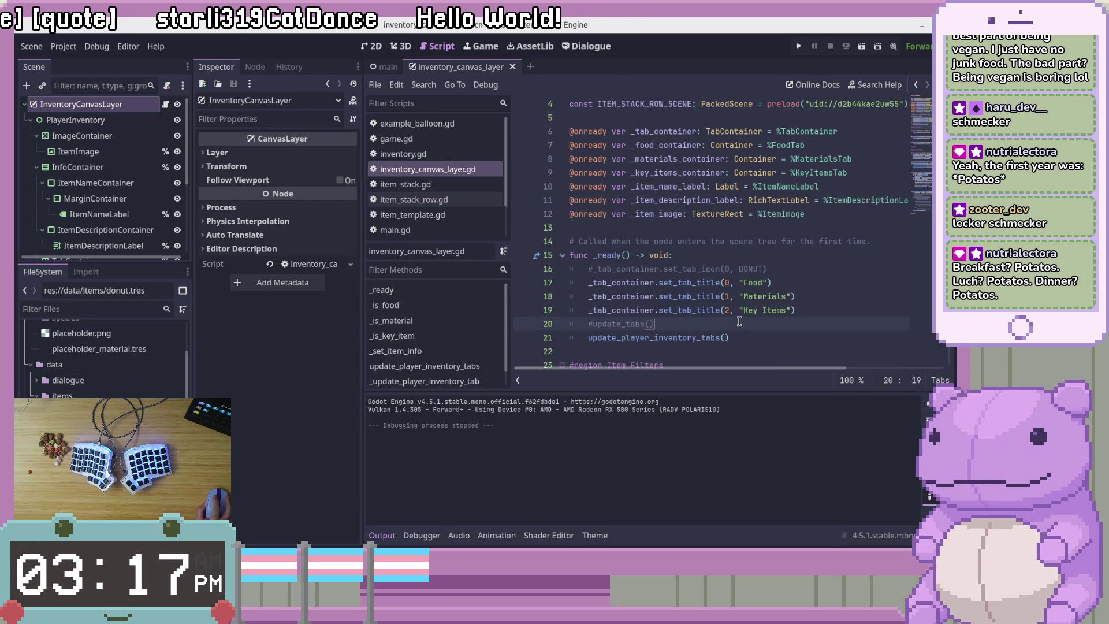
left_click_drag(821, 324, 822, 310)
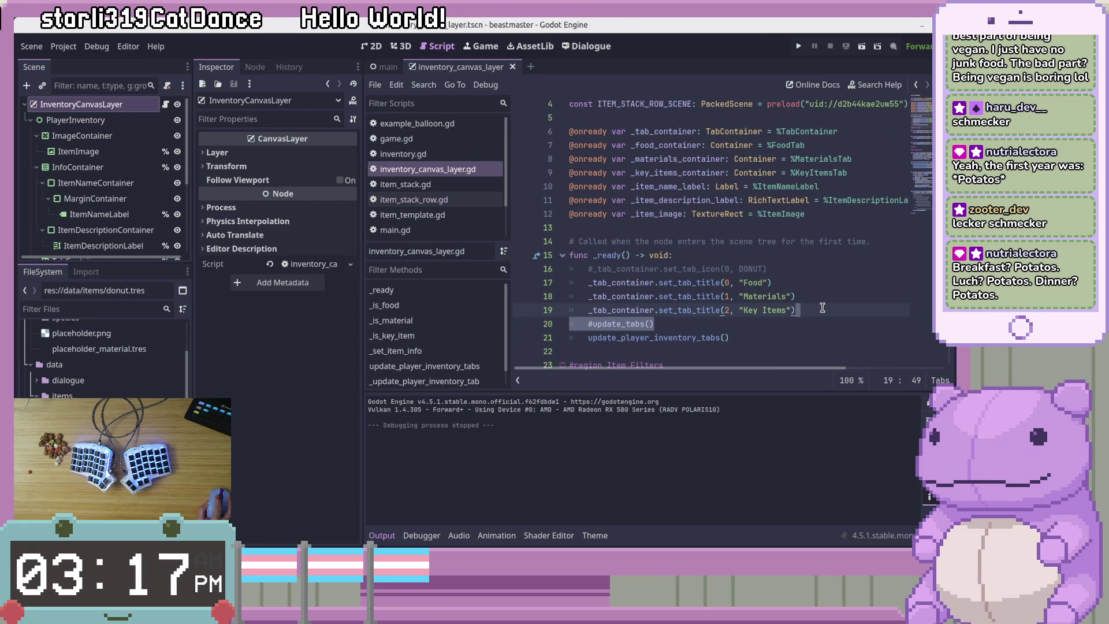
left_click(837, 270)
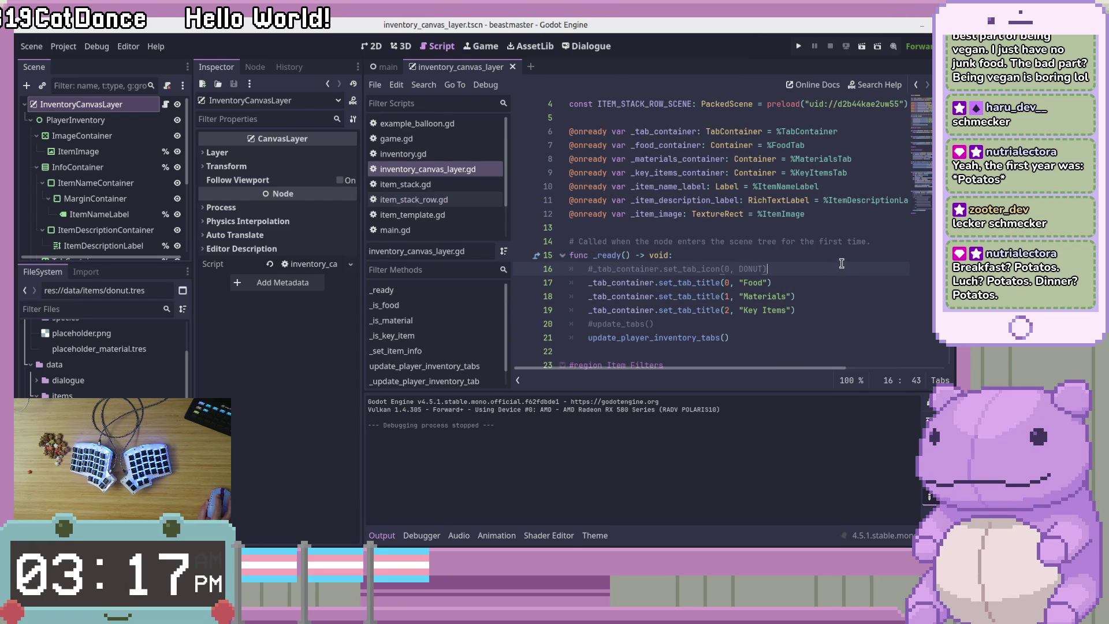
left_click_drag(841, 264, 843, 261)
left_click_drag(846, 325, 849, 312)
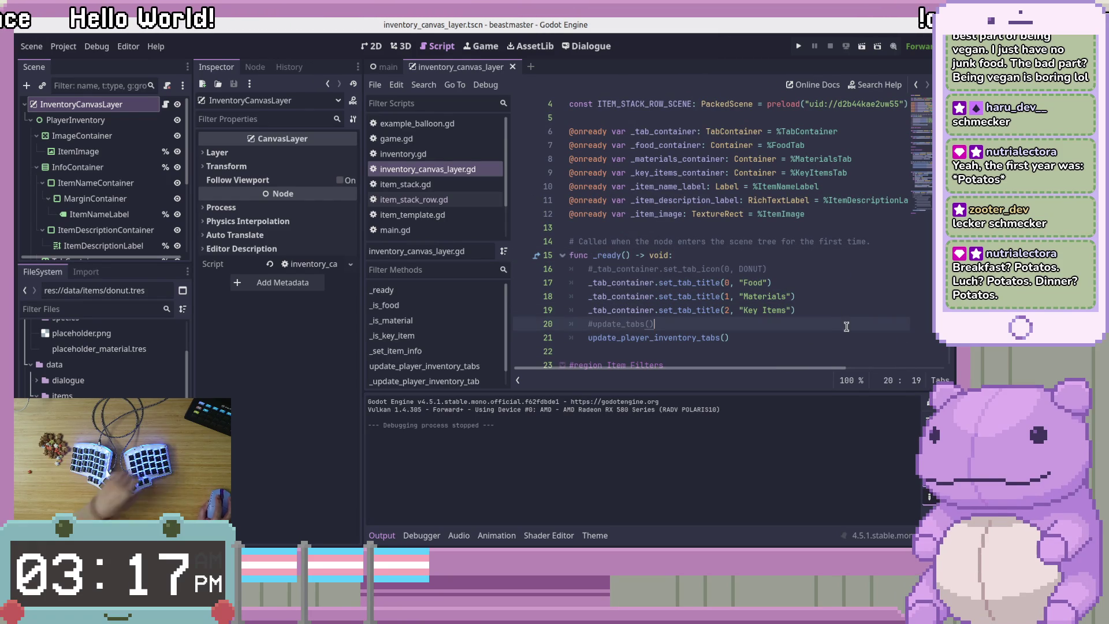
key("BackSpace")
left_click_drag(838, 269, 834, 257)
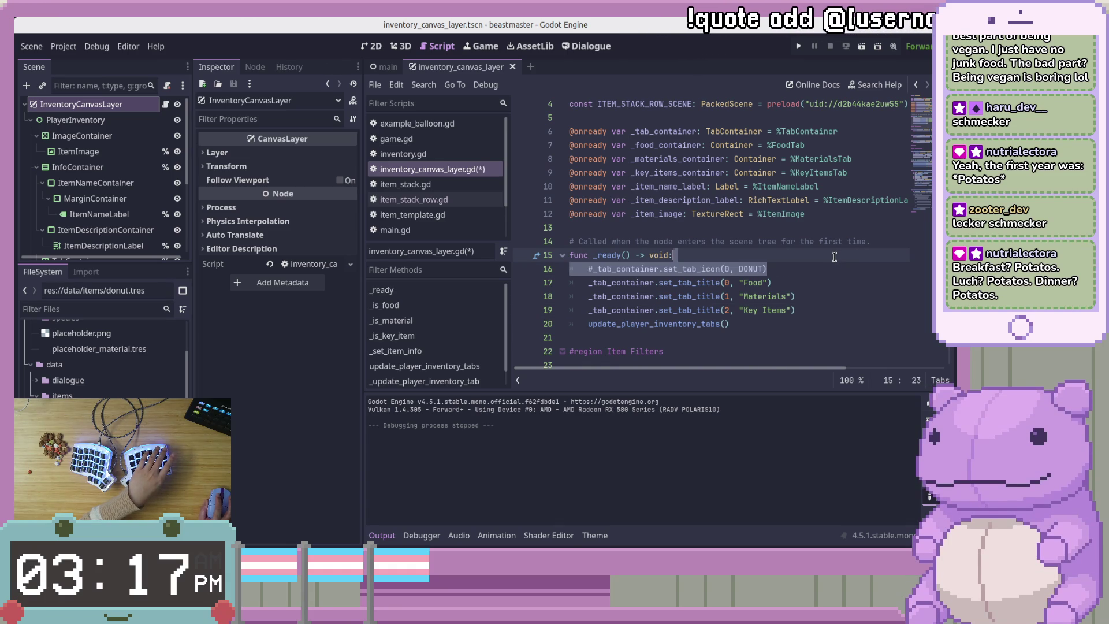
key("BackSpace")
- Remove the comment above the _ready function and save the script
left_click(777, 263)
triple_click(891, 241)
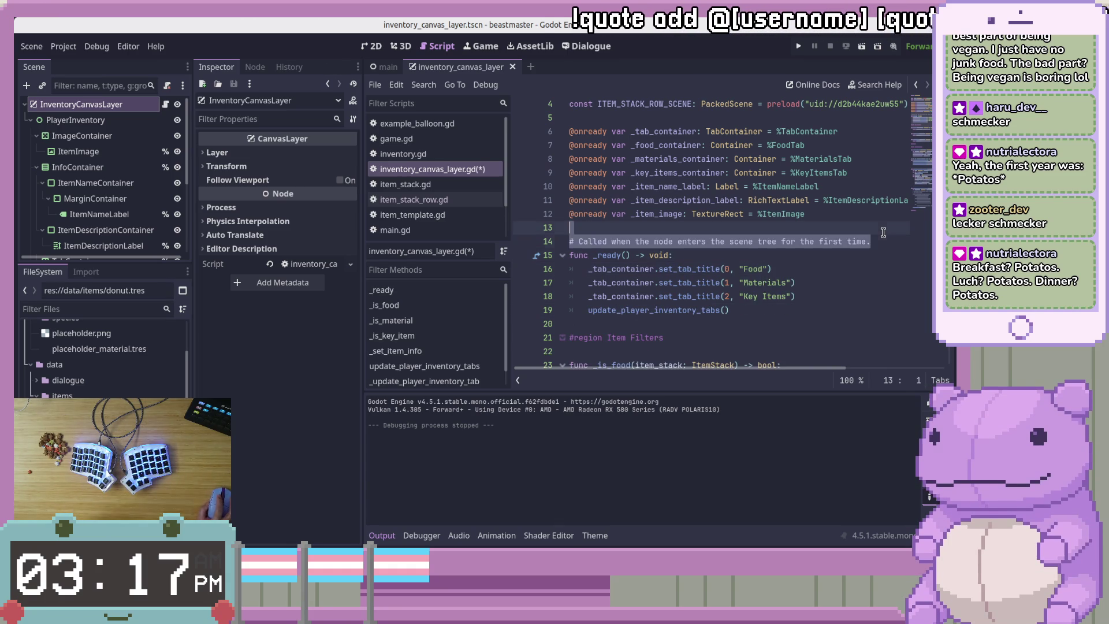
key("BackSpace")
key("ctrl+s")
- Add a blank line above the player inventory comment and save the script
key("Down")
key("Down")
key("Down")
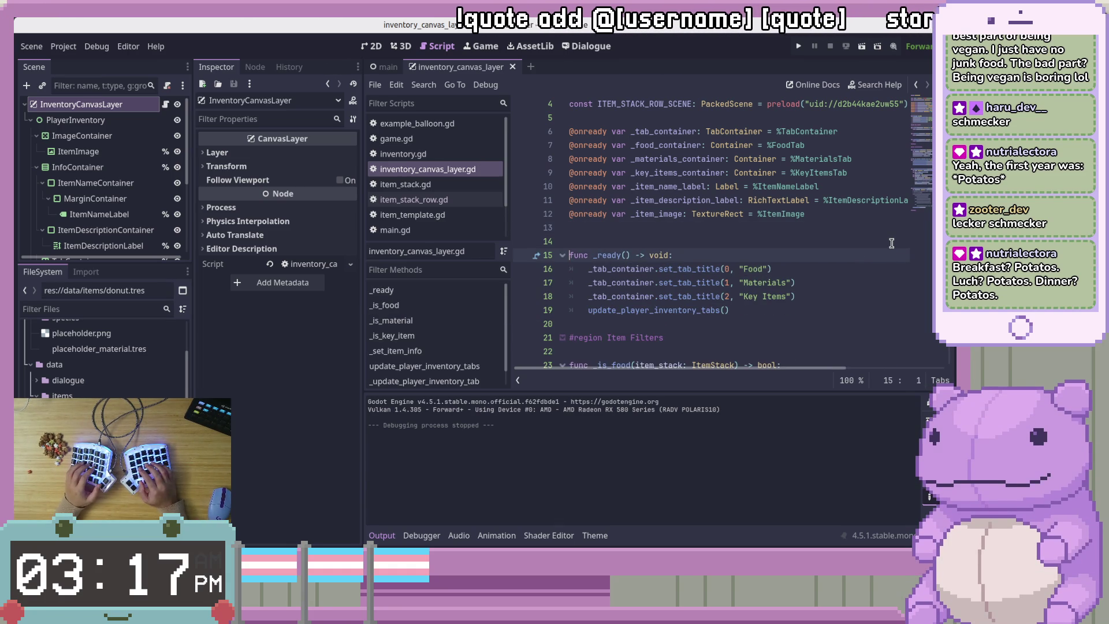
key("Up")
key("Up")
key("Up")
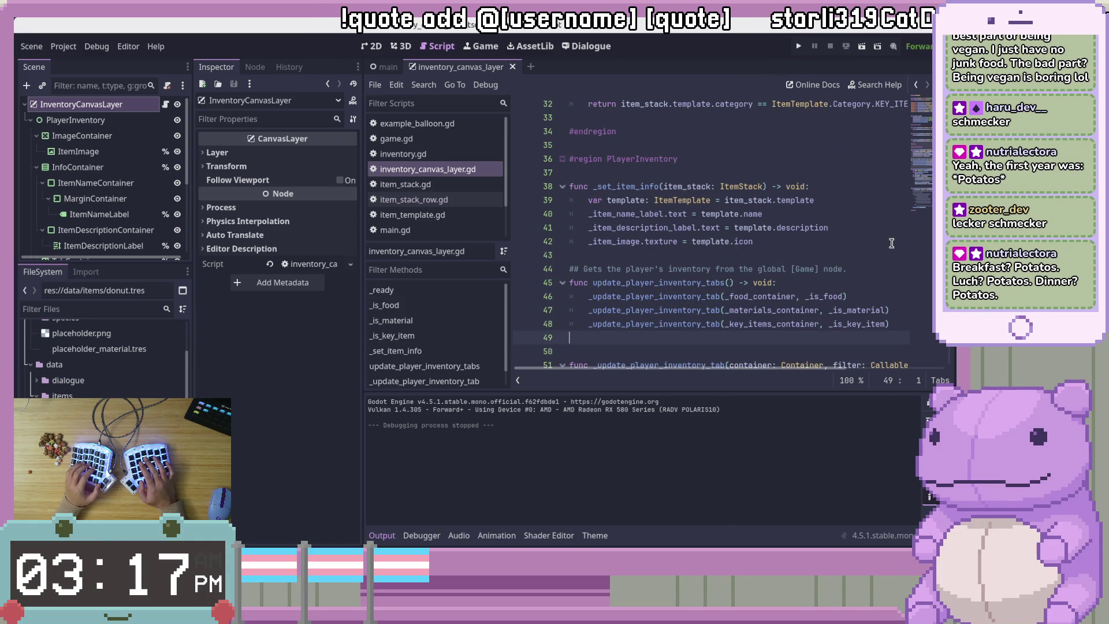
key("Down")
key("Down")
key("Down")
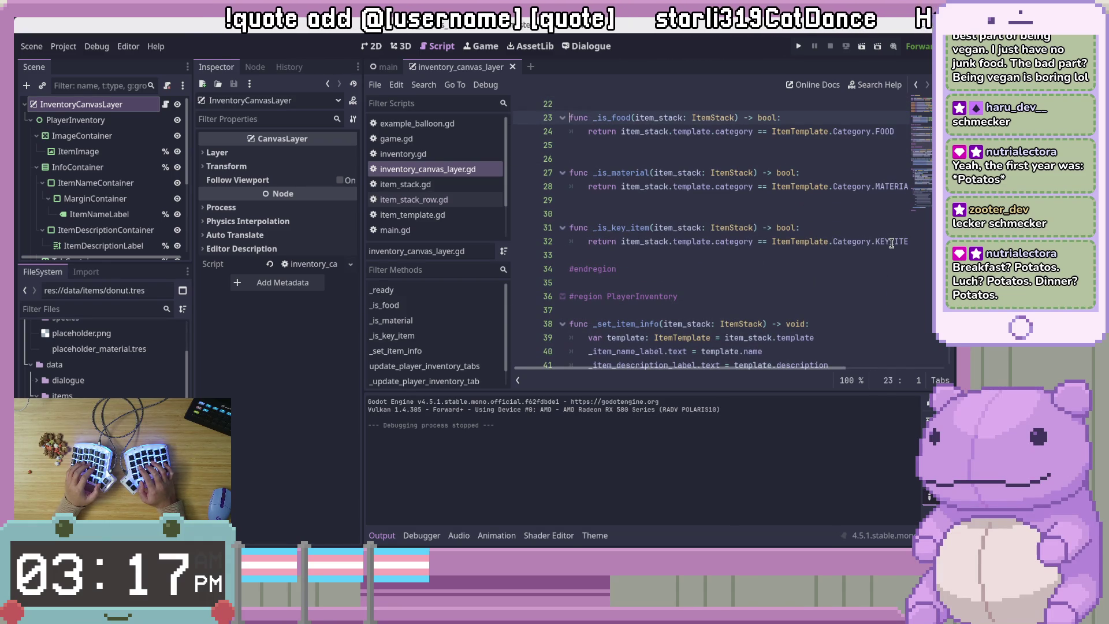
key("Up")
key("Up")
key("Up")
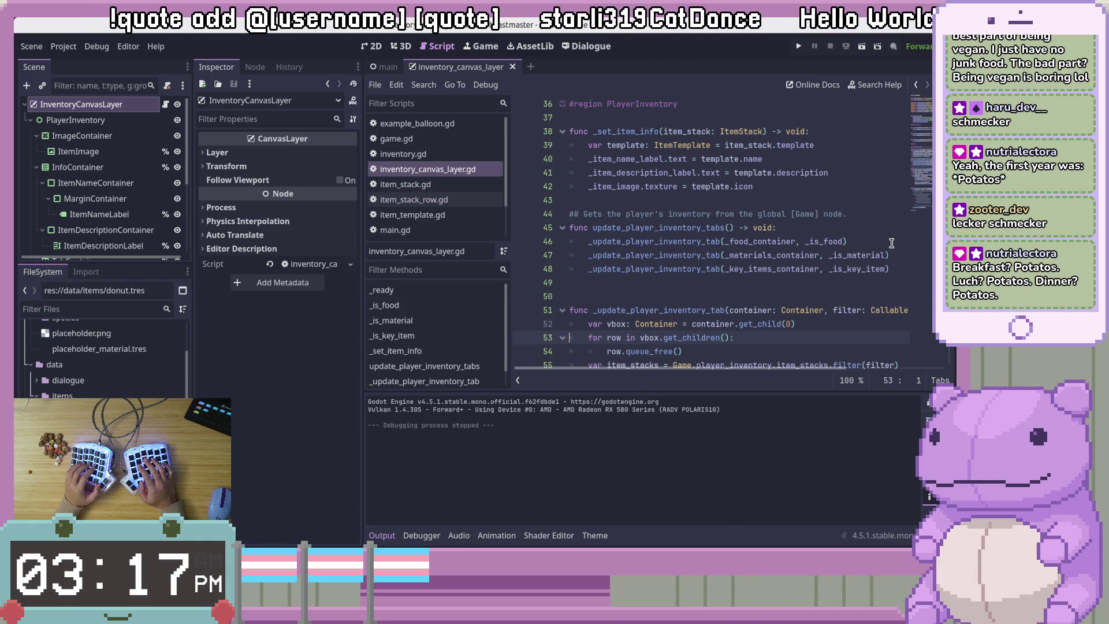
key("Down")
key("Return")
key("Down")
key("Down")
key("Down")
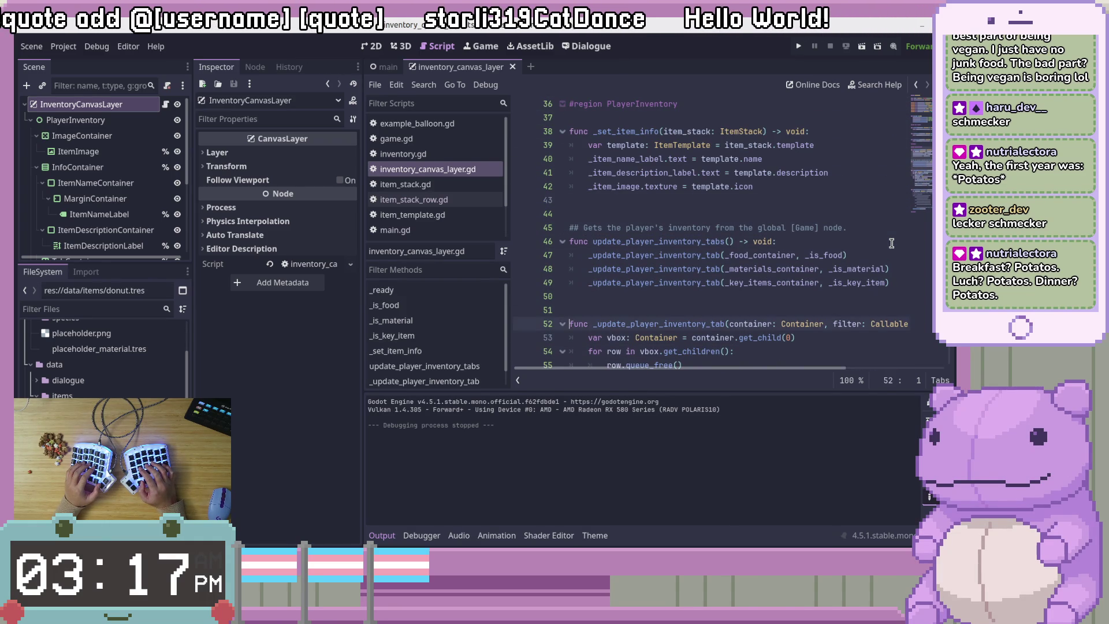
key("Up")
key("Up")
key("Up")
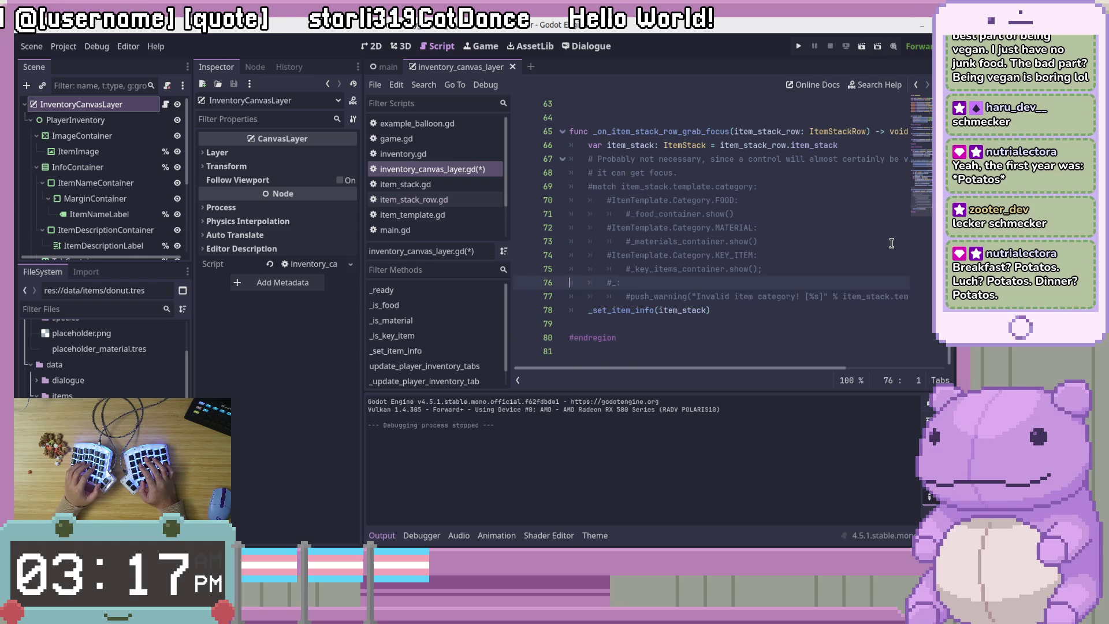
key("Up")
key("Up")
key("Up")
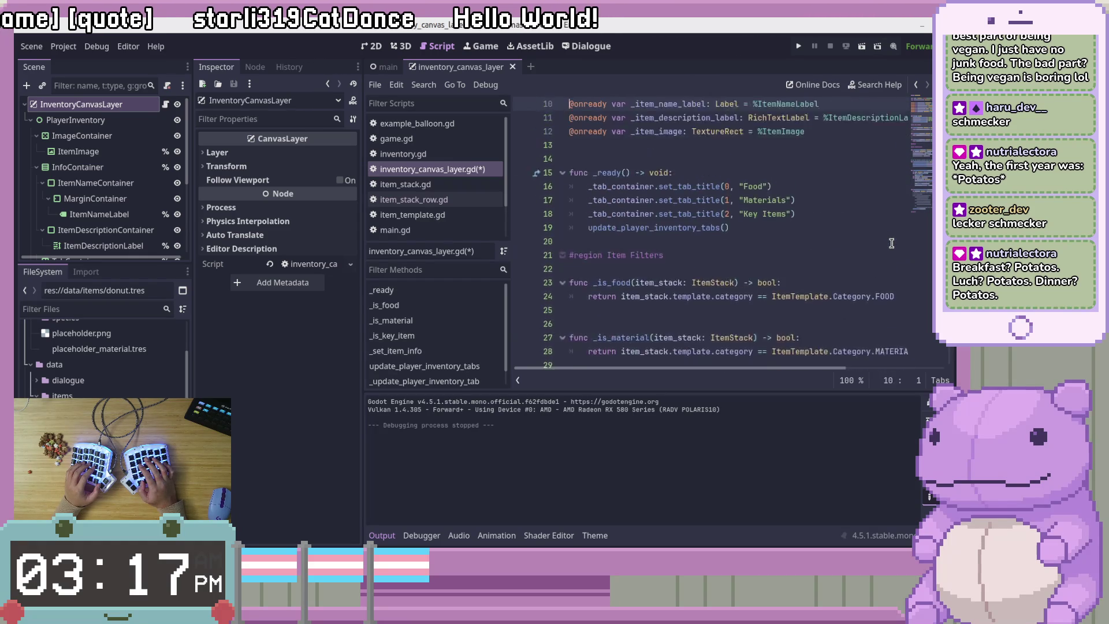
key("ctrl+s")
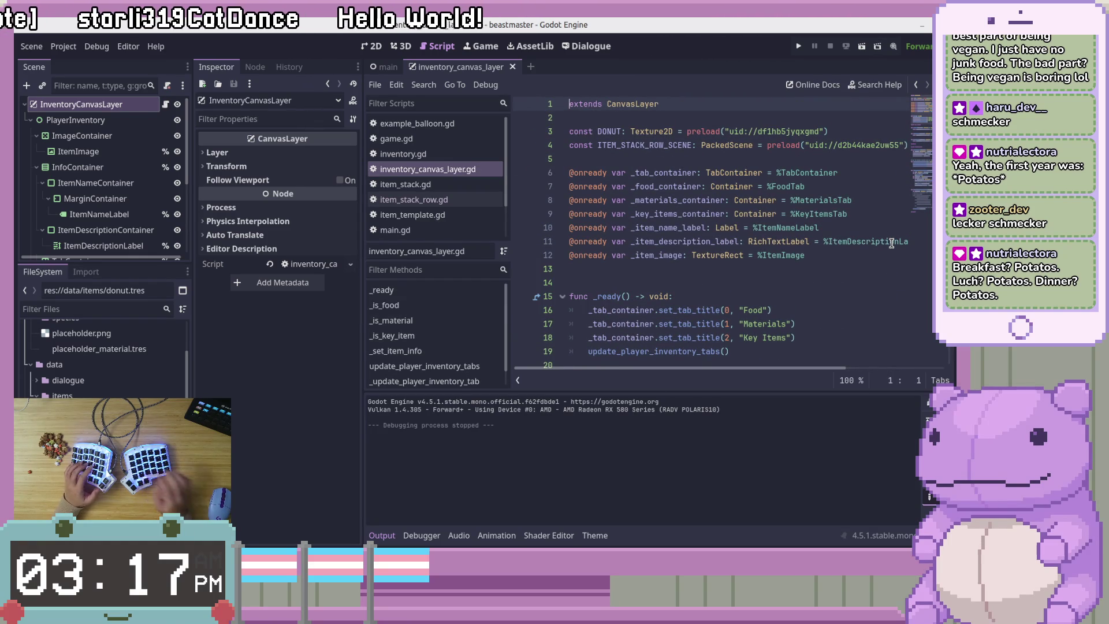
- Delete the unused DONUT preload constant
left_click(780, 156)
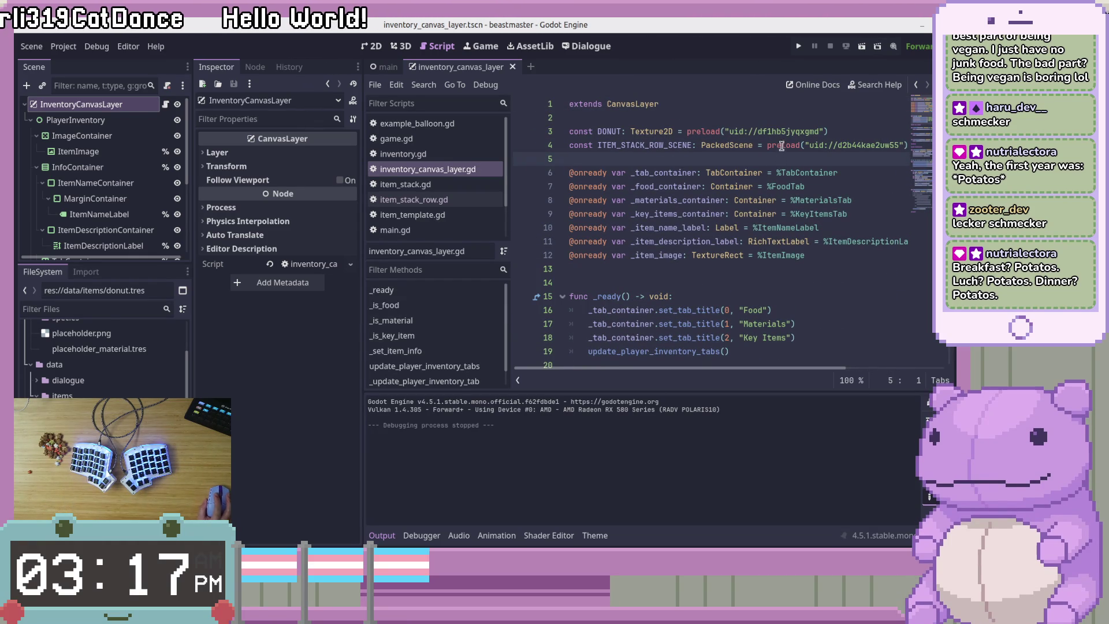
left_click(789, 131)
left_click(727, 105)
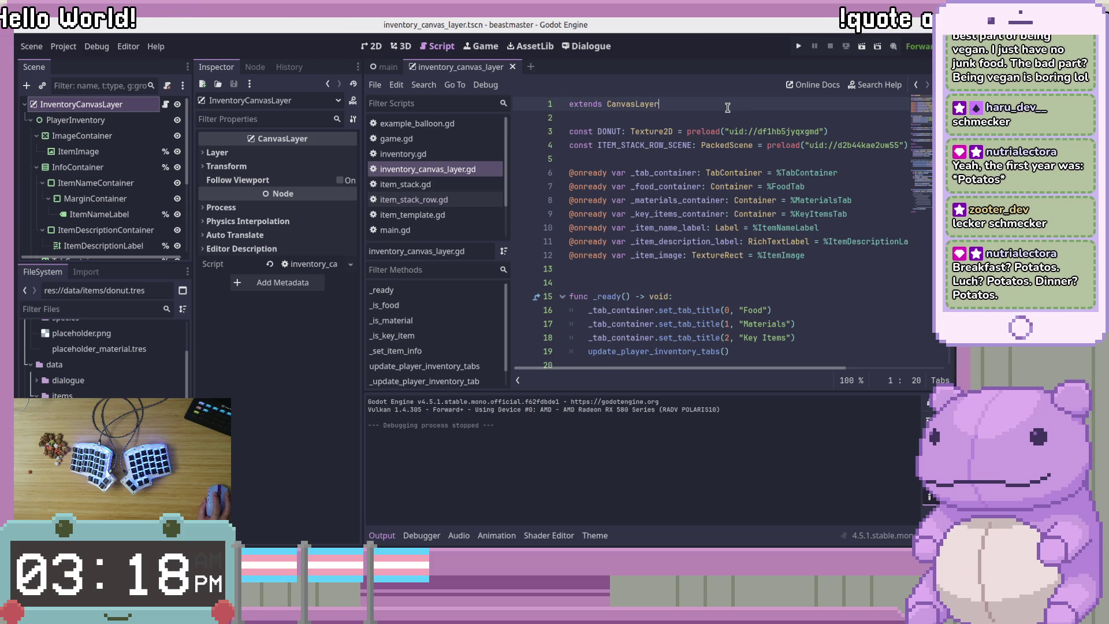
left_click(622, 131)
mouse_move(843, 140)
scroll(832, 138, "down", 5)
scroll(820, 130, "up", 5)
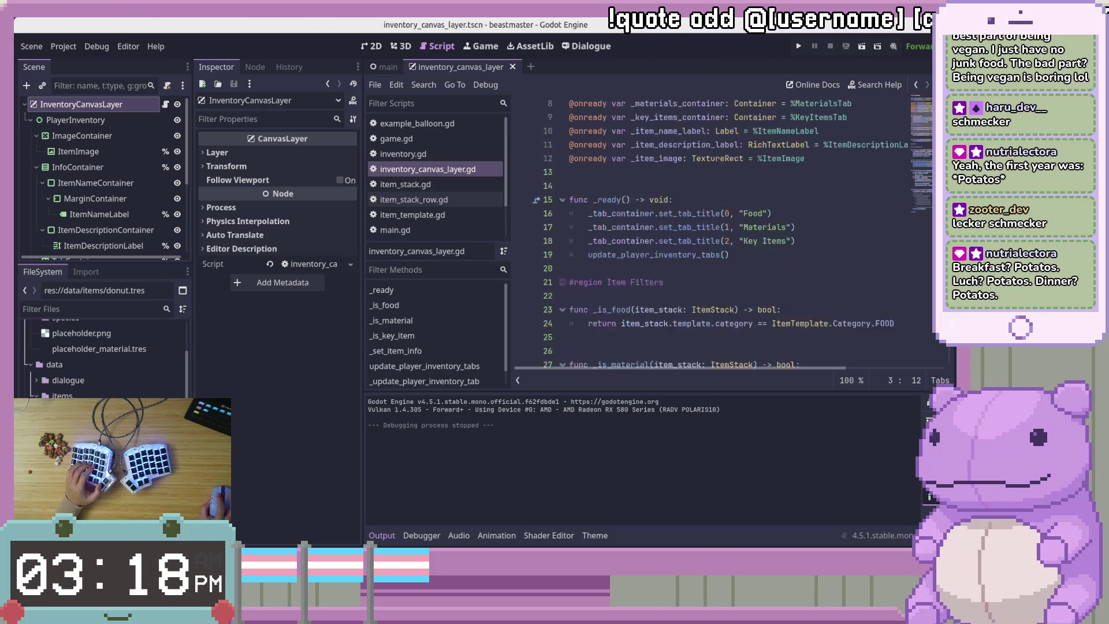
left_click(810, 121)
left_click(534, 131)
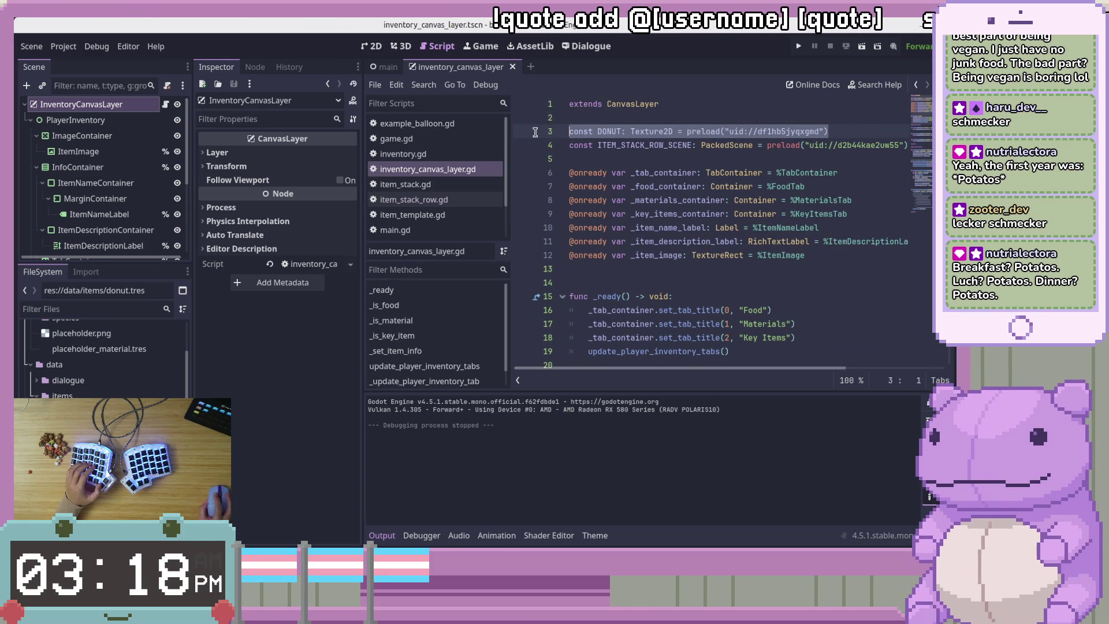
key("Delete")
key("End")
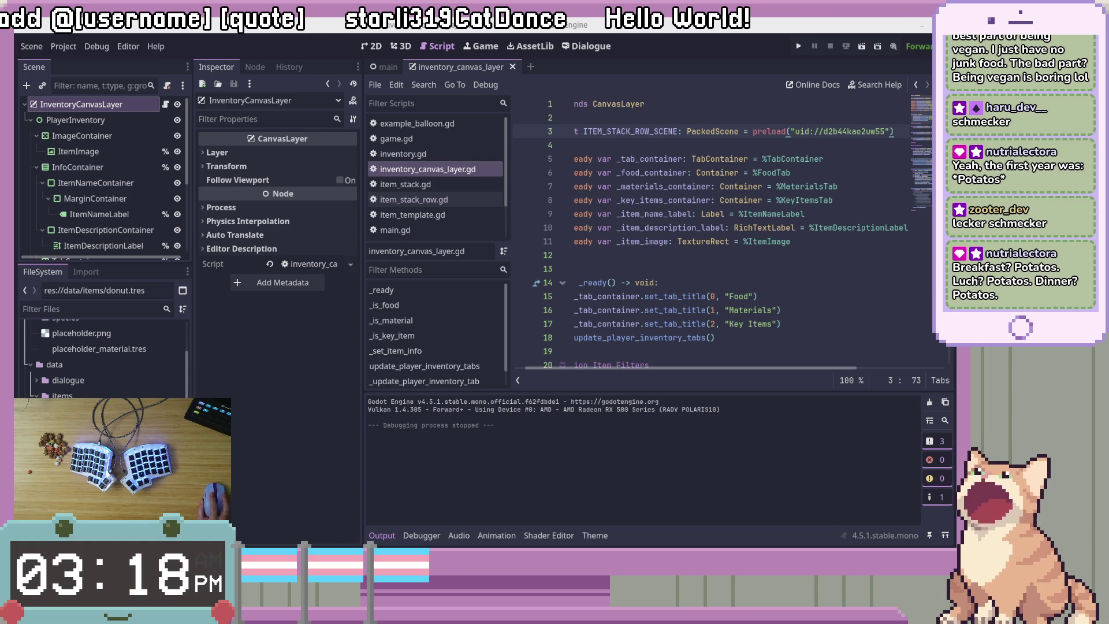
- Inspect the PlayerInventory node's properties, then reselect the InventoryCanvasLayer root
left_click(593, 200)
scroll(754, 193, "left", 1)
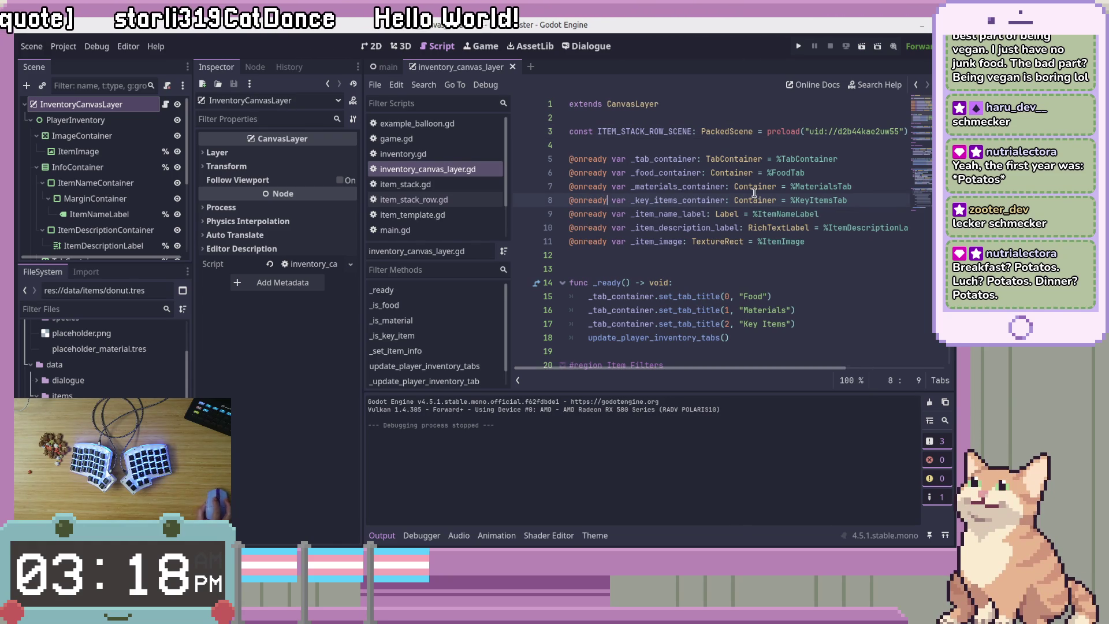
left_click(754, 140)
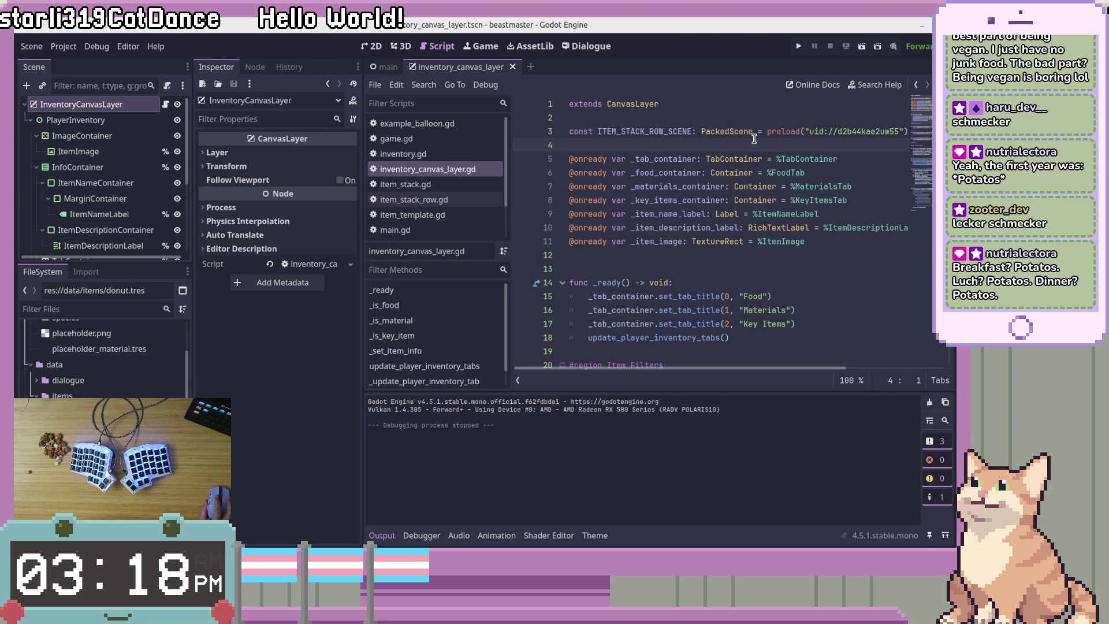
left_click(75, 120)
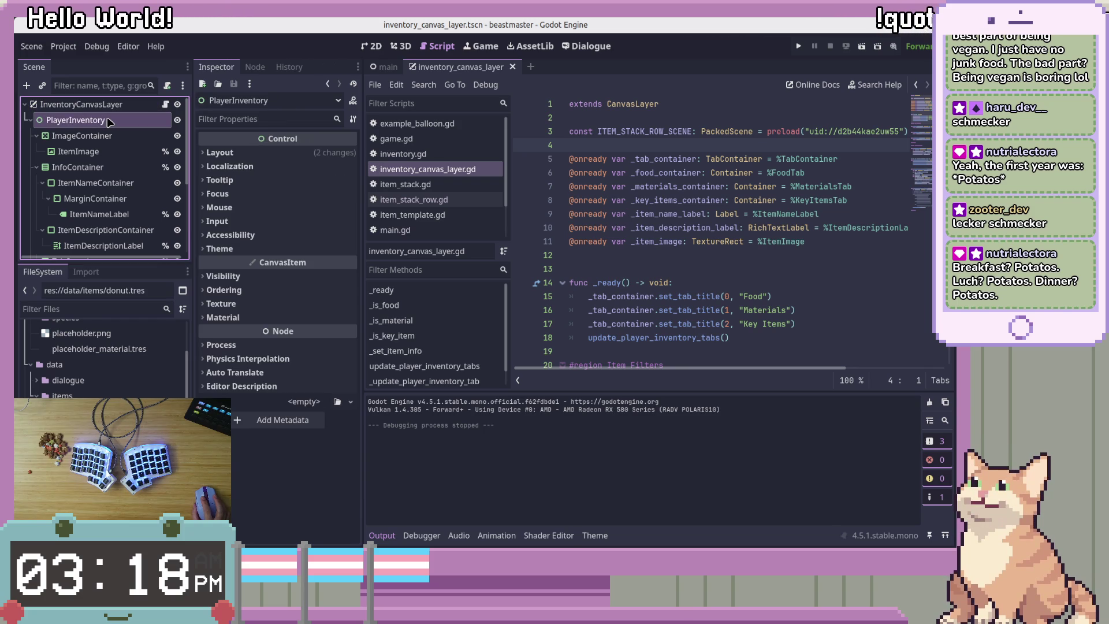
left_click(114, 106)
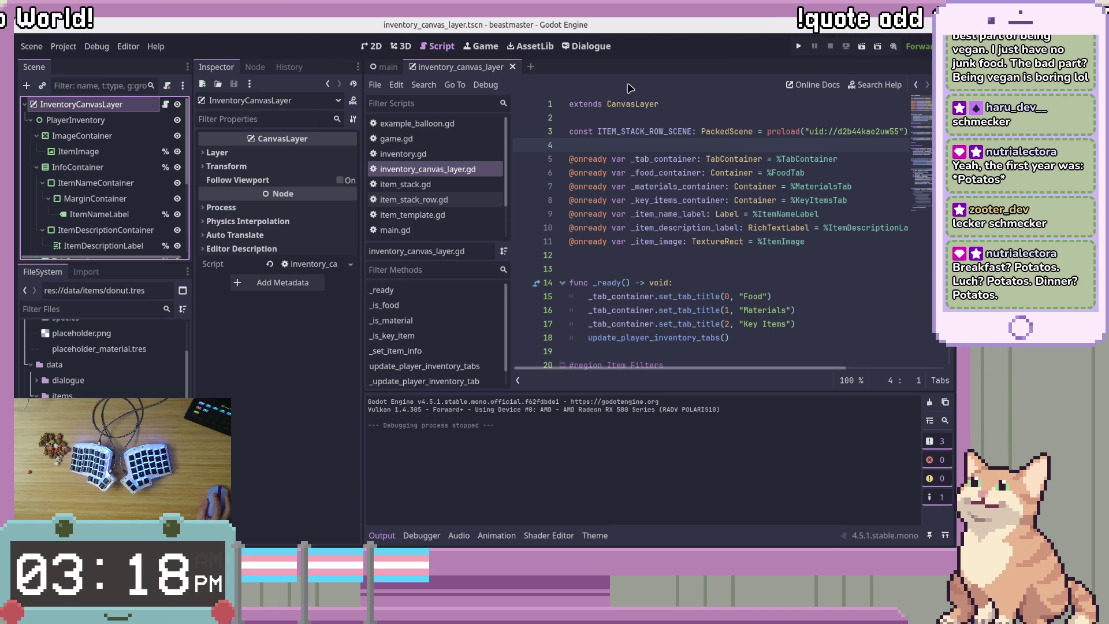
- Jump to the update_player_inventory_tabs definition, then show the Game workspace
scroll(718, 233, "down", 2)
mouse_move(716, 229)
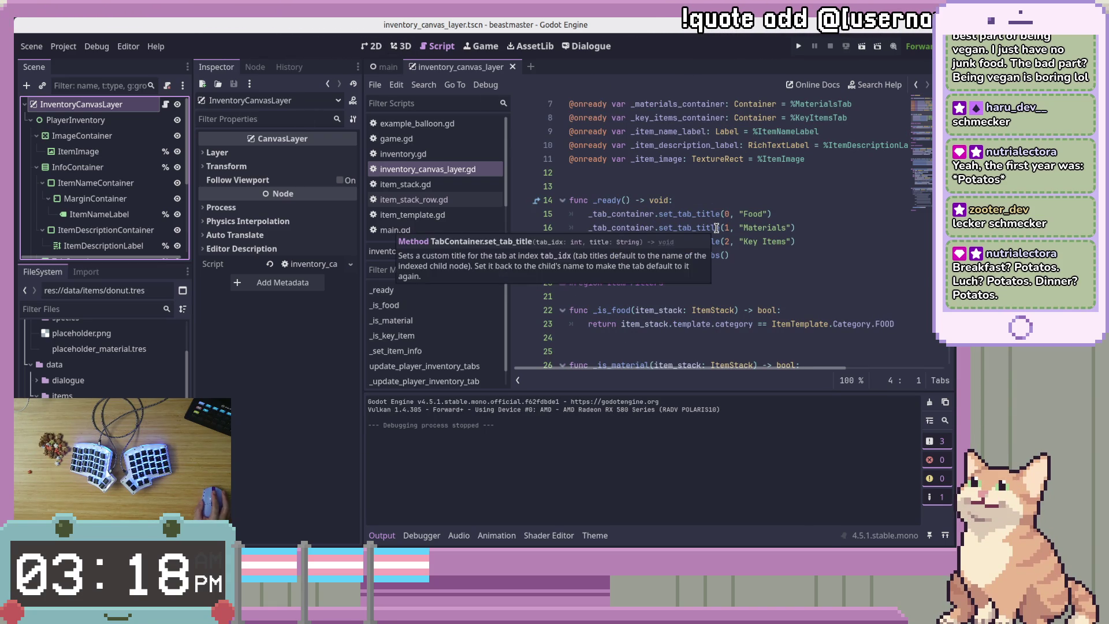
left_click(832, 265)
left_click(828, 261)
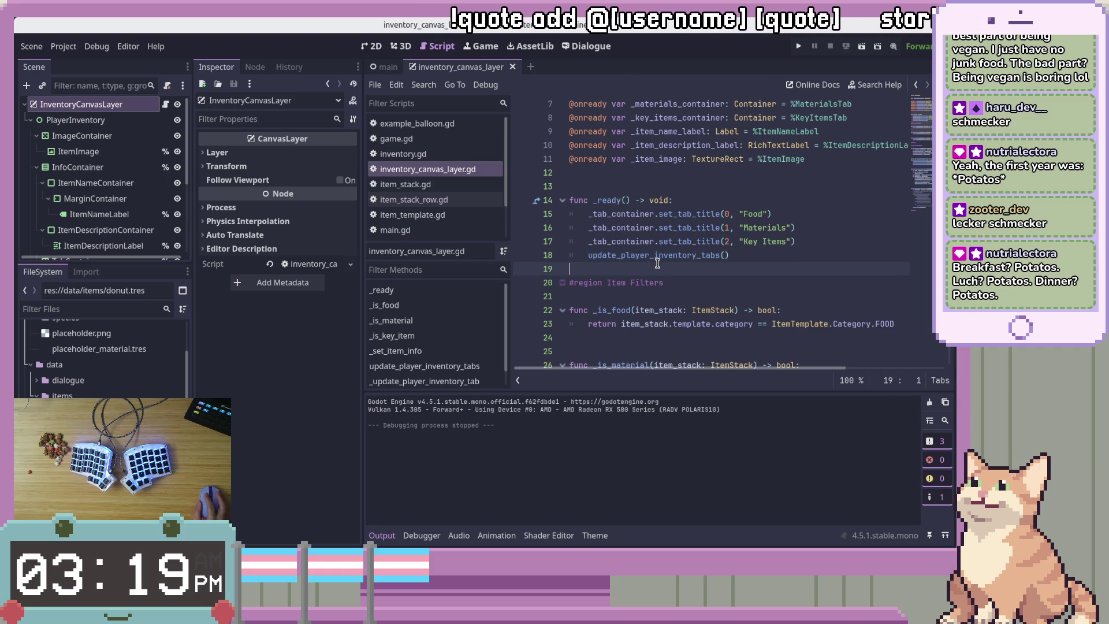
left_click(717, 254, "ctrl")
scroll(931, 173, "up", 2)
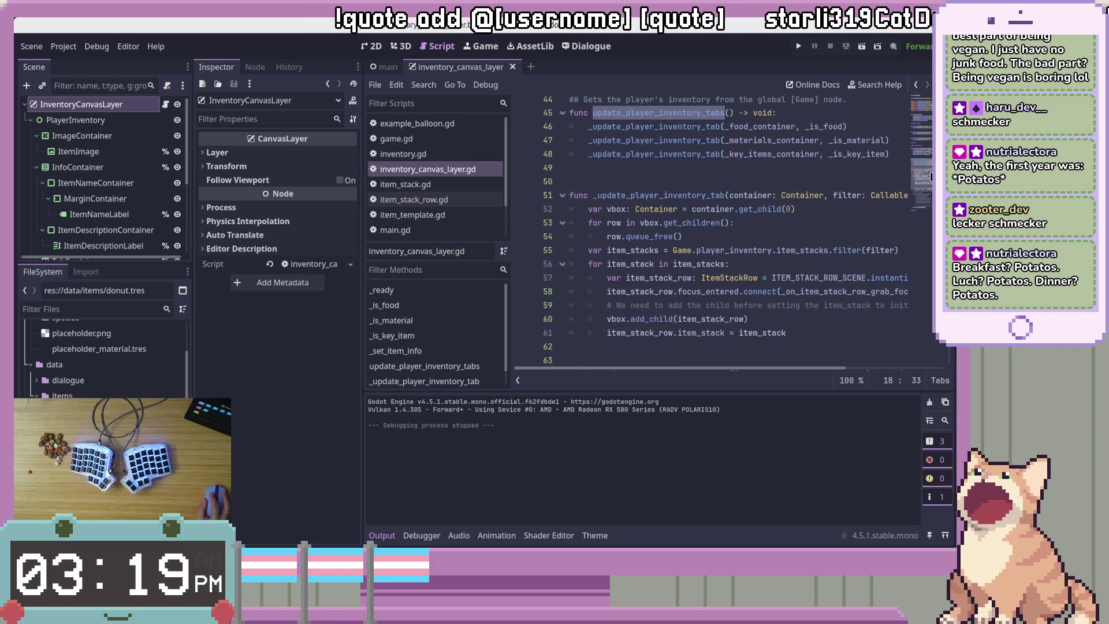
scroll(727, 231, "up", 3)
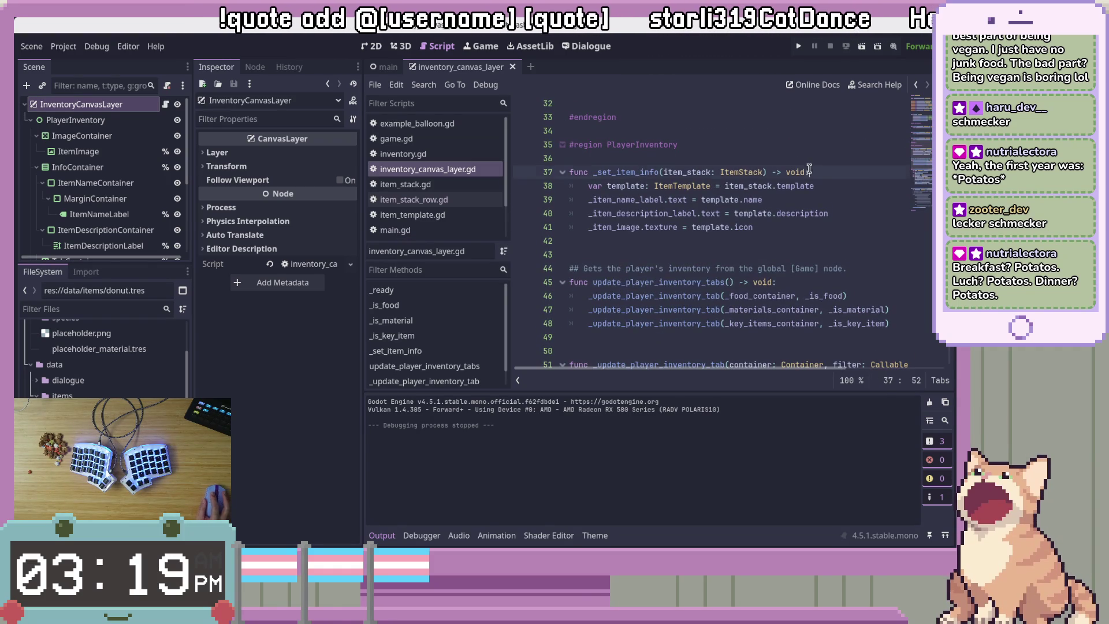
left_click(485, 47)
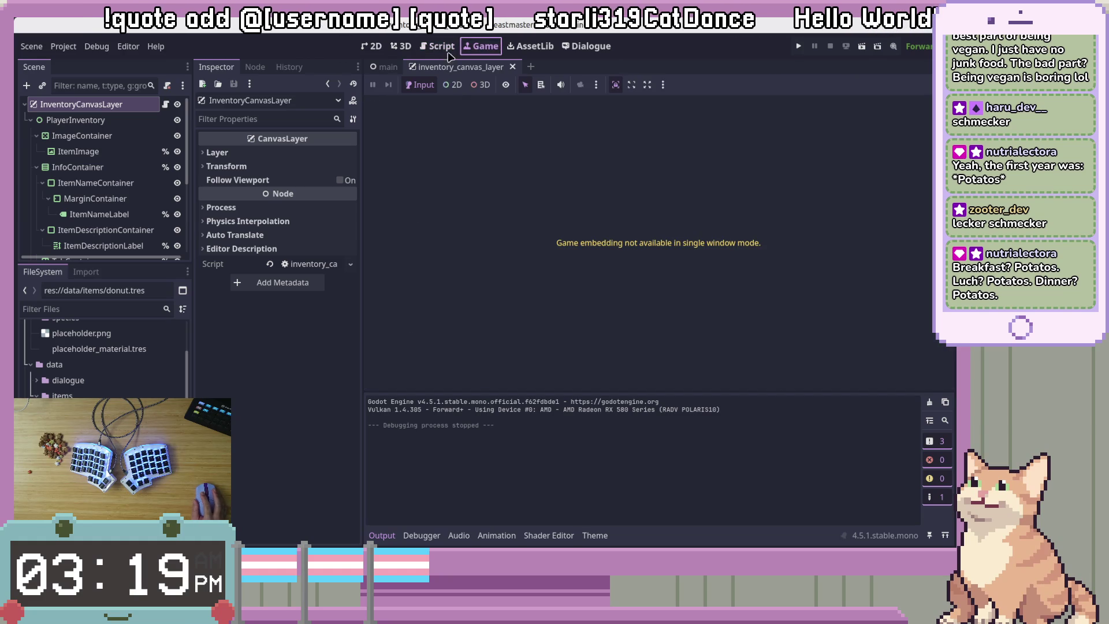
- Toggle between the 3D and Game views, then open and close the Player scene
left_click(446, 50)
left_click(393, 50)
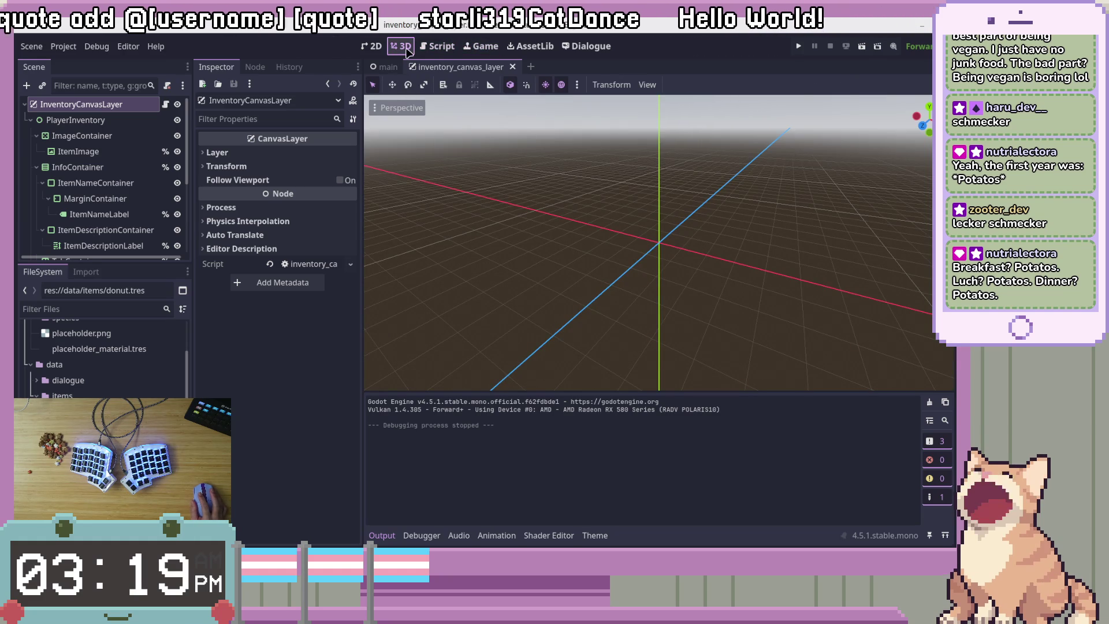
key("ctrl+F4")
left_click(384, 67)
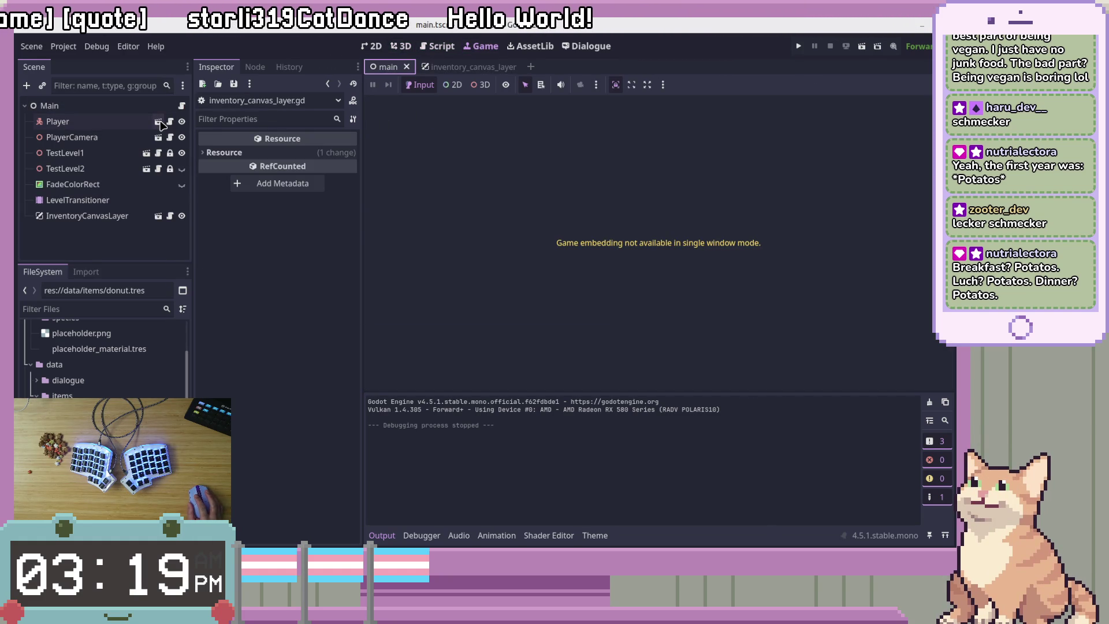
left_click(159, 122)
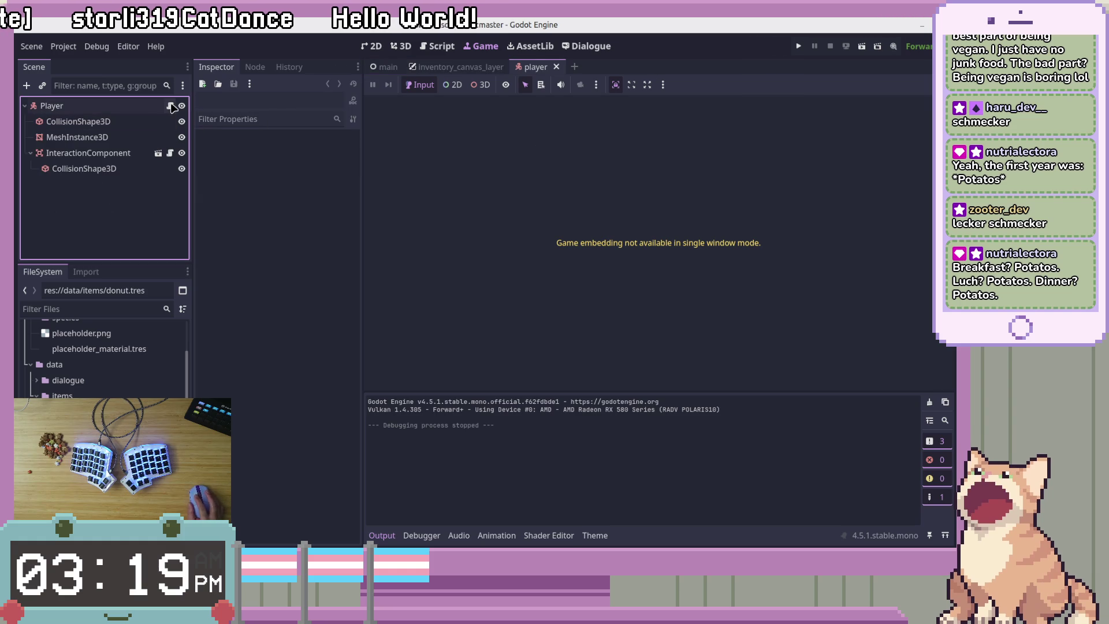
left_click(556, 67)
- Open inventory_canvas_layer.gd and review the PlayerInventory region and _set_item_info function
left_click(166, 106)
left_click(874, 232)
scroll(839, 283, "up", 3)
scroll(838, 272, "down", 3)
left_click(837, 261)
scroll(837, 263, "down", 4)
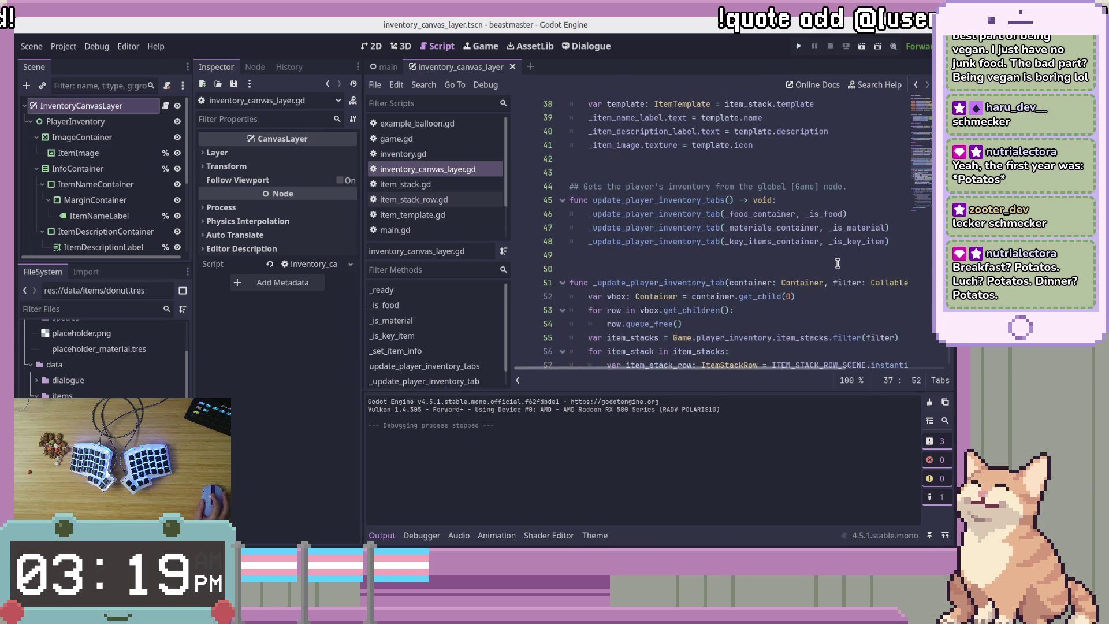
scroll(838, 263, "down", 2)
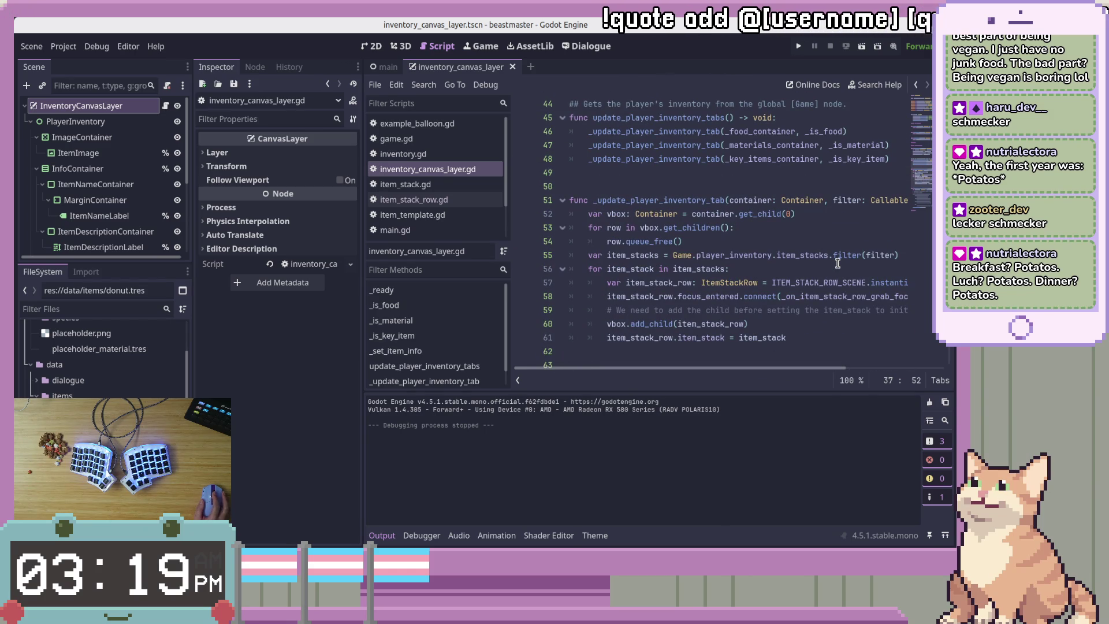
scroll(837, 263, "down", 5)
scroll(837, 262, "up", 6)
scroll(836, 263, "up", 3)
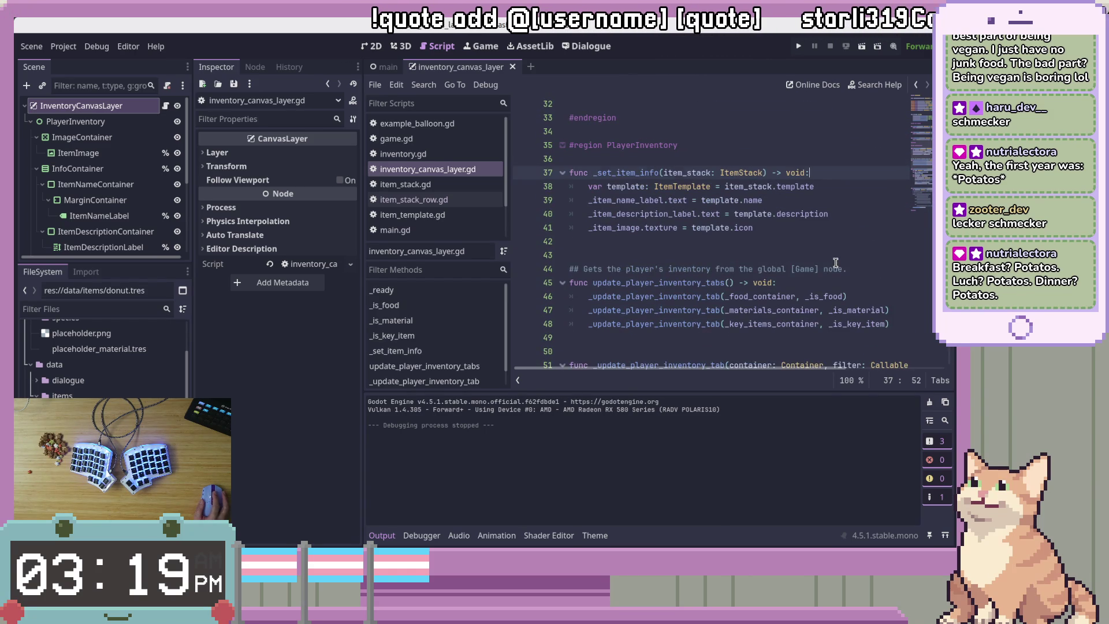
left_click(825, 159)
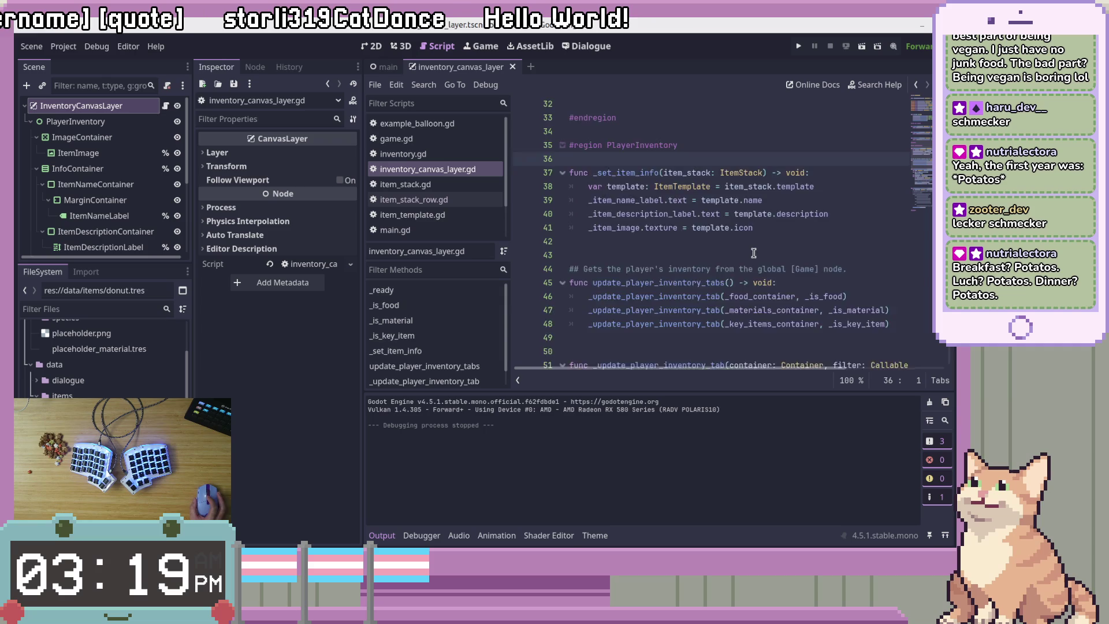
- Scroll back through the script and open player_camera.gd from the script list
scroll(762, 247, "up", 2)
scroll(754, 254, "up", 2)
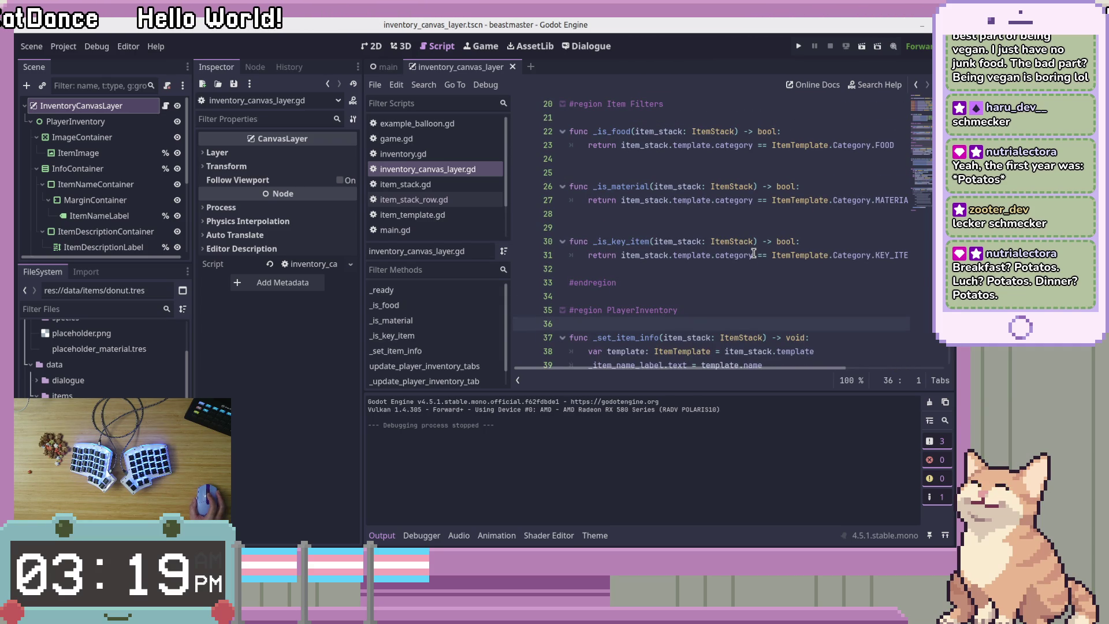
scroll(754, 254, "up", 6)
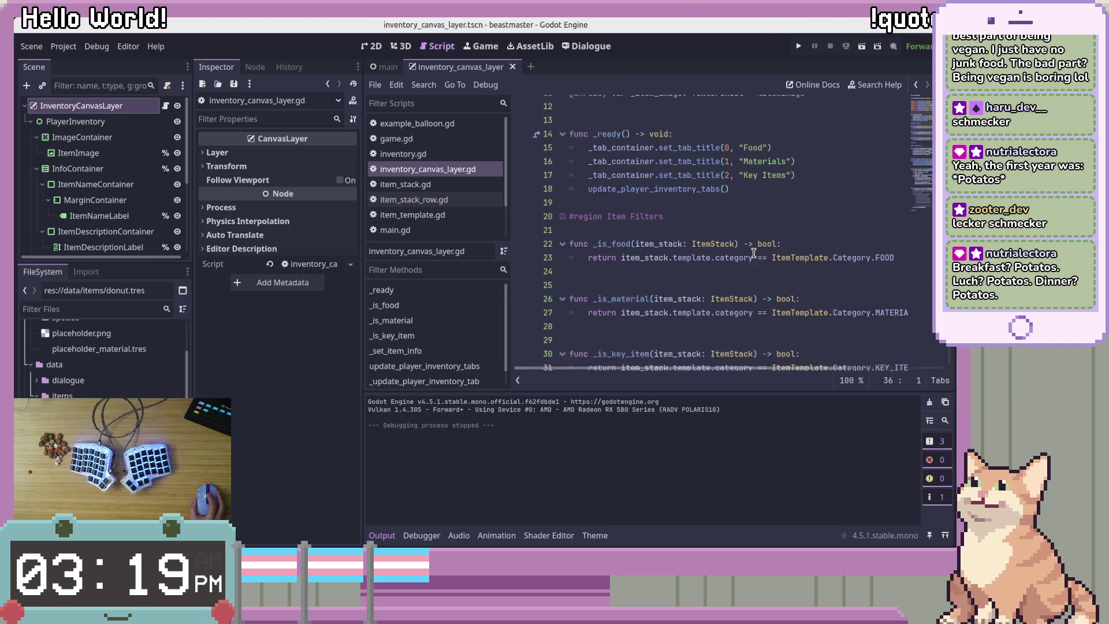
scroll(754, 253, "up", 1)
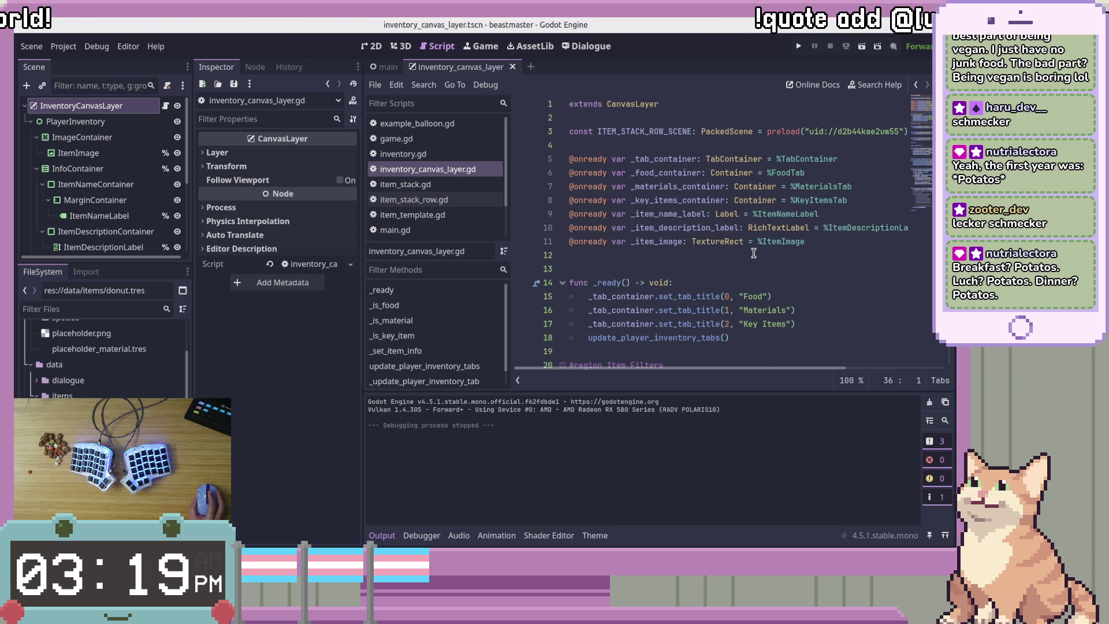
scroll(929, 199, "down", 8)
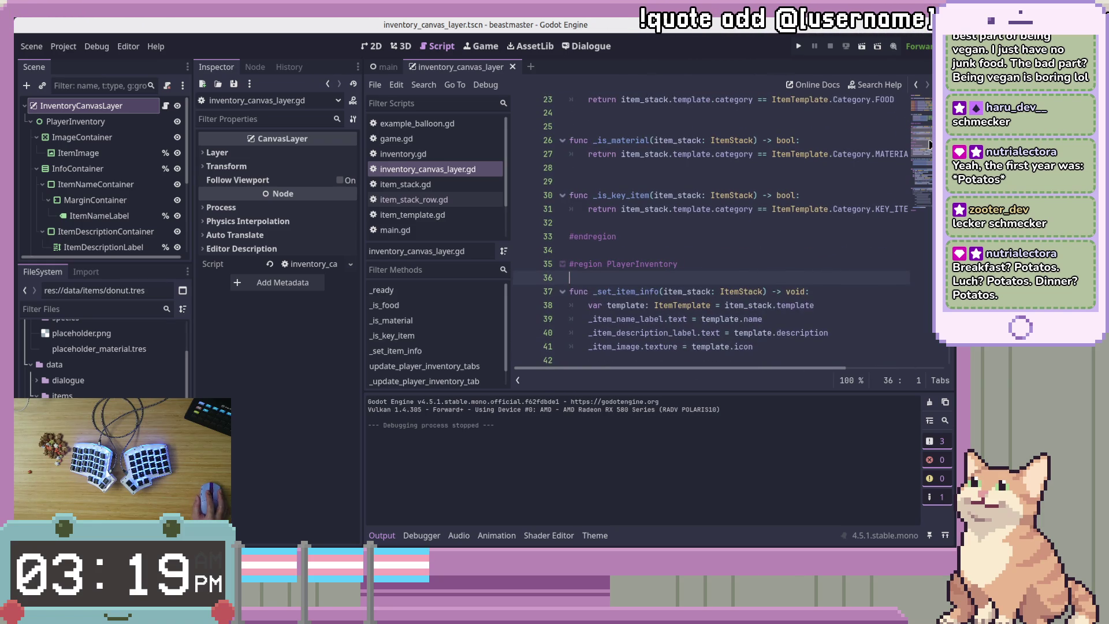
scroll(929, 146, "up", 6)
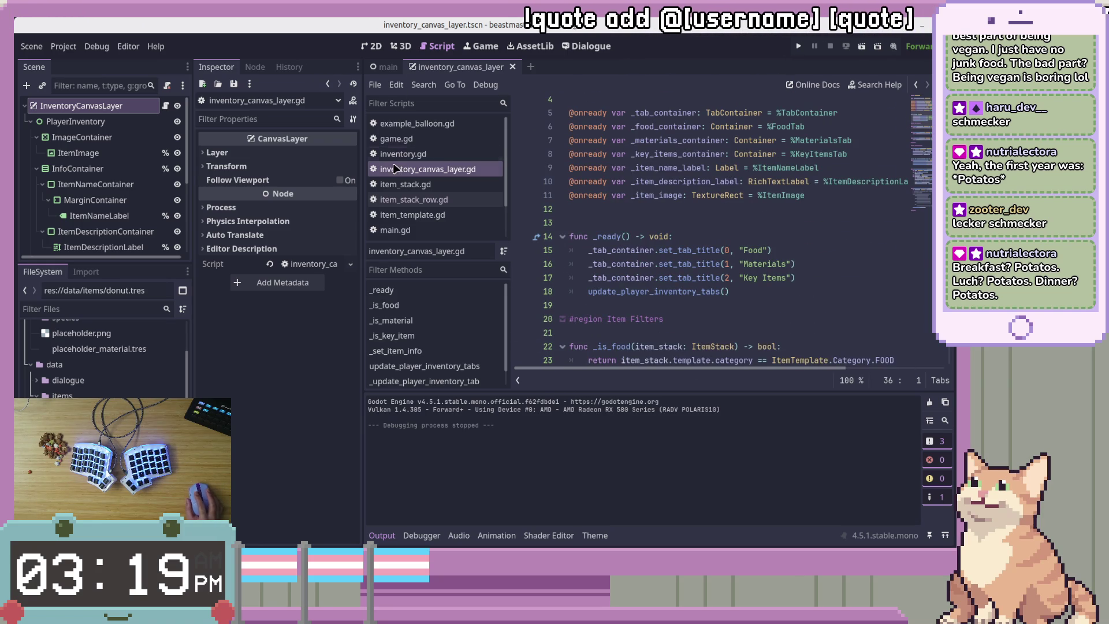
scroll(407, 191, "down", 2)
left_click(412, 201)
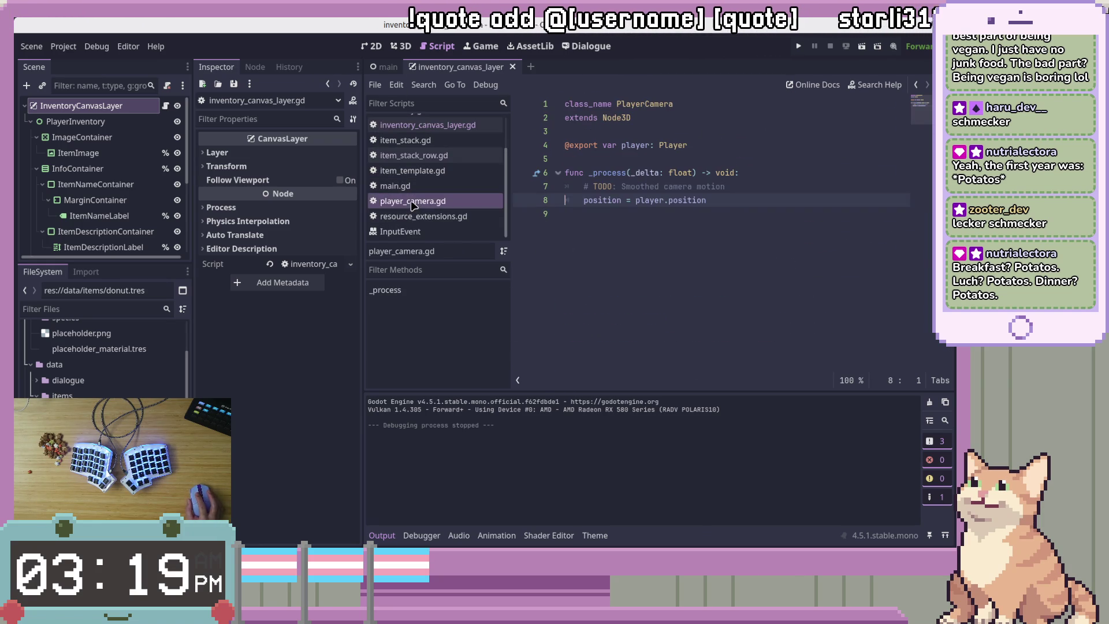
- Switch to the main scene and select the PlayerCamera node without renaming it
left_click(384, 67)
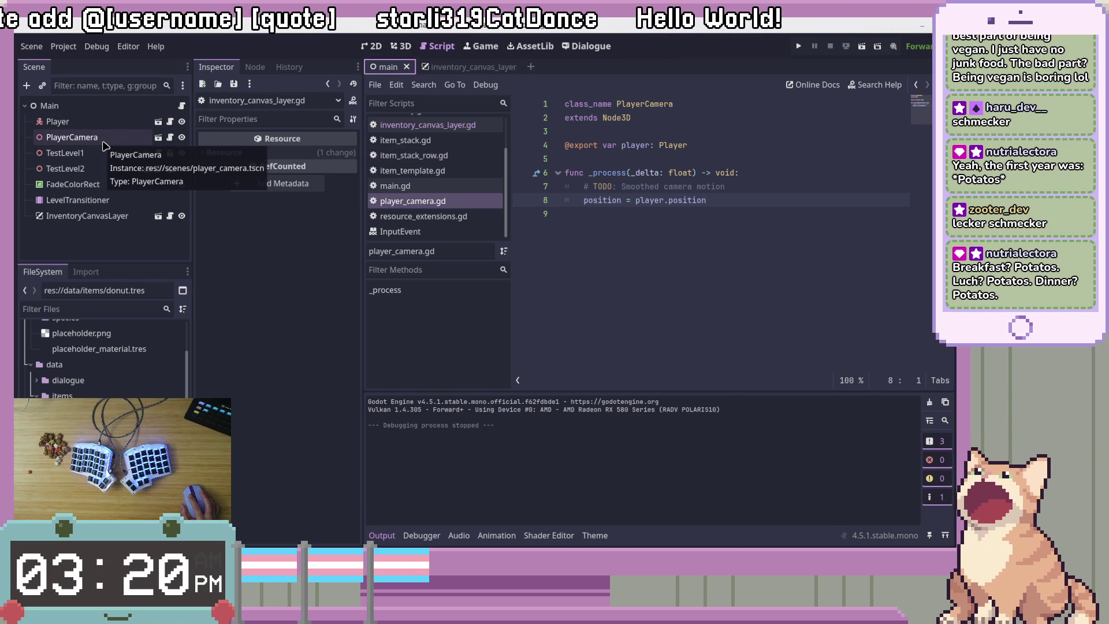
left_click(114, 136)
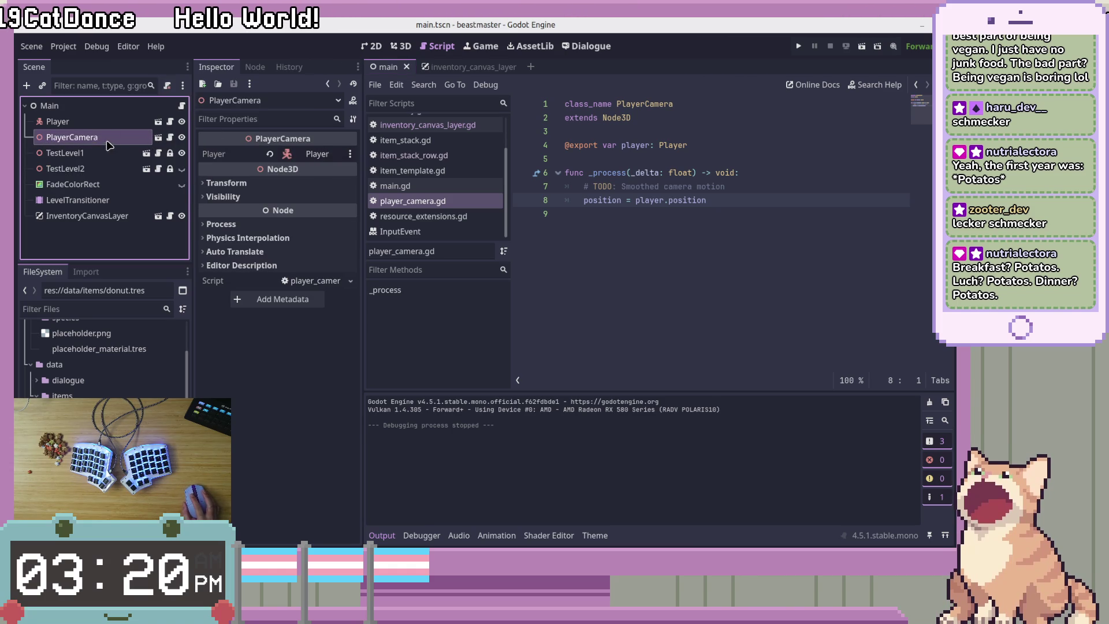
key("Escape")
key("Down")
key("Up")
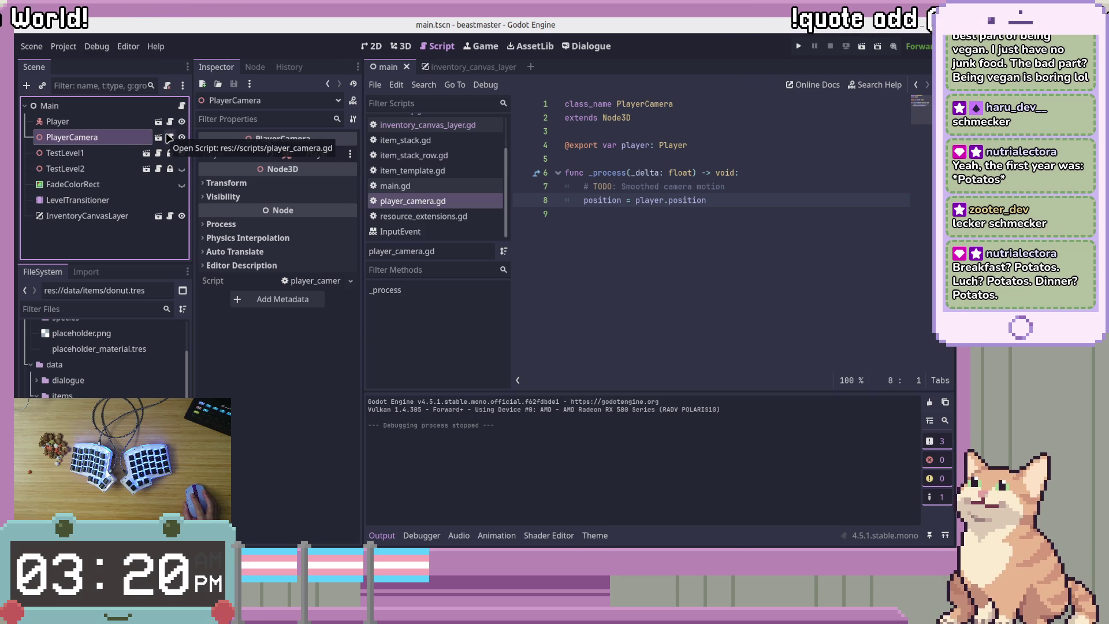
- Open player.gd and select its commented-out accepting_move_input block at lines 20–31
left_click(170, 124)
left_click(804, 256)
scroll(722, 231, "down", 10)
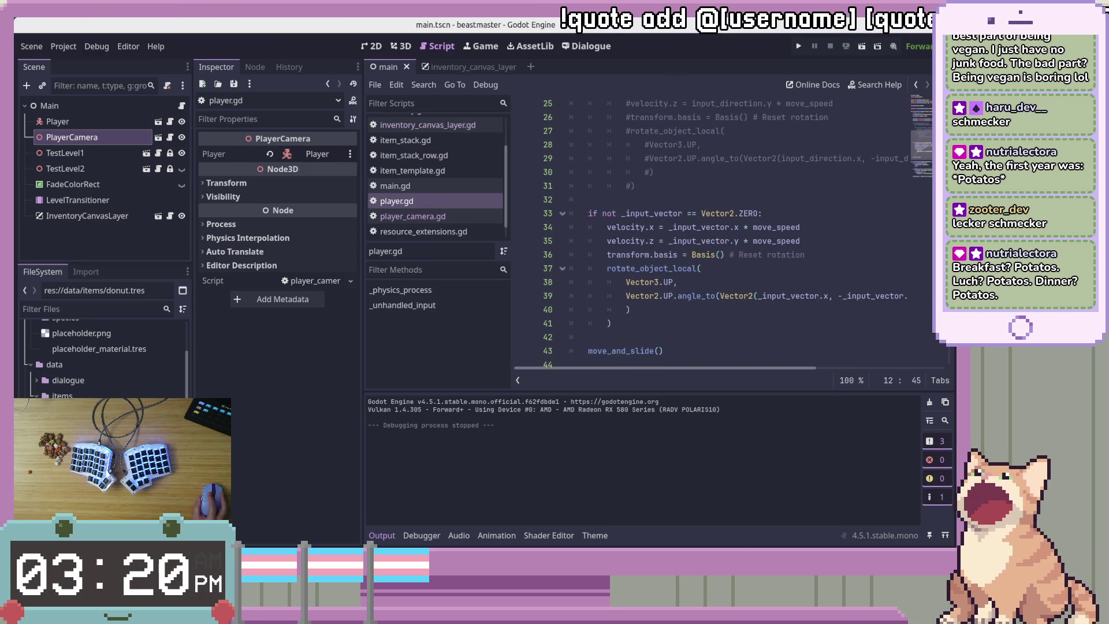
scroll(722, 231, "up", 6)
scroll(722, 231, "up", 2)
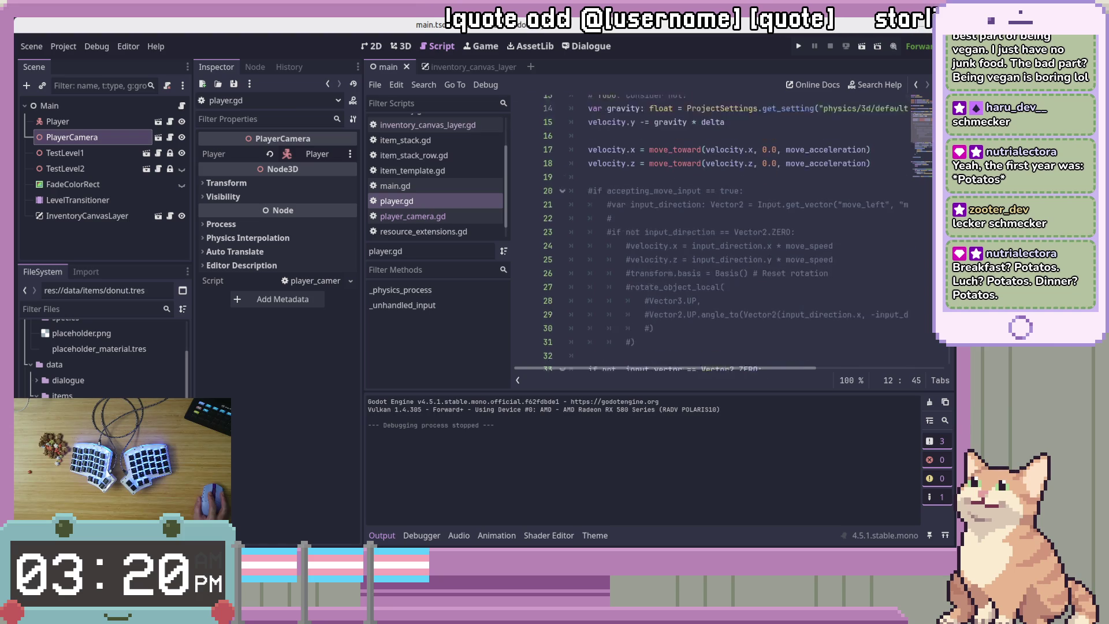
scroll(722, 231, "down", 2)
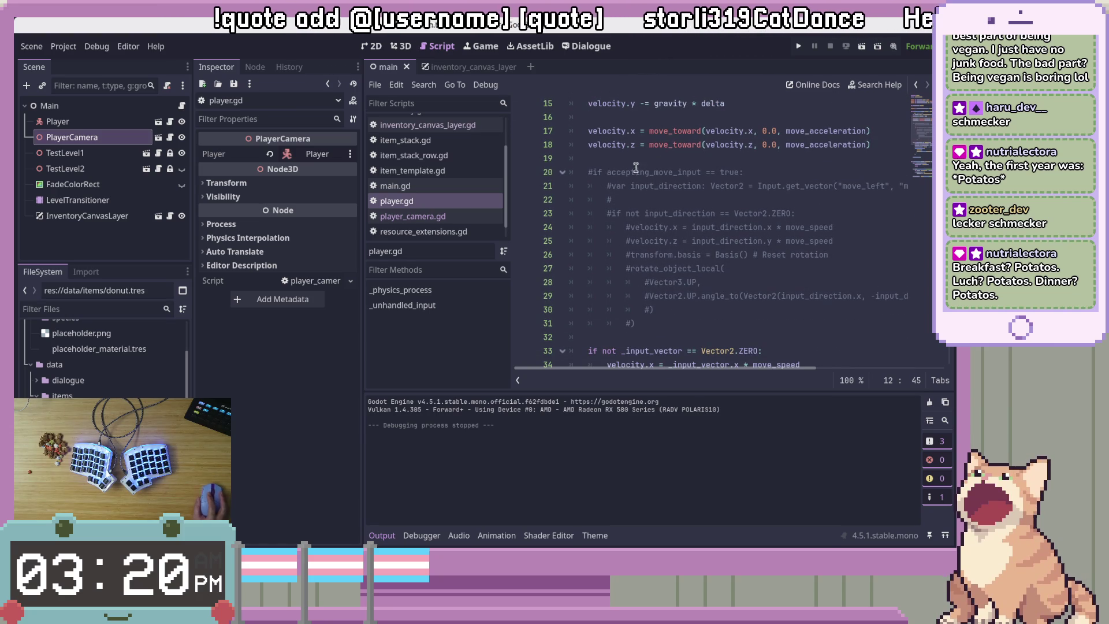
left_click_drag(590, 168, 721, 320)
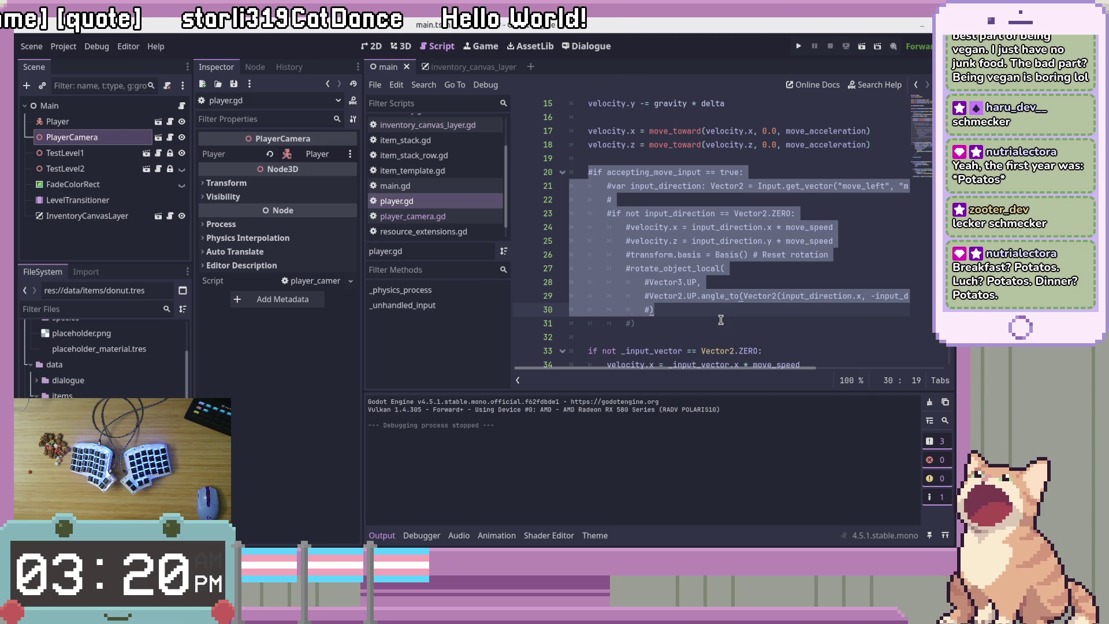
- Glance at the Dialogue editor, then open and dismiss the project-wide file search
left_click(566, 48)
left_click(433, 46)
left_click(63, 46)
key("ctrl+shift+f")
left_click(65, 47)
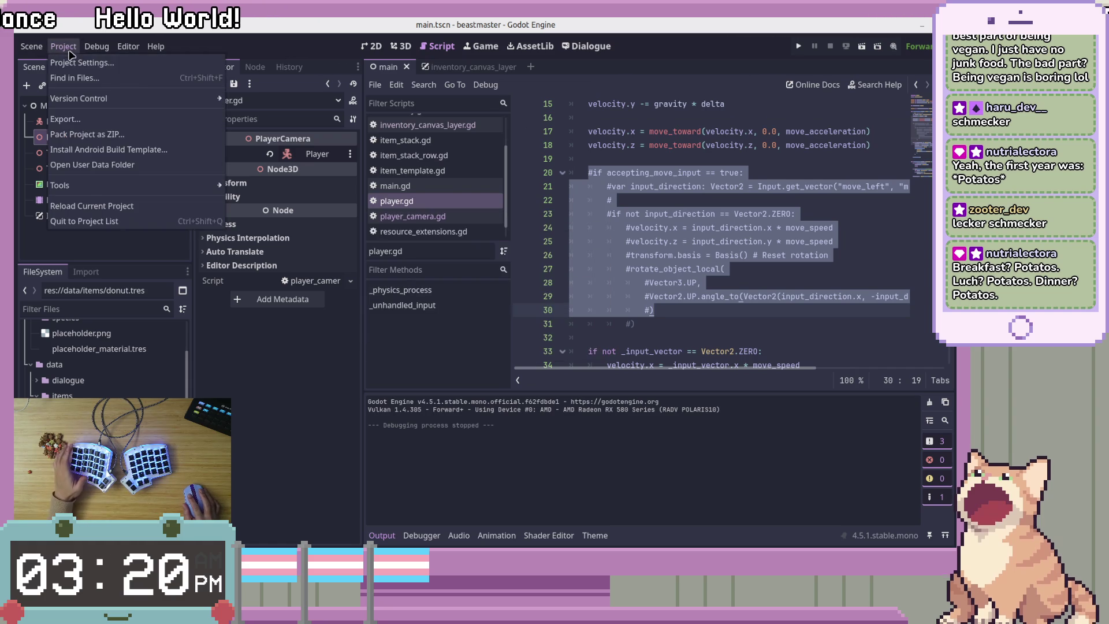
left_click(78, 60)
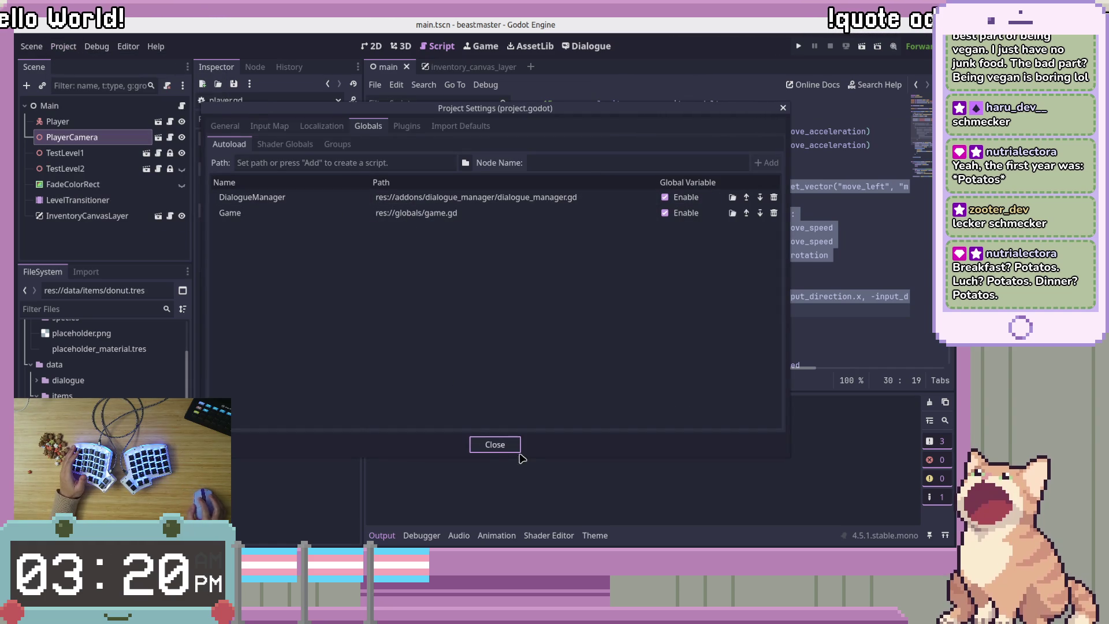
left_click(519, 453)
left_click(803, 186)
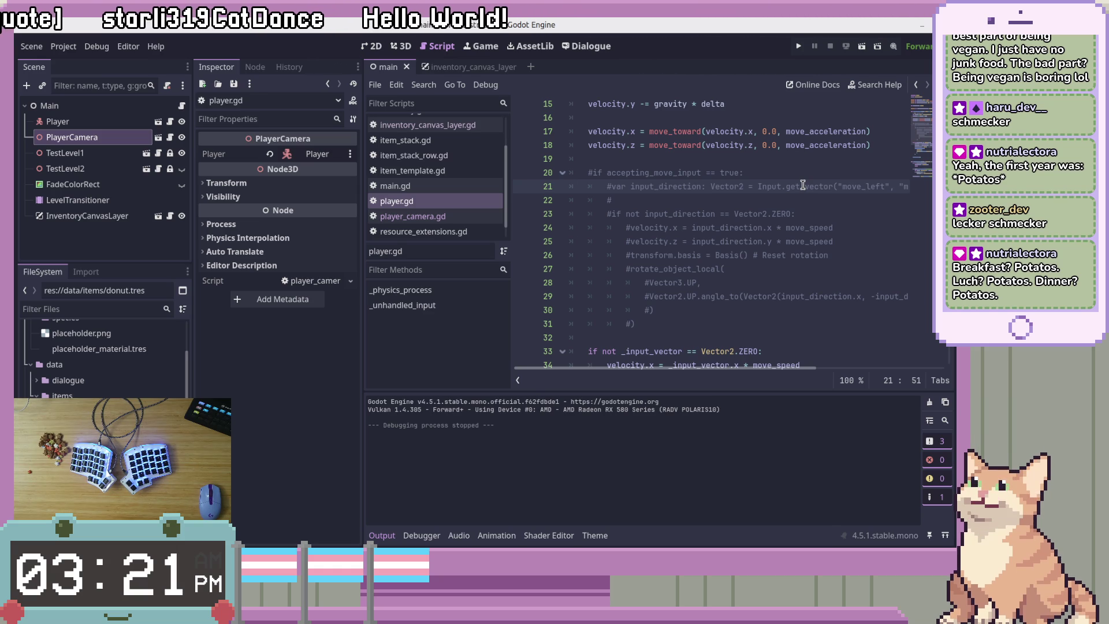
left_click(763, 167)
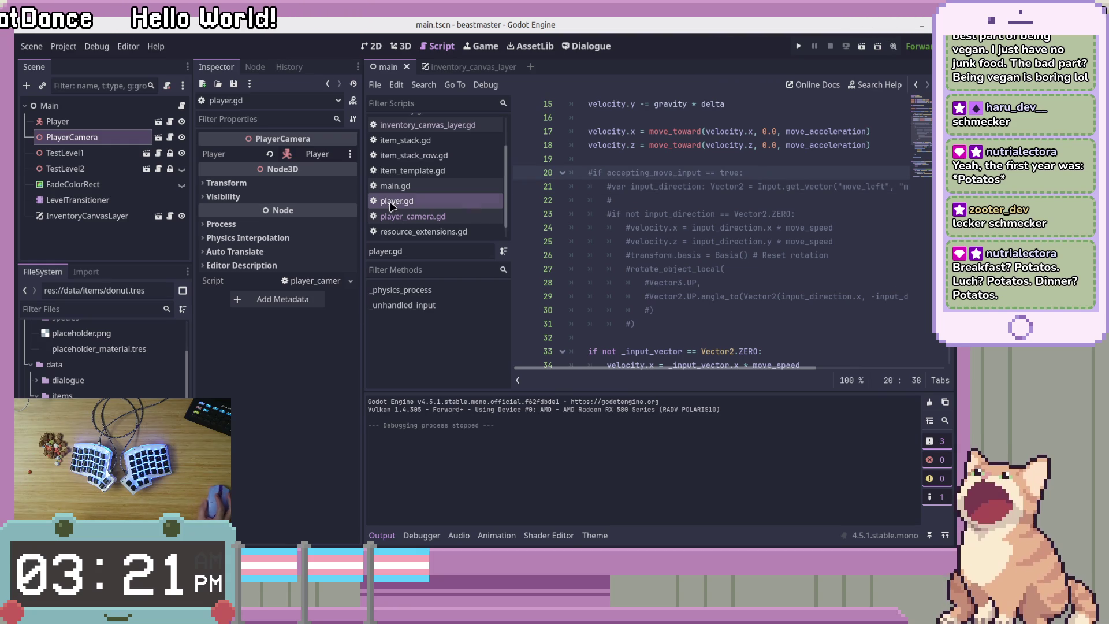
left_click(757, 202)
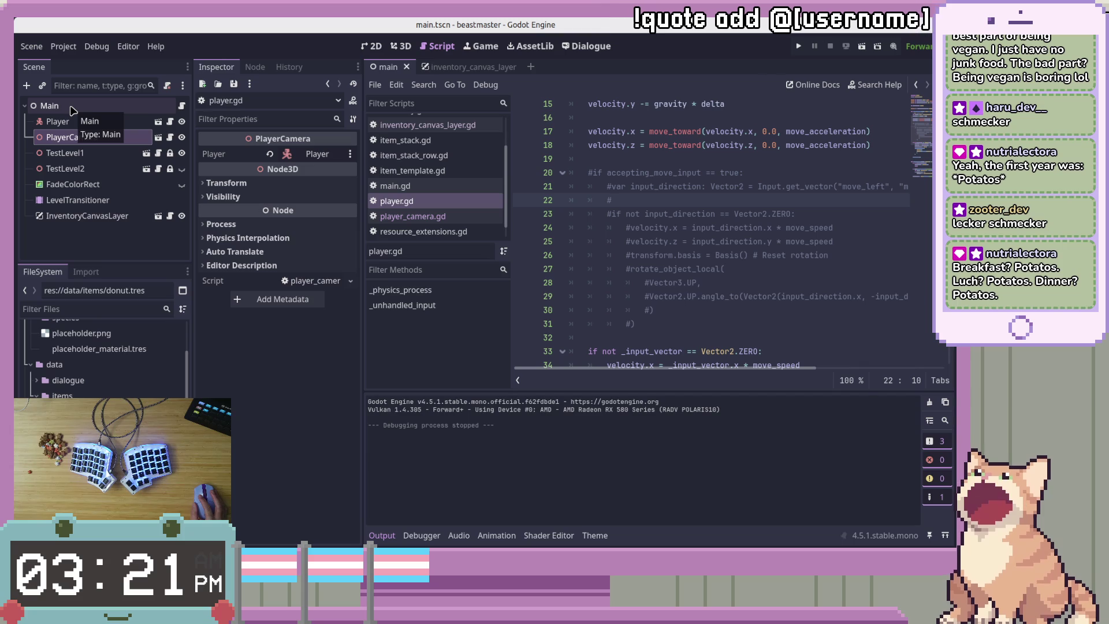
left_click(714, 106)
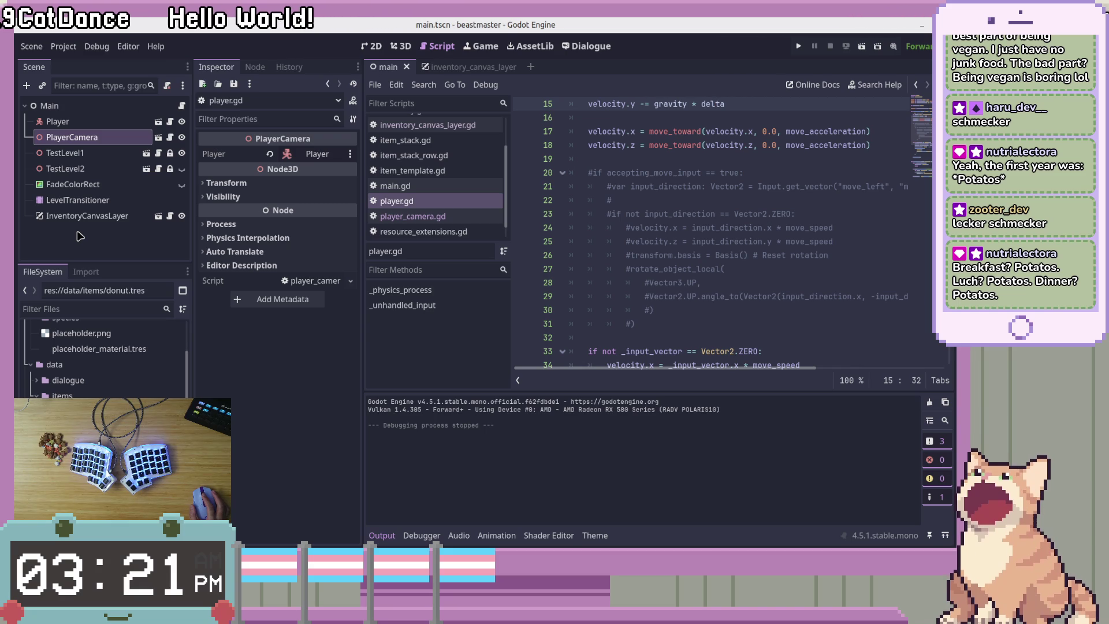
left_click(52, 217)
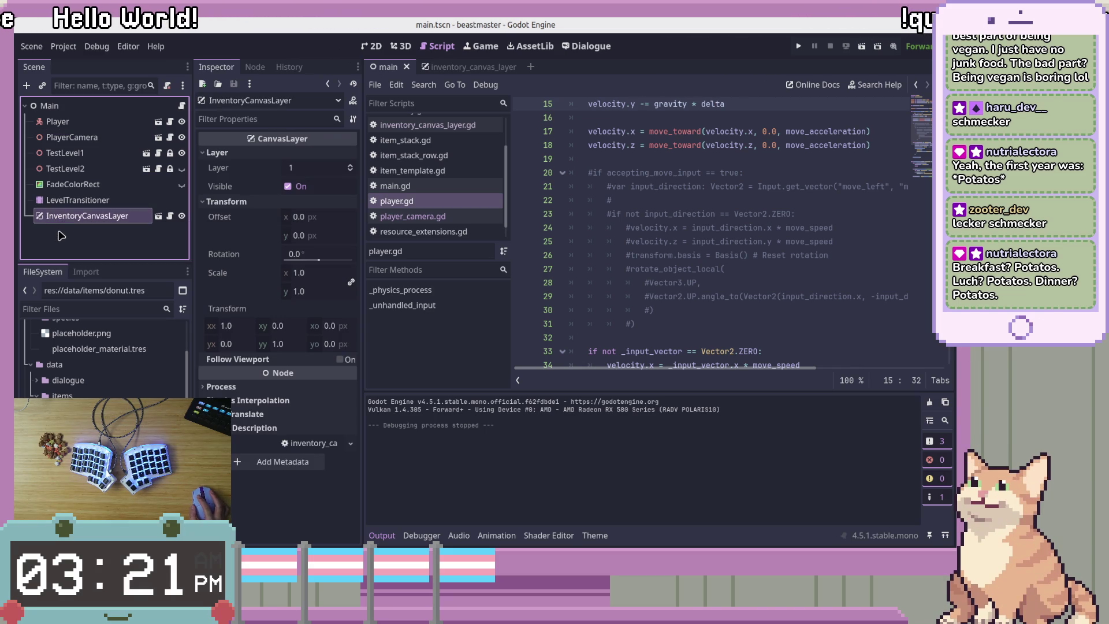
left_click(62, 237)
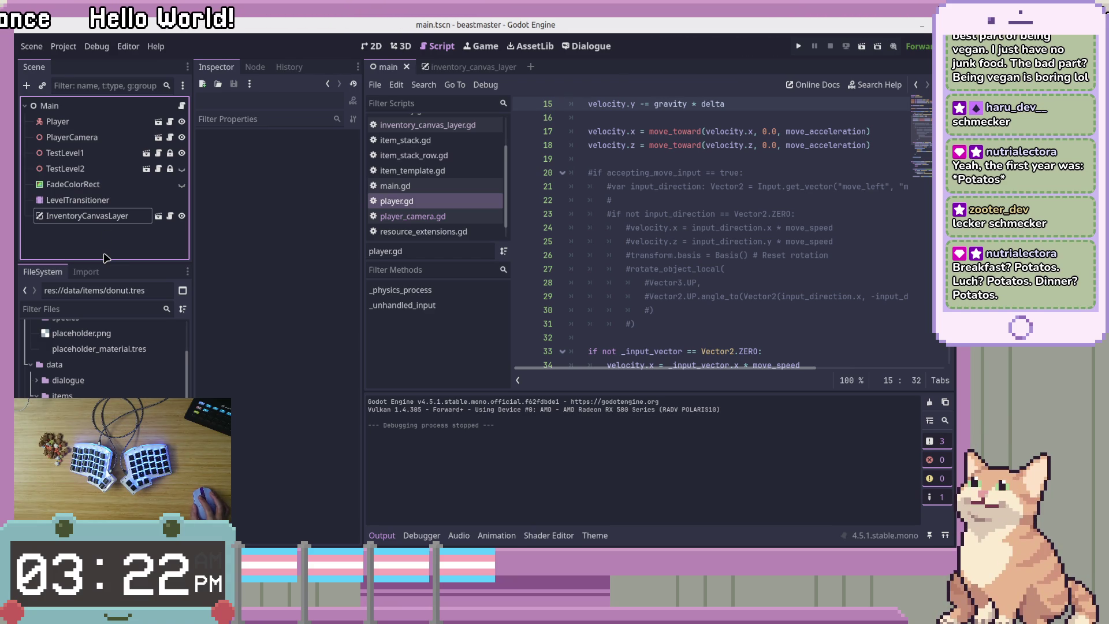
- From the inventory_canvas_layer scene, open the disco_balloon dialogue scene from the addons folder
left_click(473, 69)
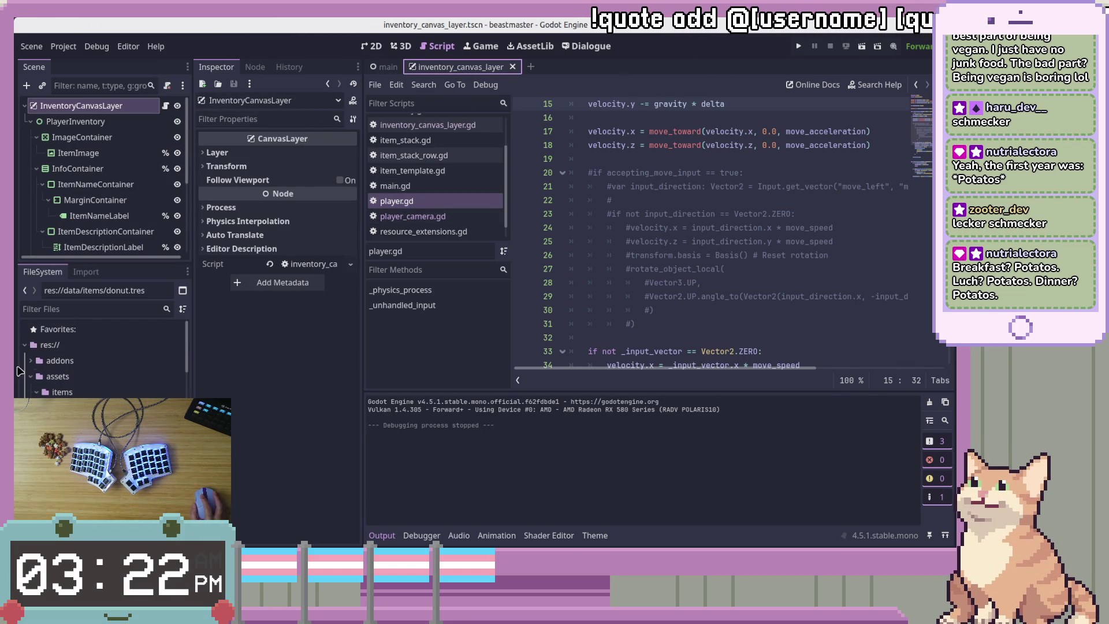
left_click(30, 361)
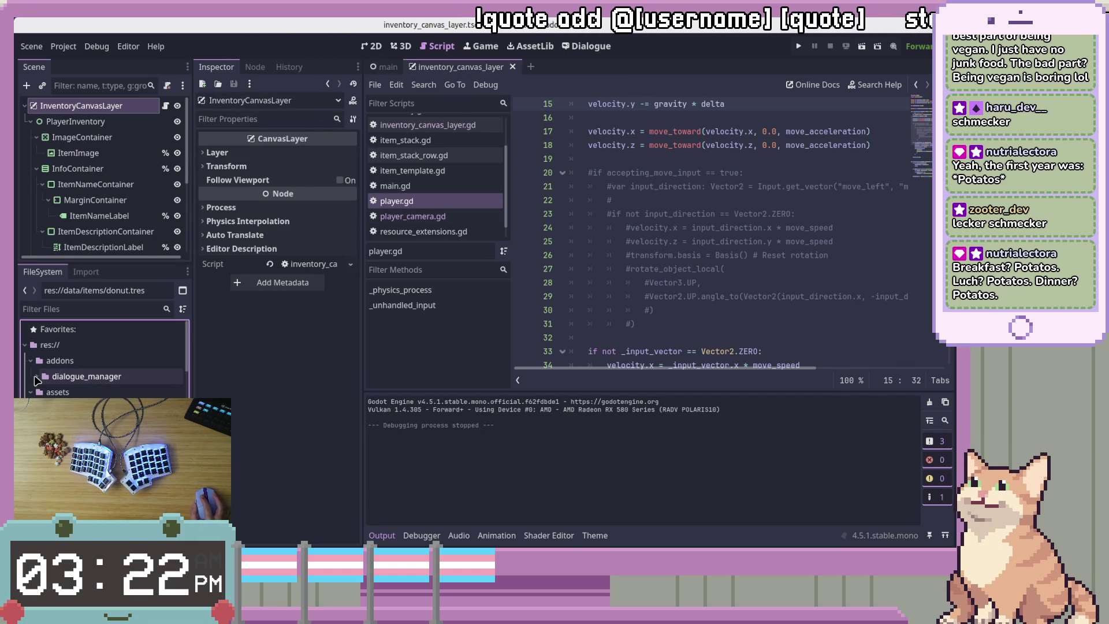
scroll(36, 380, "down", 5)
scroll(81, 381, "down", 5)
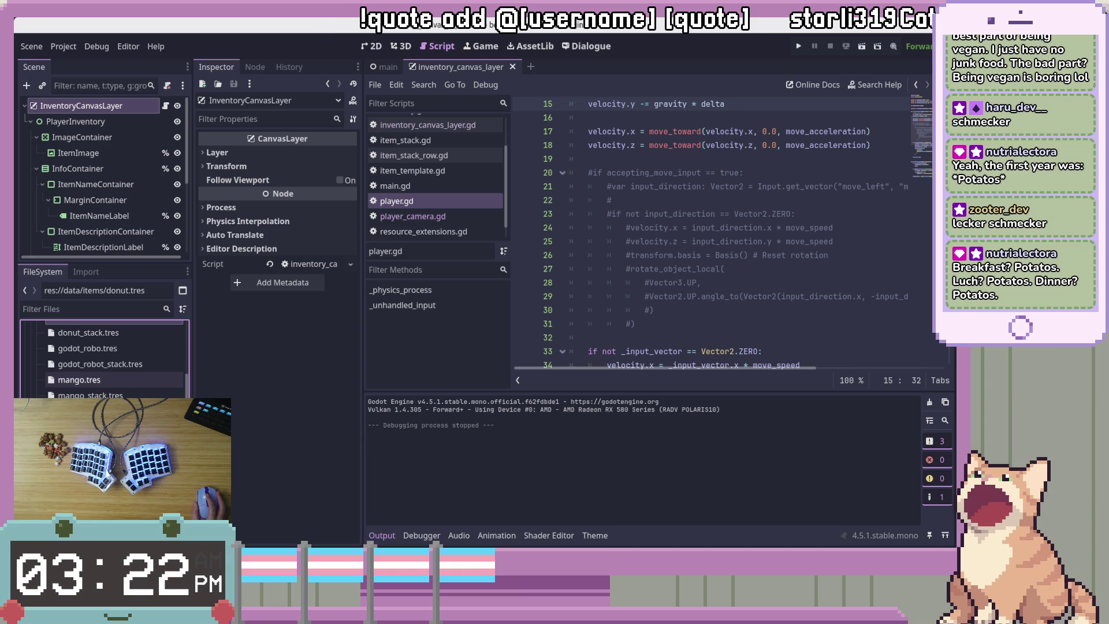
scroll(104, 358, "down", 2)
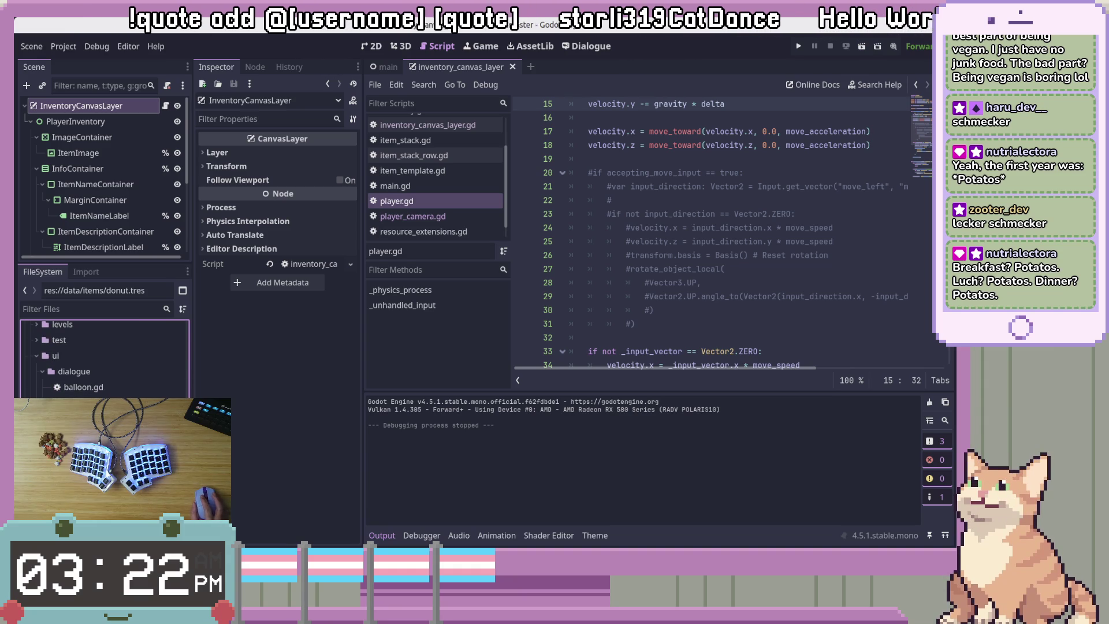
double_click(92, 481)
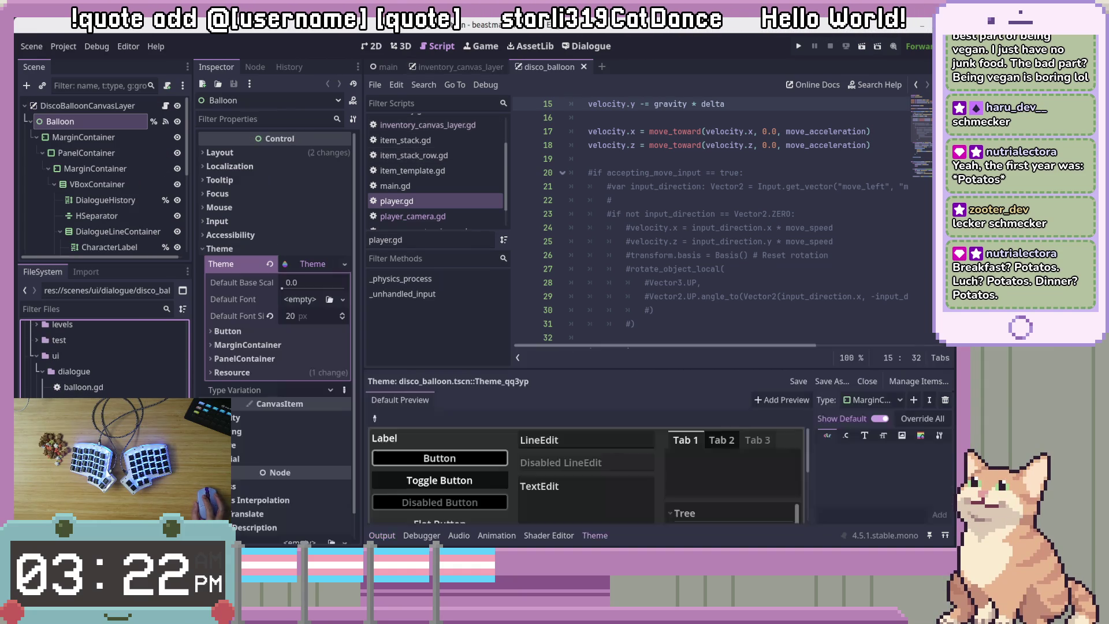
- Open the DiscoBalloonCanvasLayer root's disco_balloon.gd script and scroll through it
left_click(63, 107)
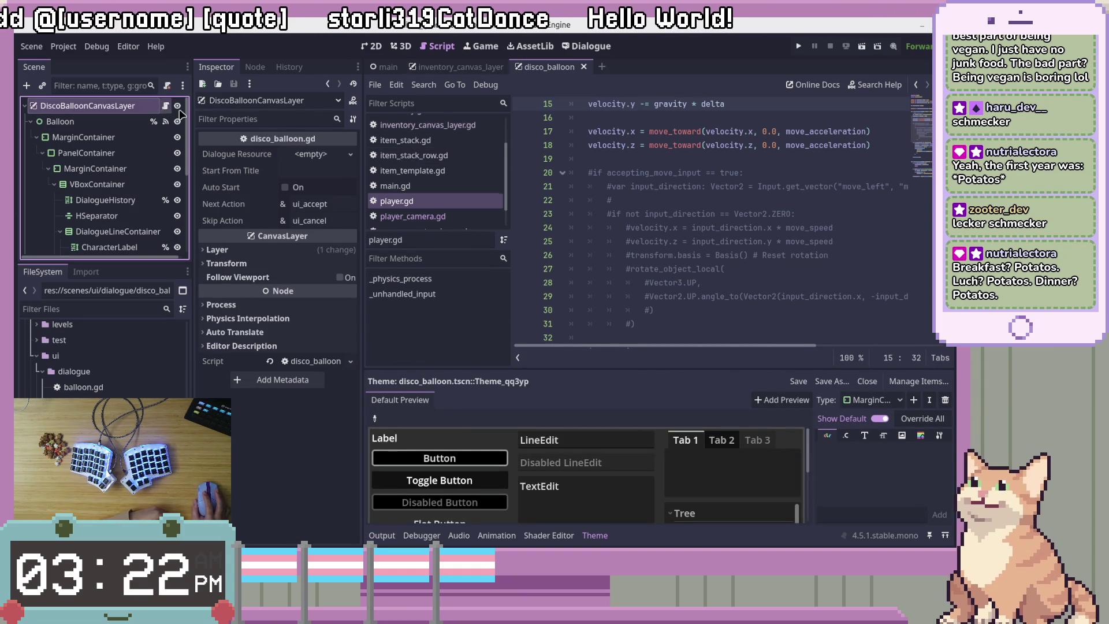
left_click(278, 139)
scroll(712, 242, "down", 6)
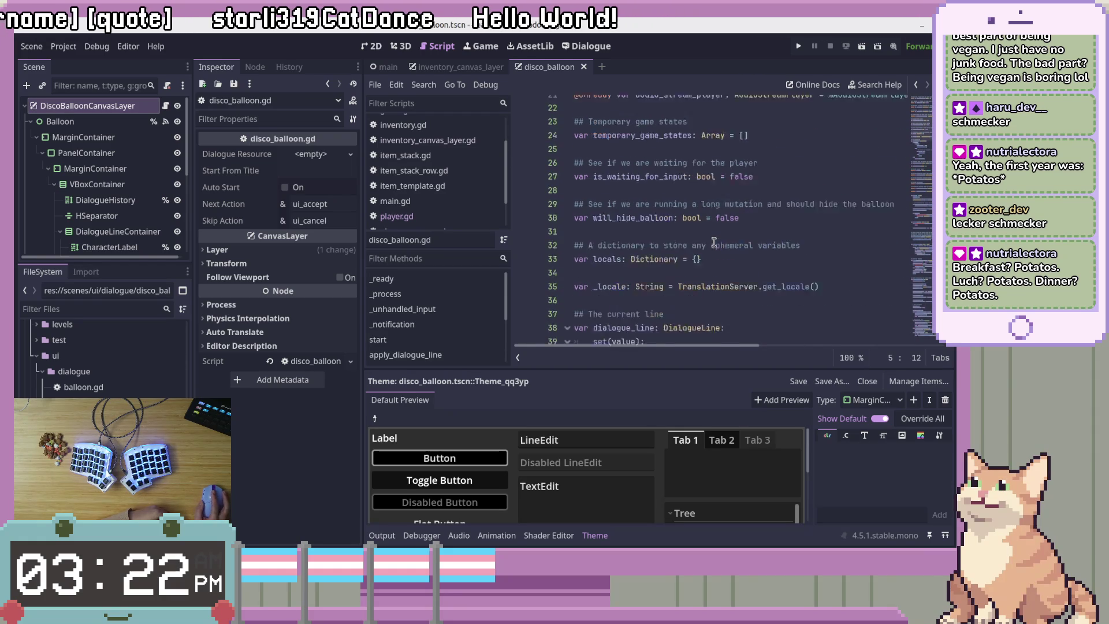
scroll(715, 244, "down", 5)
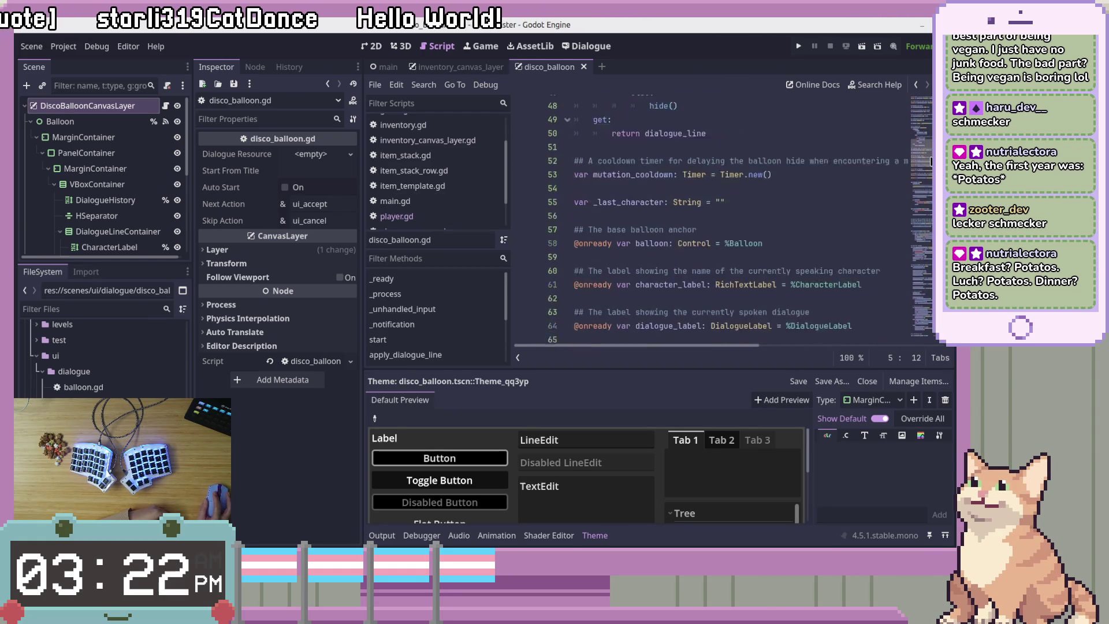
scroll(715, 245, "up", 2)
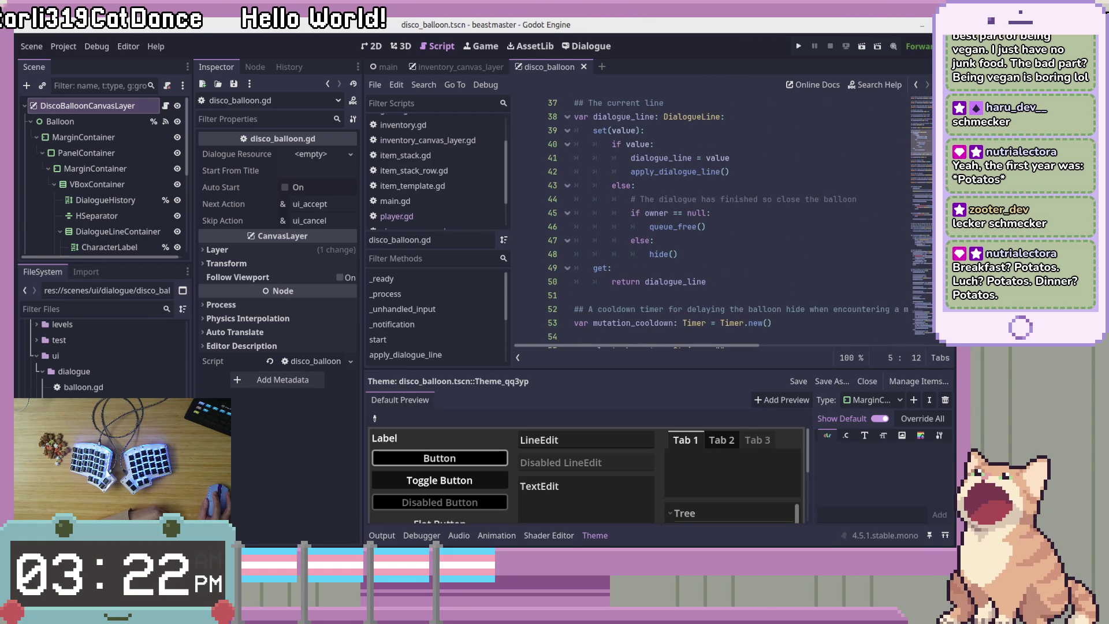
scroll(714, 244, "down", 17)
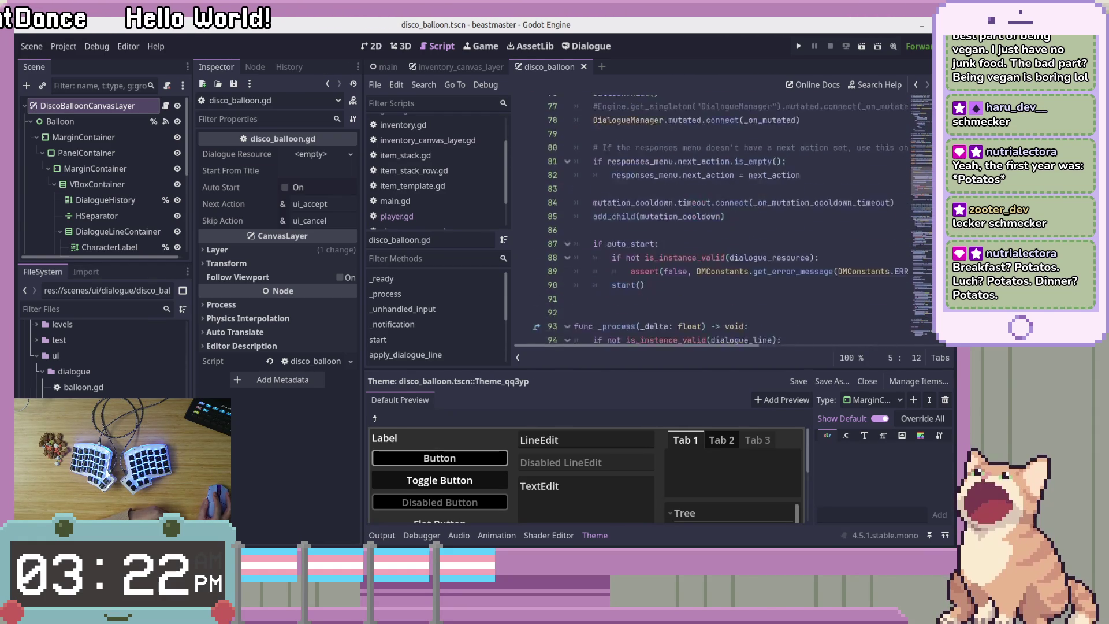
scroll(714, 245, "down", 2)
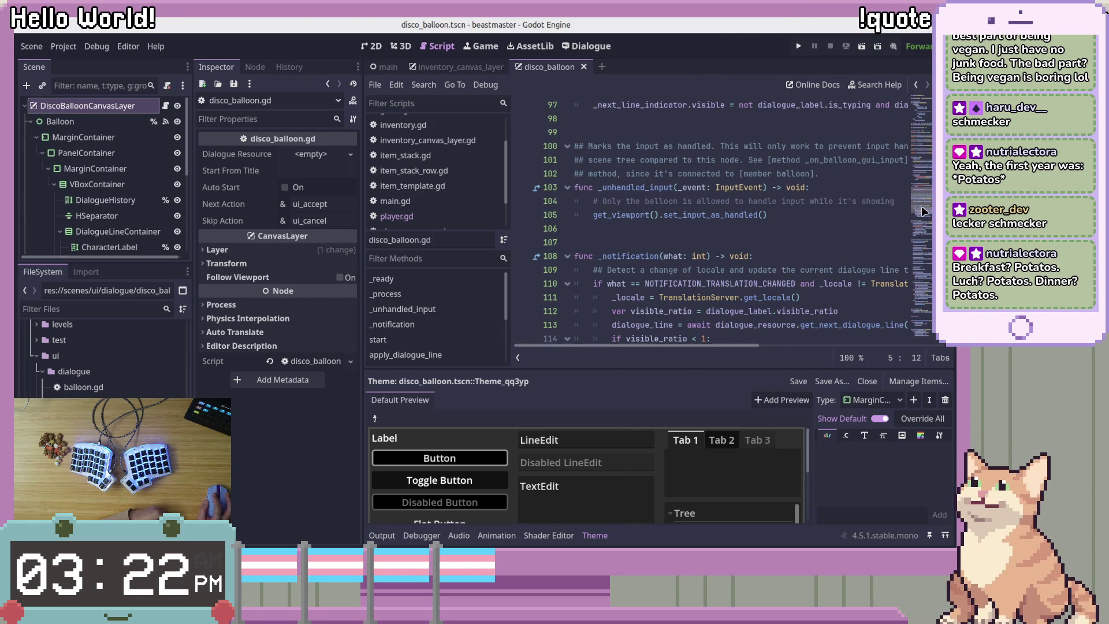
- Inspect the input-handling code around lines 101–106, including the method reference in the line 101 comment
left_click(786, 224)
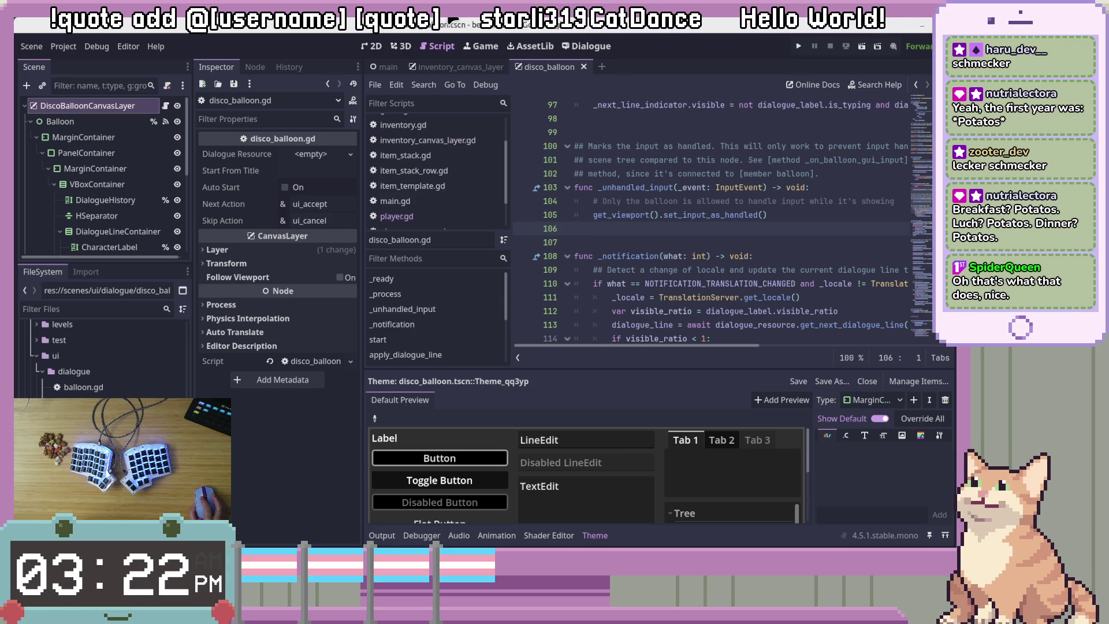
key("Down")
key("Up")
key("Up")
key("End")
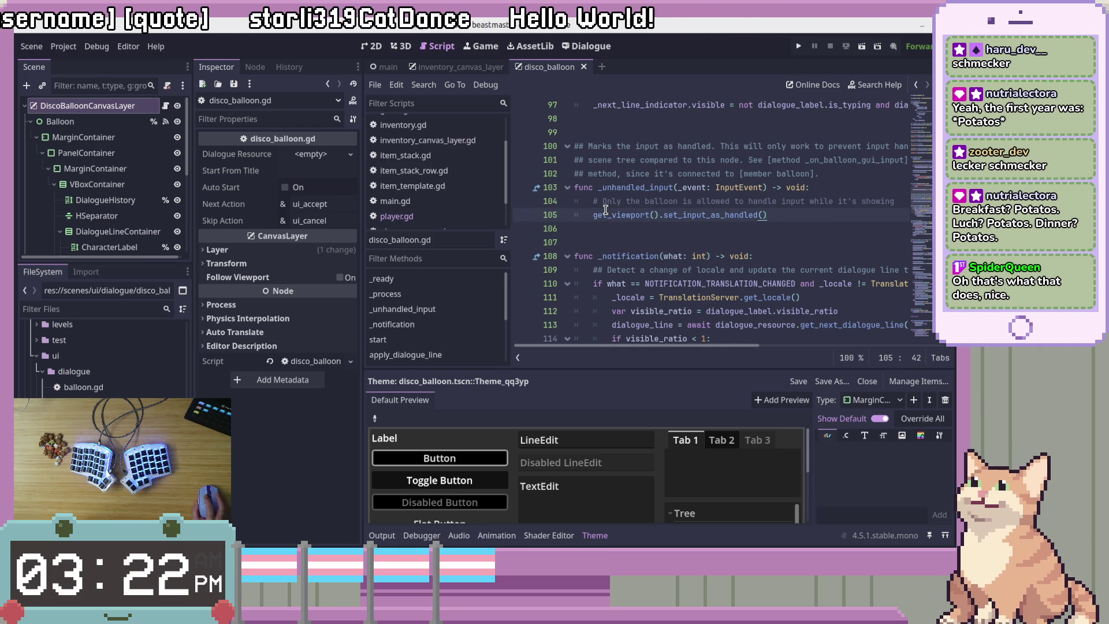
left_click(775, 160)
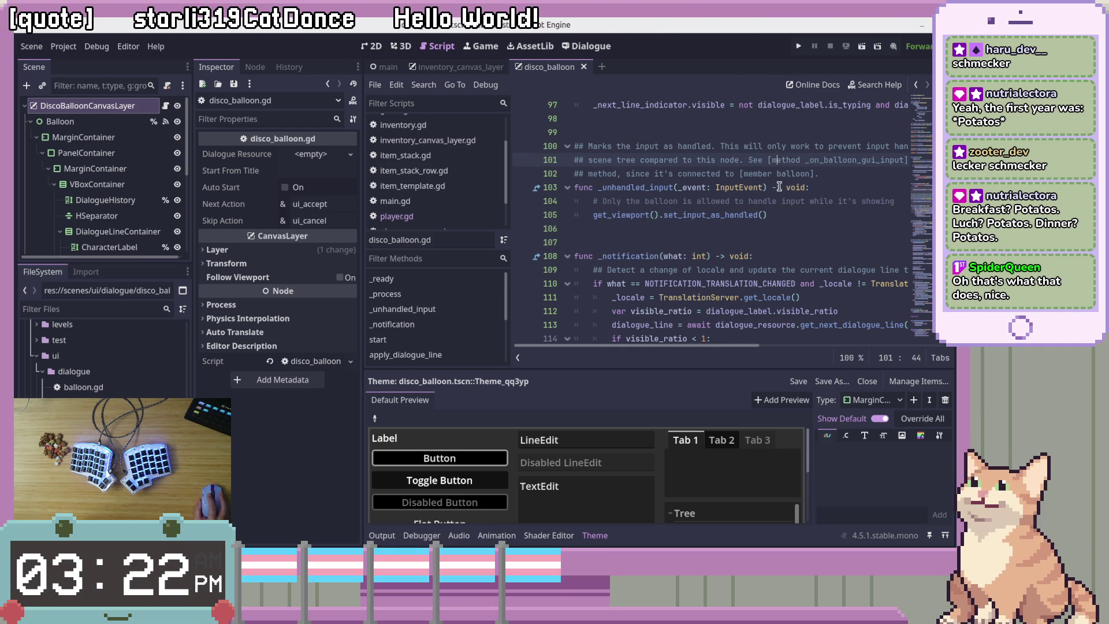
left_click(791, 221)
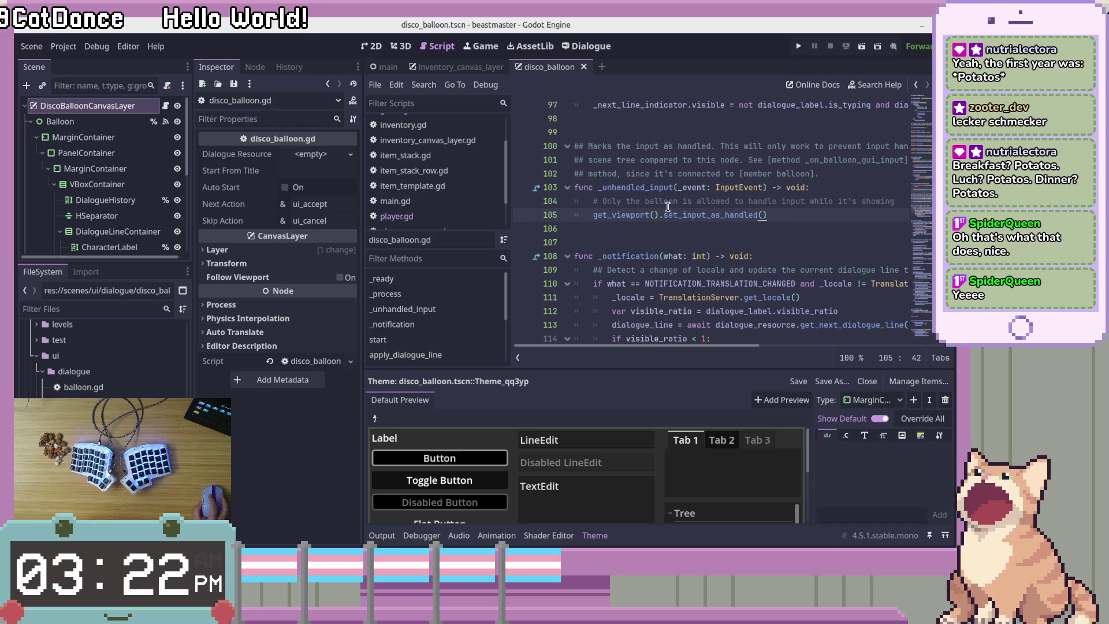
- Read the documentation for get_viewport().set_input_as_handled() and review the line 102 comment
left_click(584, 216)
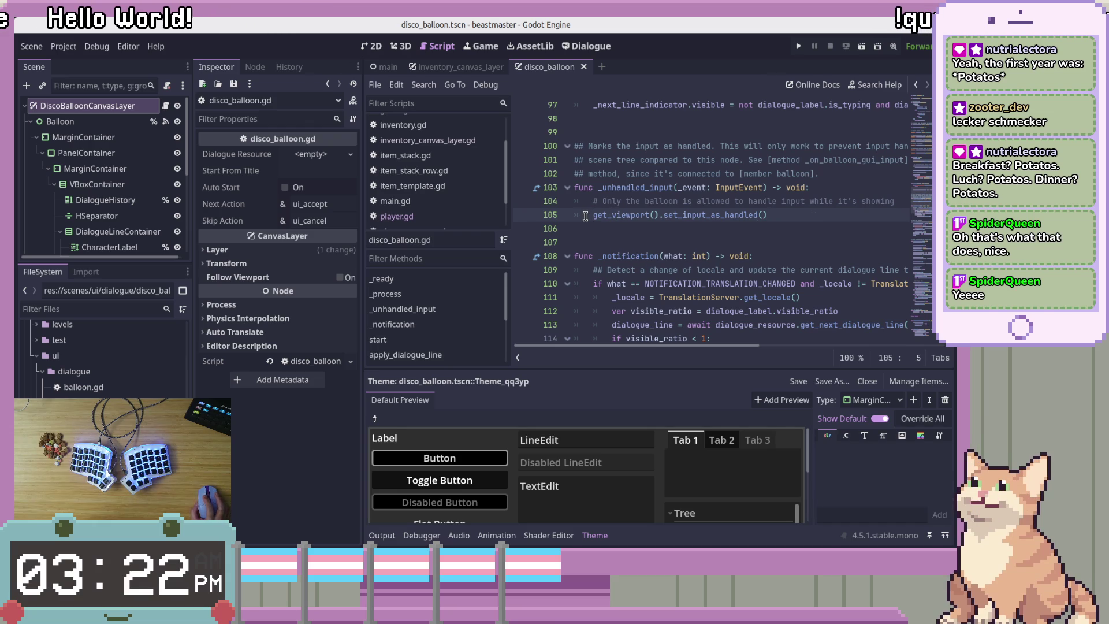
left_click(761, 215)
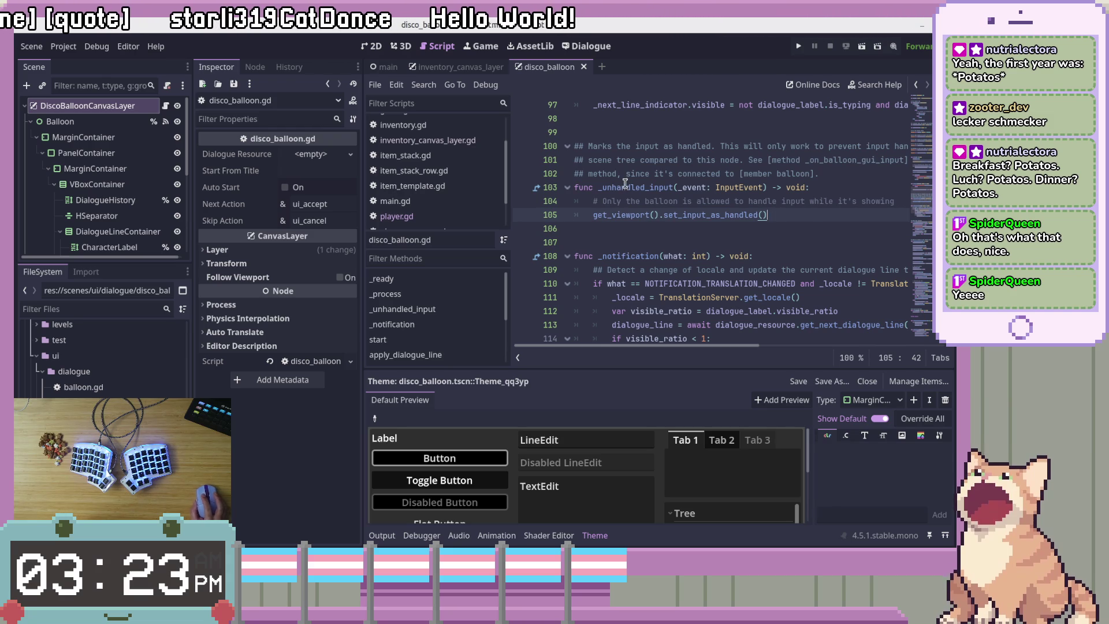
left_click(713, 216)
left_click(724, 215)
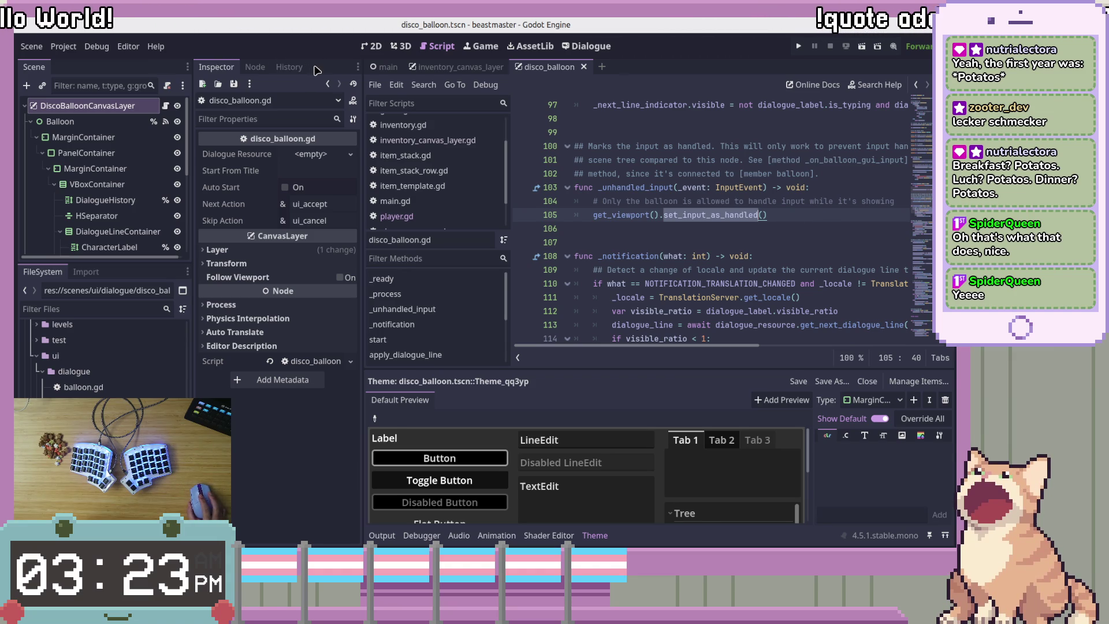
left_click(818, 175)
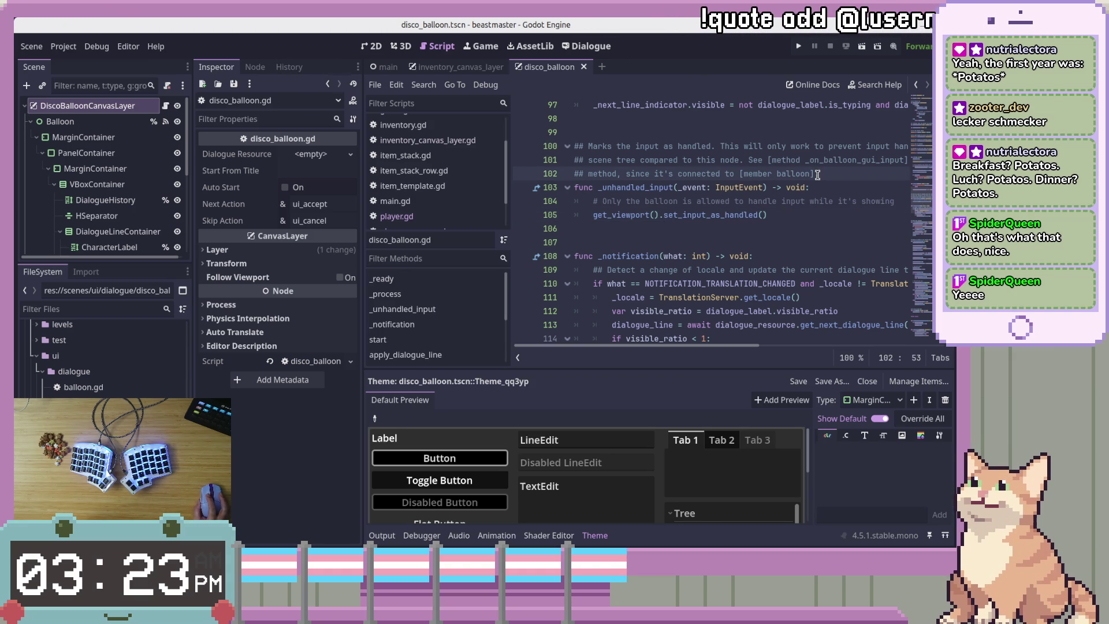
scroll(819, 239, "up", 6)
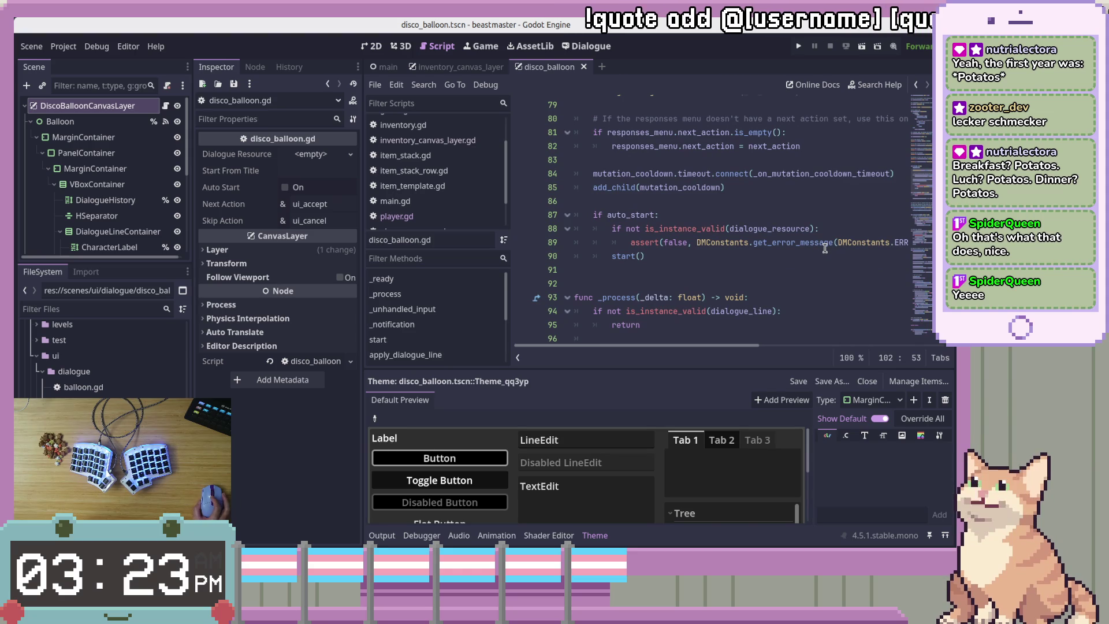
mouse_move(825, 249)
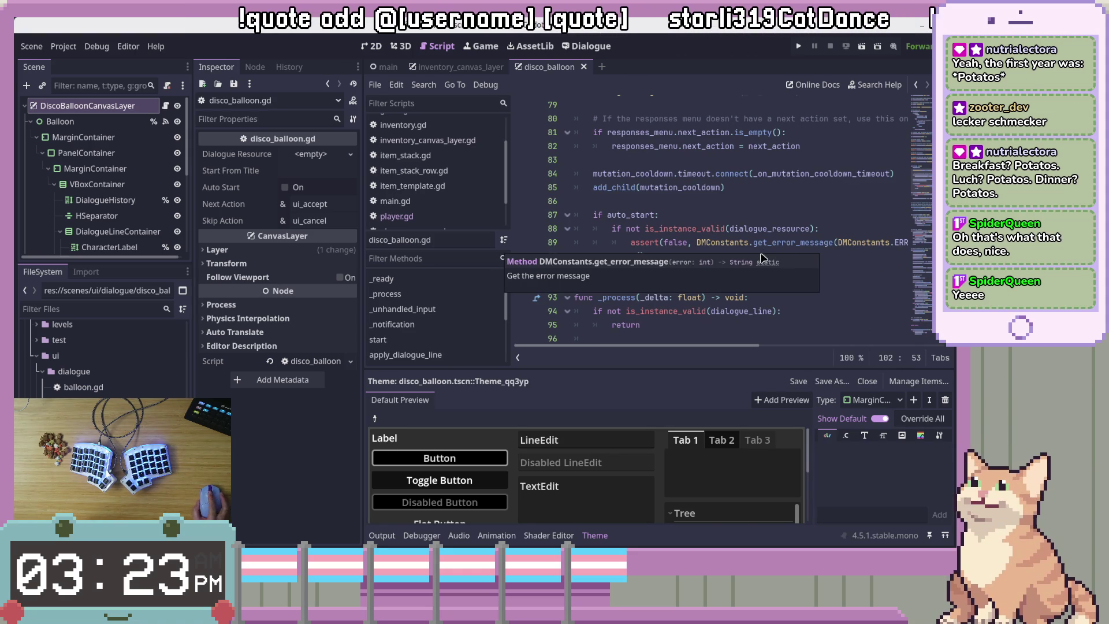
scroll(825, 249, "down", 8)
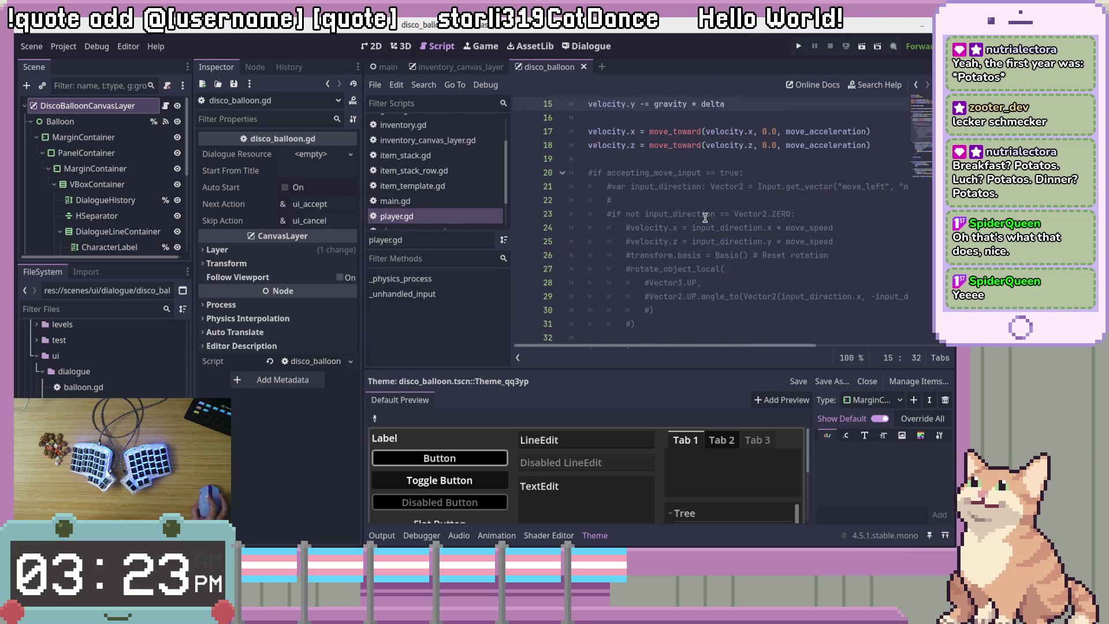
scroll(590, 167, "up", 2)
scroll(590, 167, "down", 2)
left_click_drag(591, 167, 612, 199)
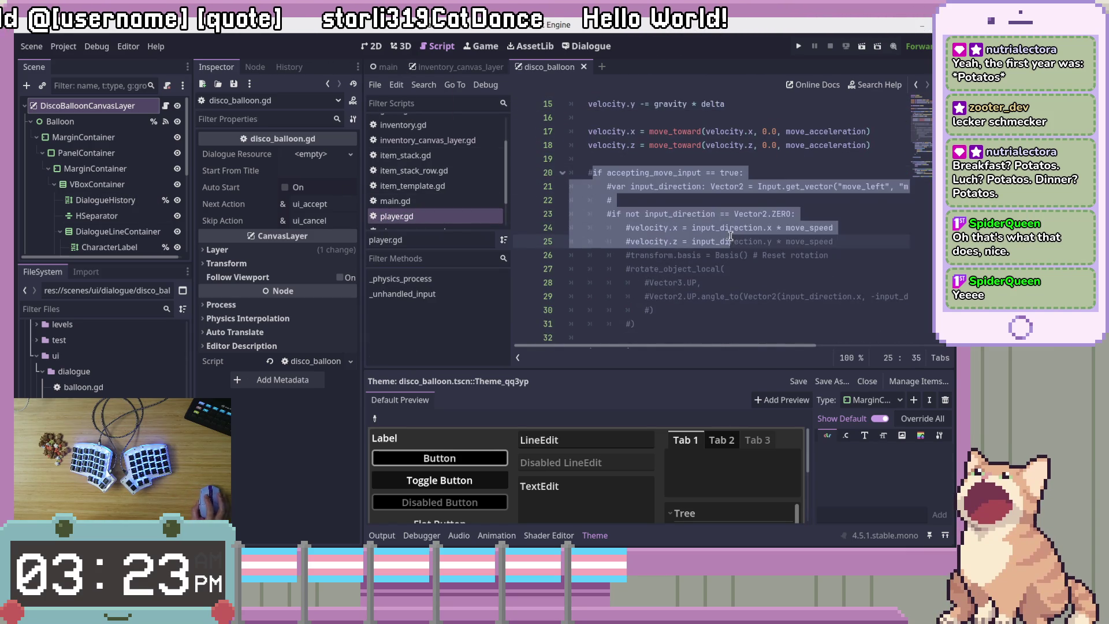
scroll(612, 199, "down", 1)
mouse_move(636, 282)
left_mouse_down()
mouse_move(578, 231)
mouse_move(559, 131)
left_mouse_up()
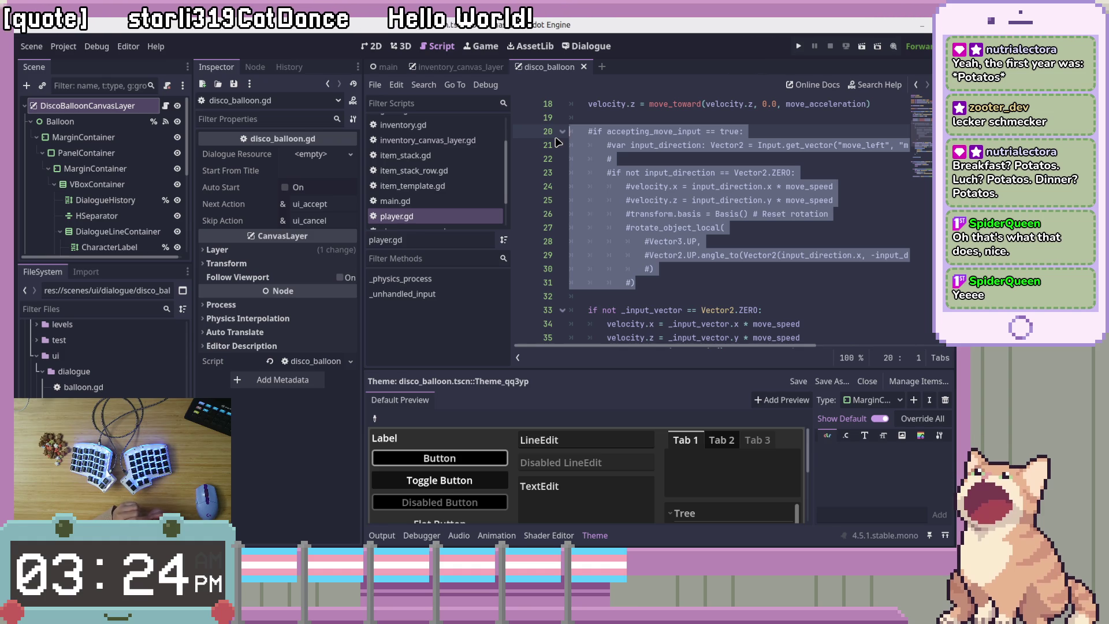
left_click(676, 139)
left_click(456, 66)
left_click(708, 204)
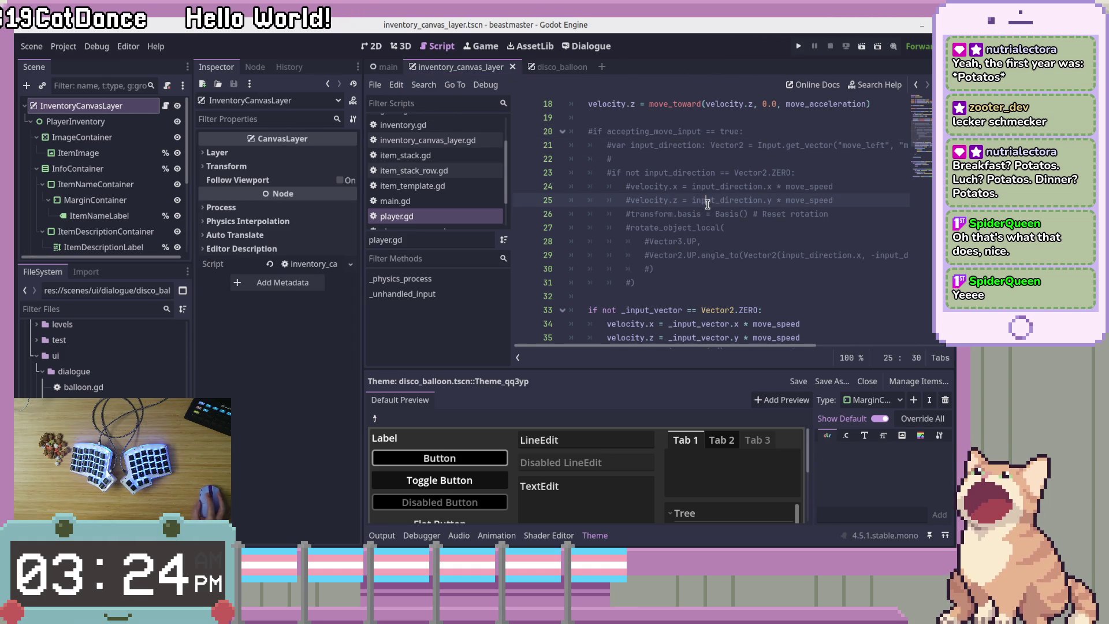
scroll(716, 239, "down", 5)
left_click(717, 236)
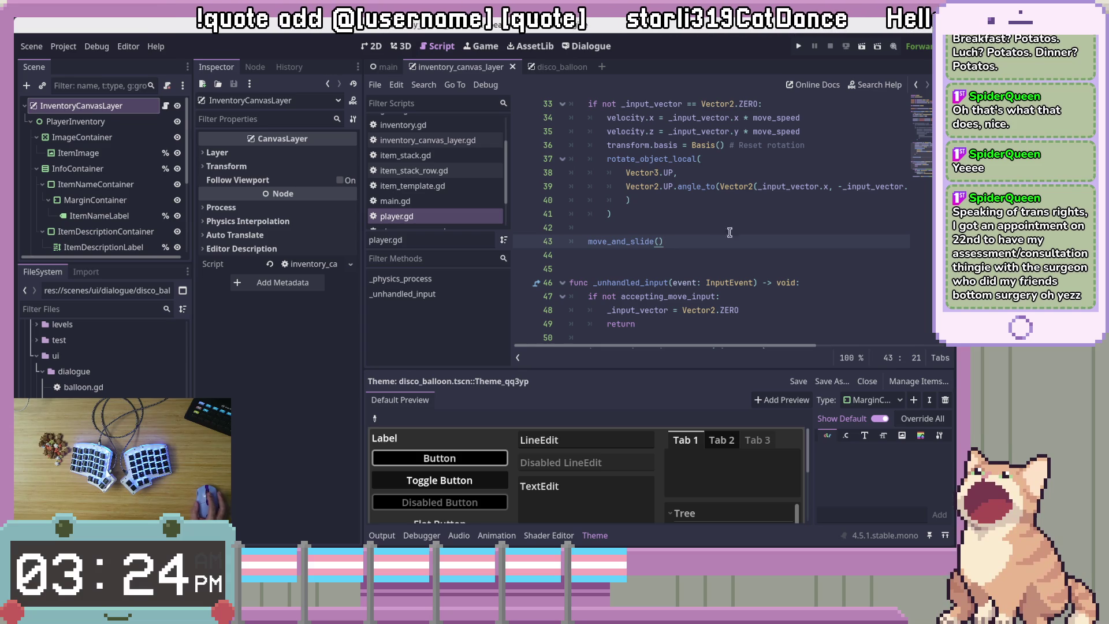
left_click(750, 233)
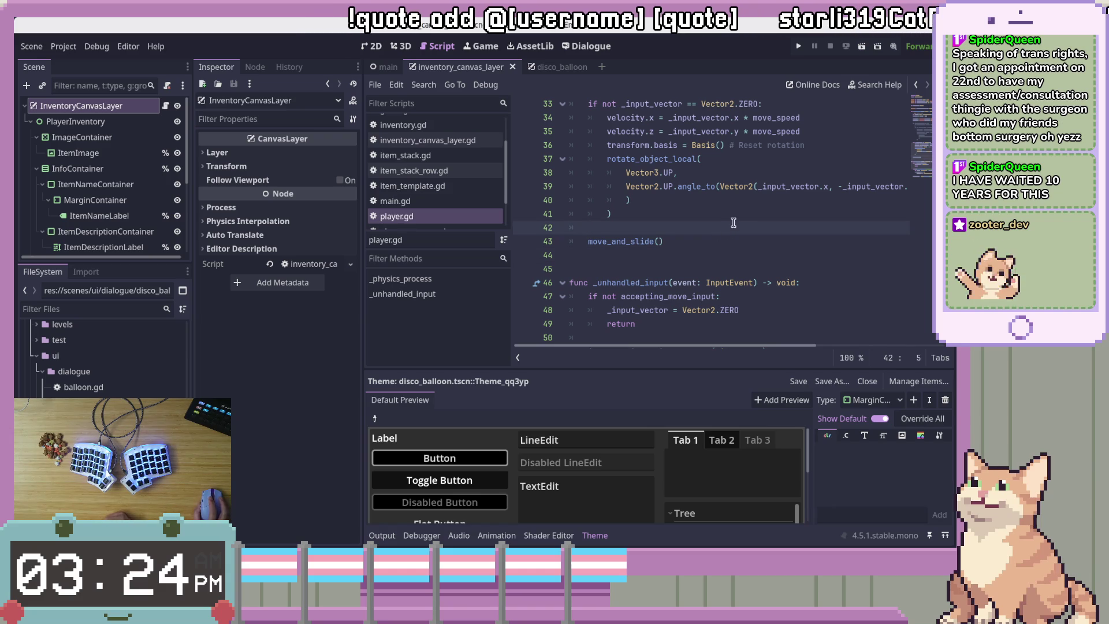
scroll(745, 214, "up", 6)
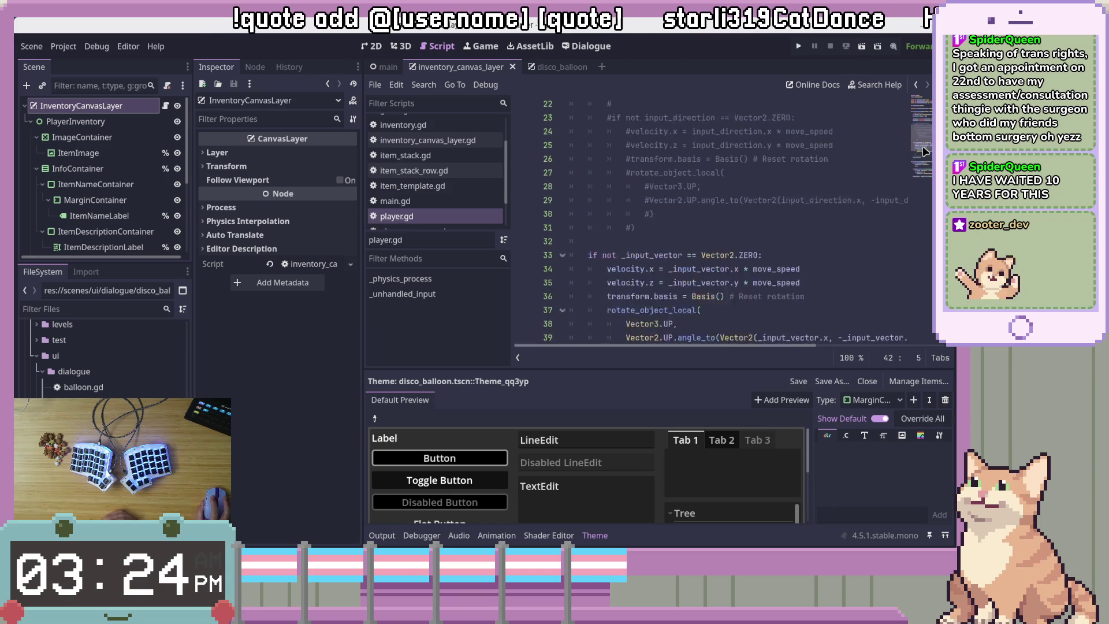
mouse_move(687, 299)
left_mouse_down()
mouse_move(647, 271)
mouse_move(577, 158)
left_mouse_up()
left_click(797, 223)
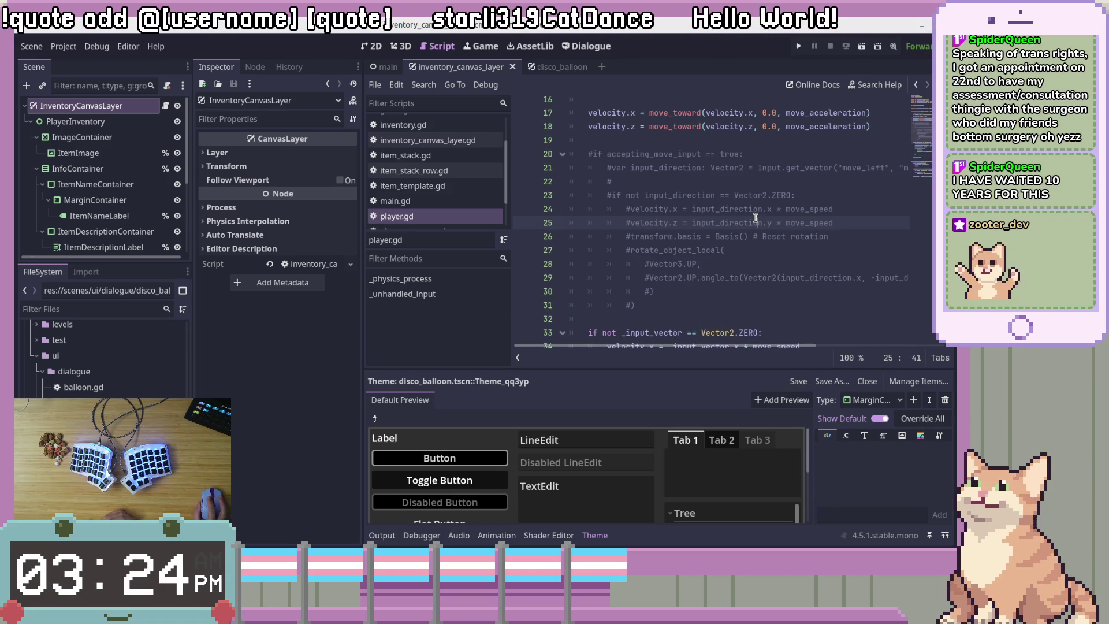
scroll(930, 150, "down", 4)
scroll(930, 151, "down", 4)
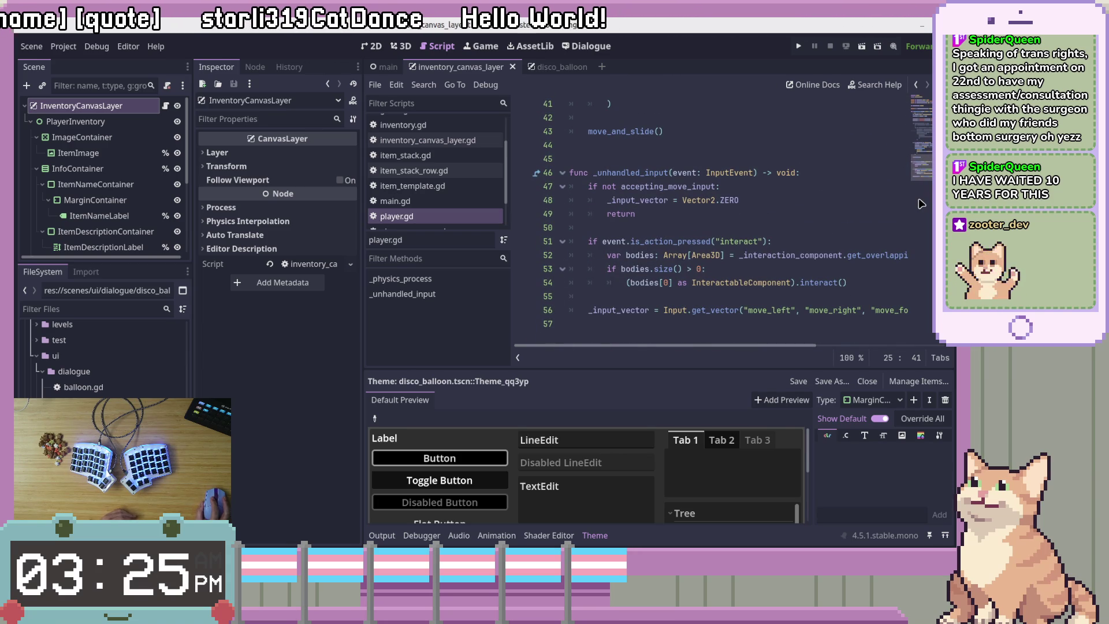
left_click(777, 183)
scroll(778, 178, "up", 8)
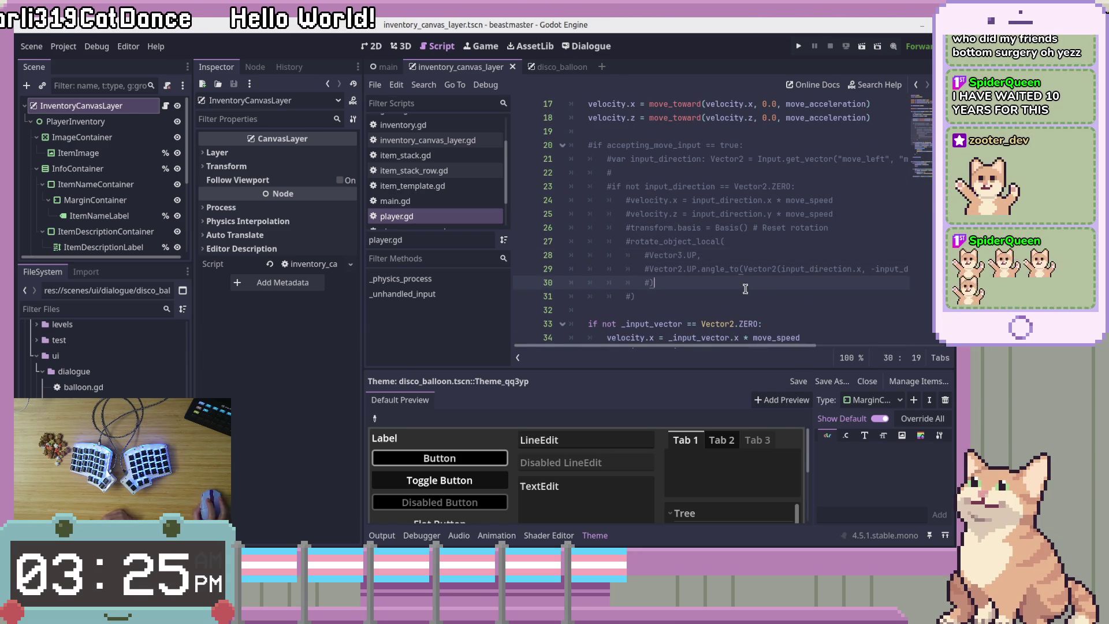
left_click_drag(745, 297, 571, 151)
- Delete the commented-out lines 20–31 in player.gd, then undo to restore them
mouse_move(636, 297)
left_mouse_down()
mouse_move(623, 228)
mouse_move(554, 145)
mouse_move(522, 137)
left_mouse_up()
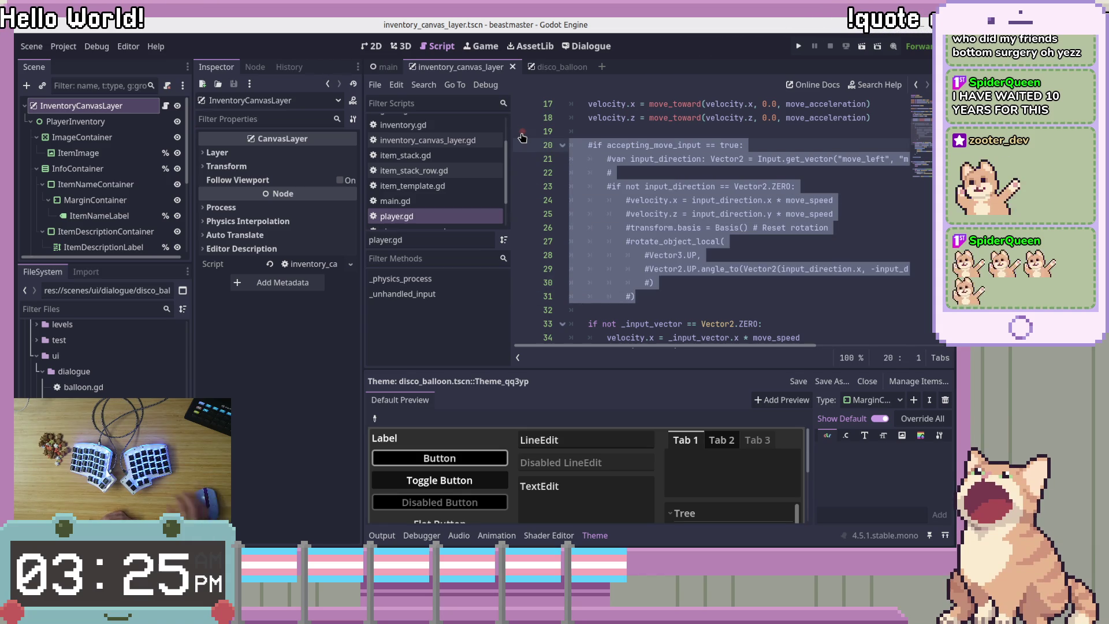
key("Left")
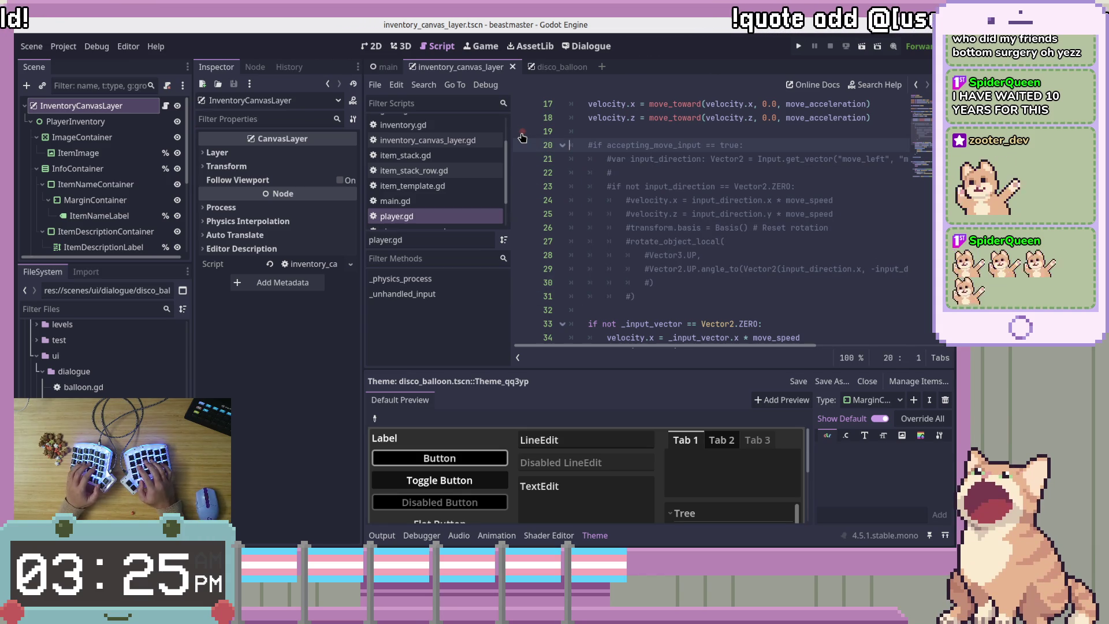
key("shift+Down")
key("shift+Down")
key("shift+Down")
key("shift+Up")
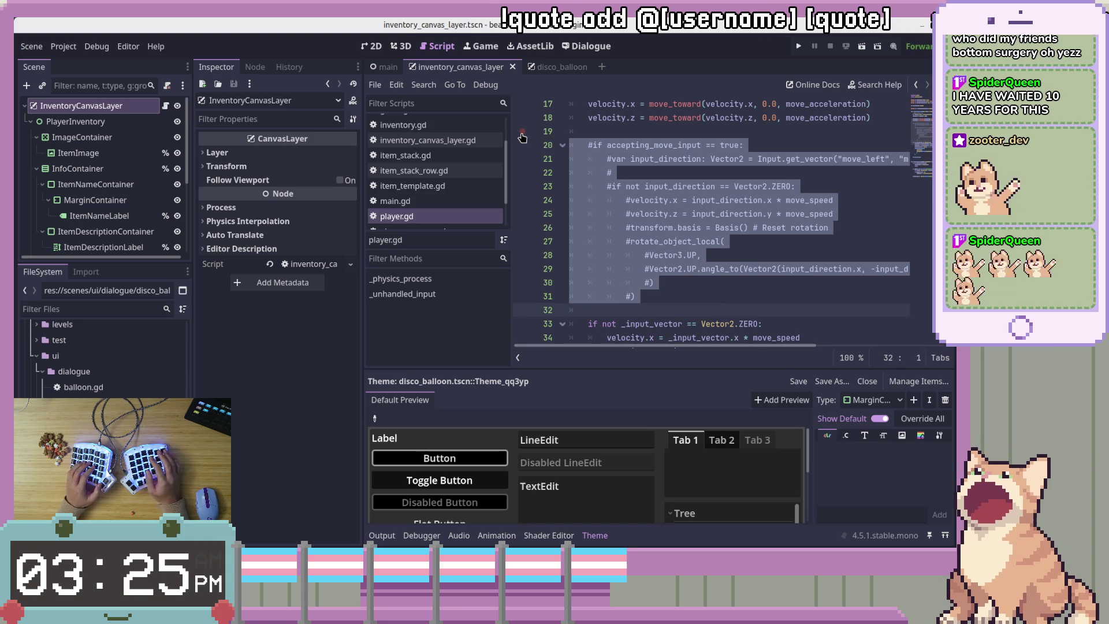
key("BackSpace")
key("BackSpace")
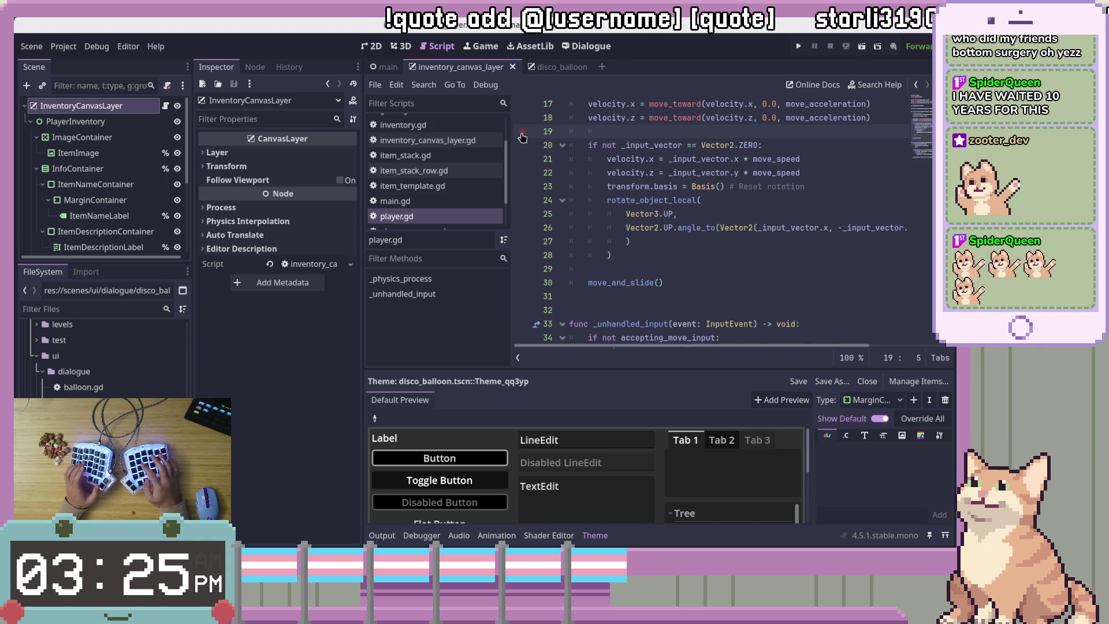
left_click(748, 159)
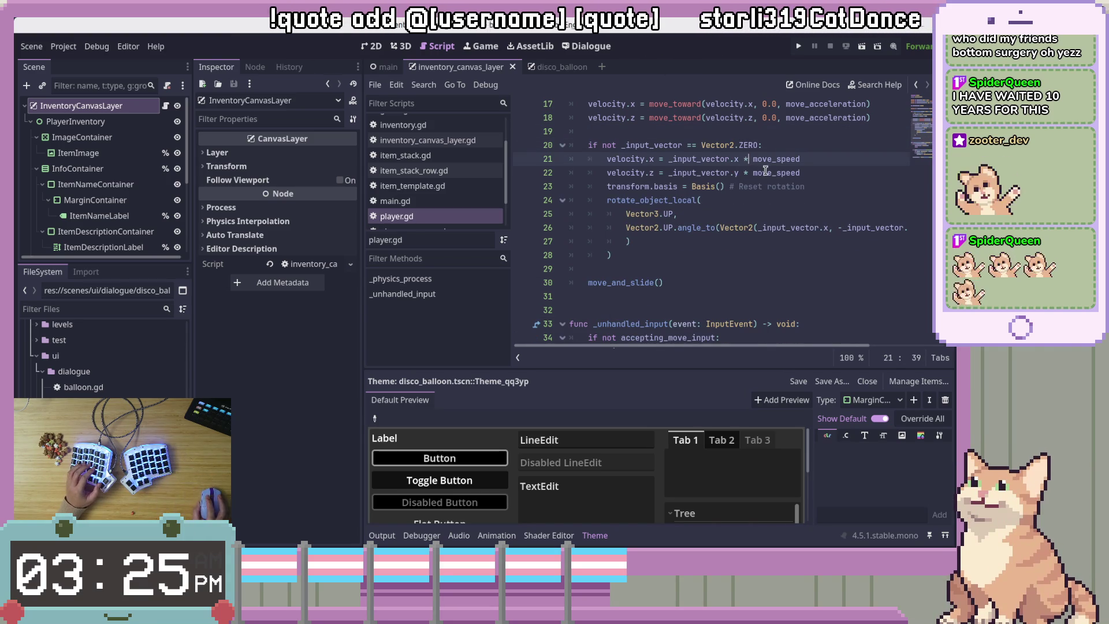
key("ctrl+z")
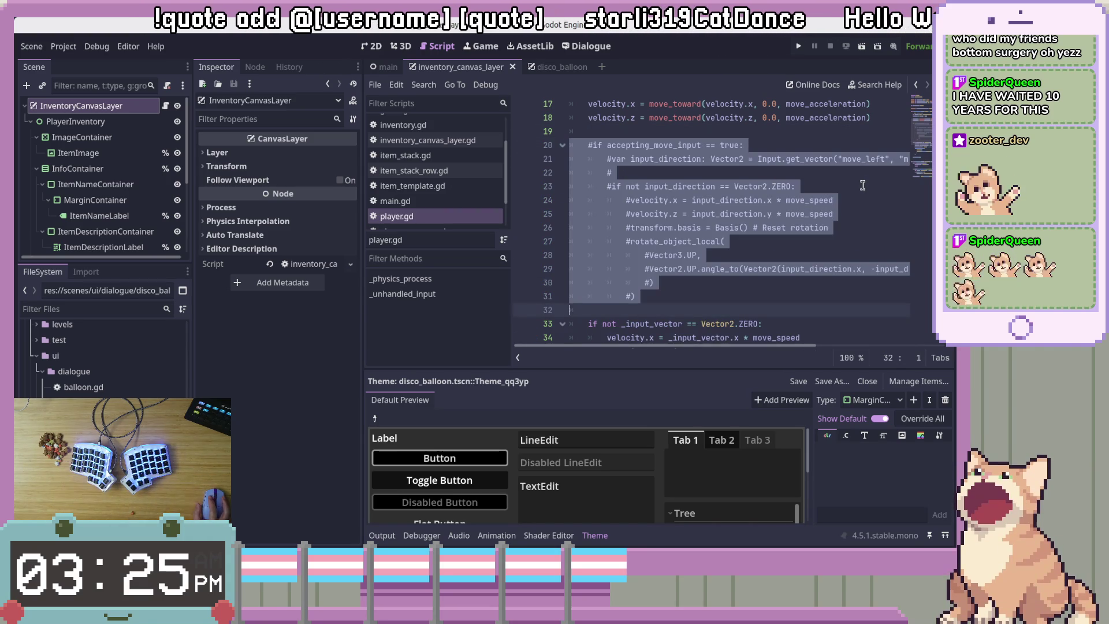
left_click(855, 185)
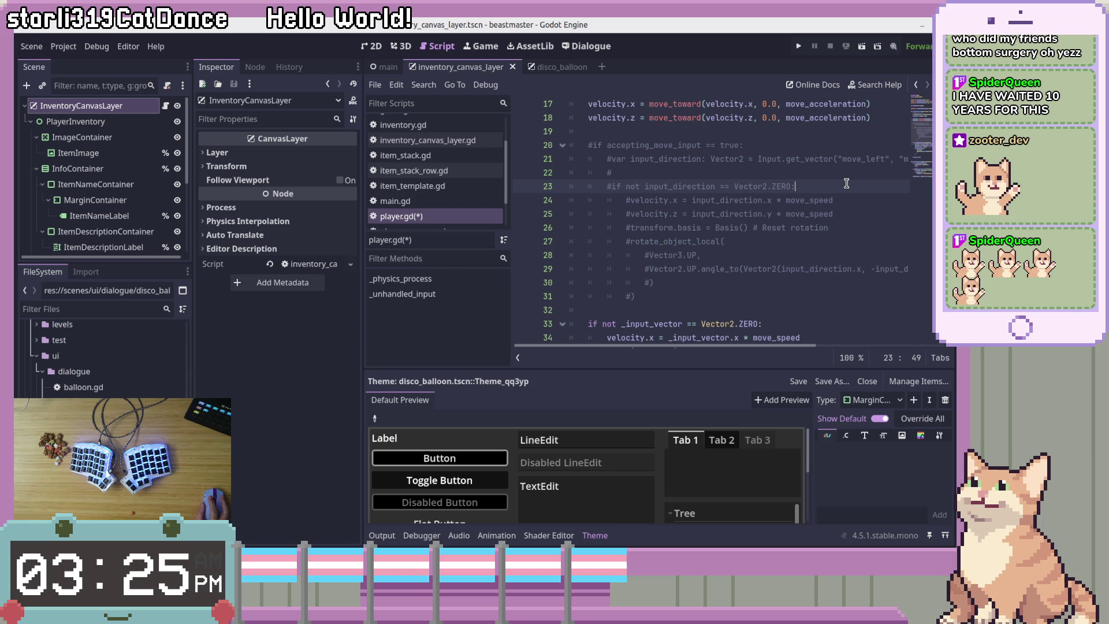
- Insert a blank line above the commented block, then undo it, leaving player.gd unmodified
left_click(743, 281)
left_click(730, 302)
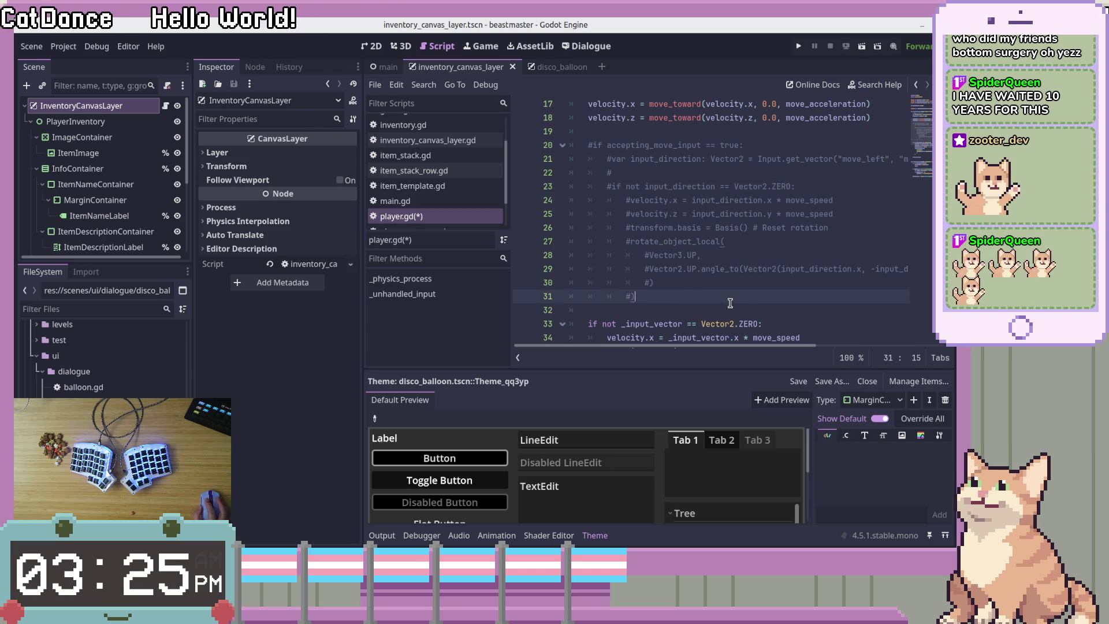
scroll(748, 294, "down", 1)
scroll(749, 289, "down", 4)
scroll(755, 257, "up", 5)
left_click(753, 145)
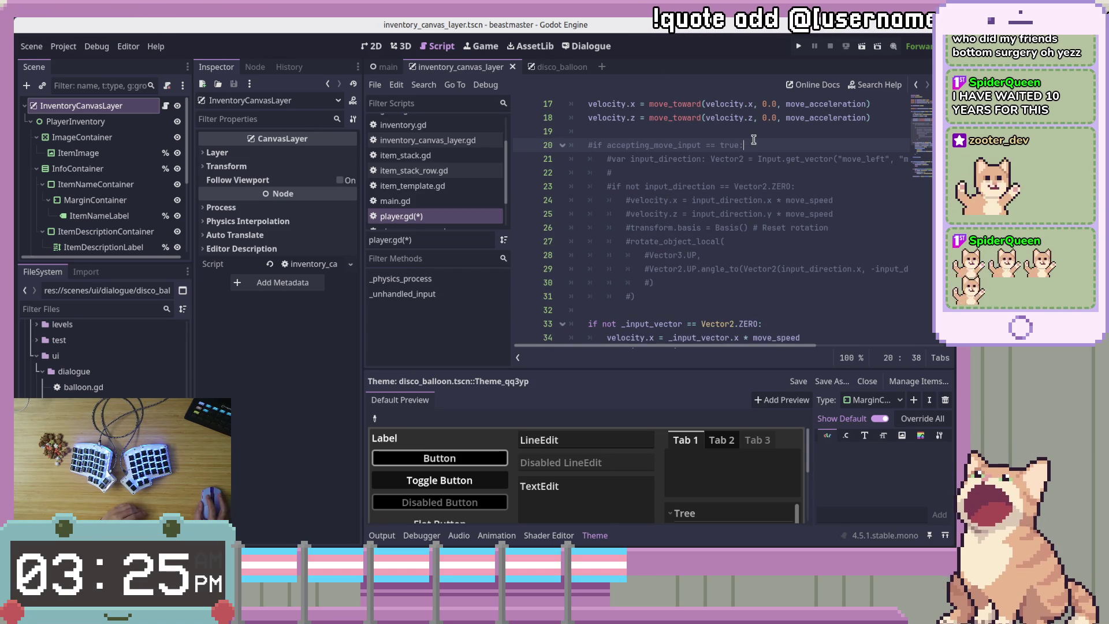
key("Up")
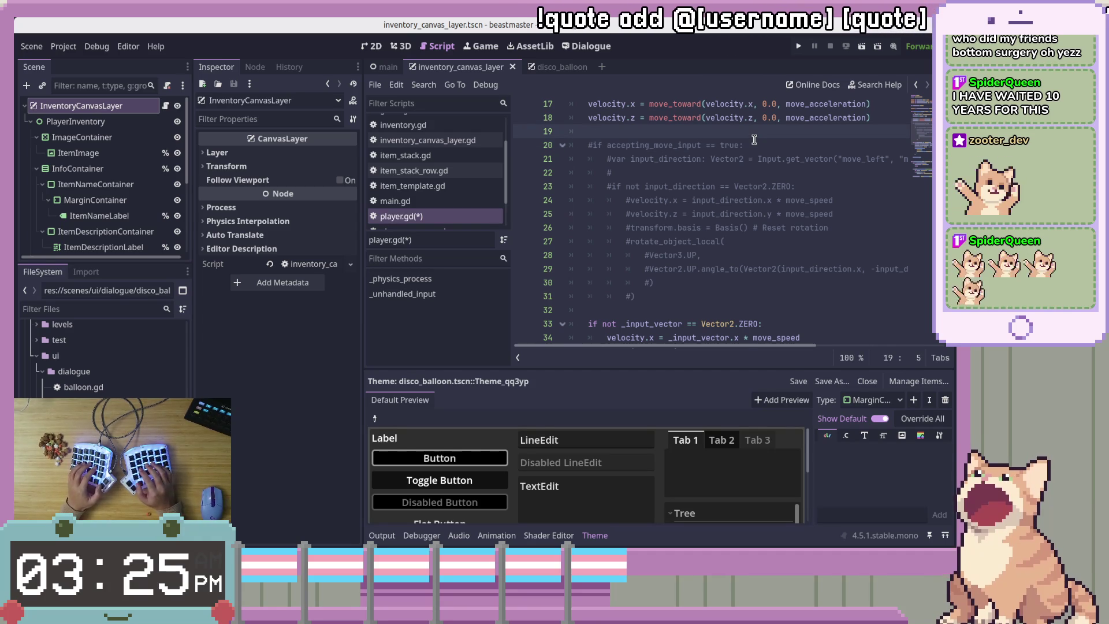
key("Return")
key("ctrl+z")
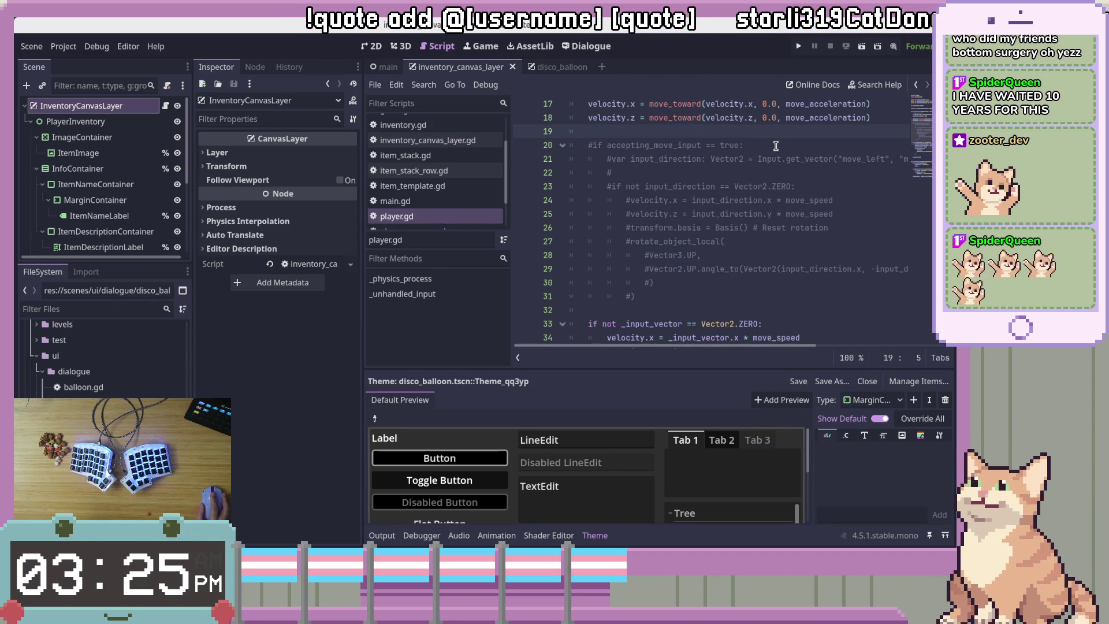
- Look up the move_speed property on line 35 and bring up the disco_balloon scene
scroll(771, 140, "down", 5)
left_click(777, 145)
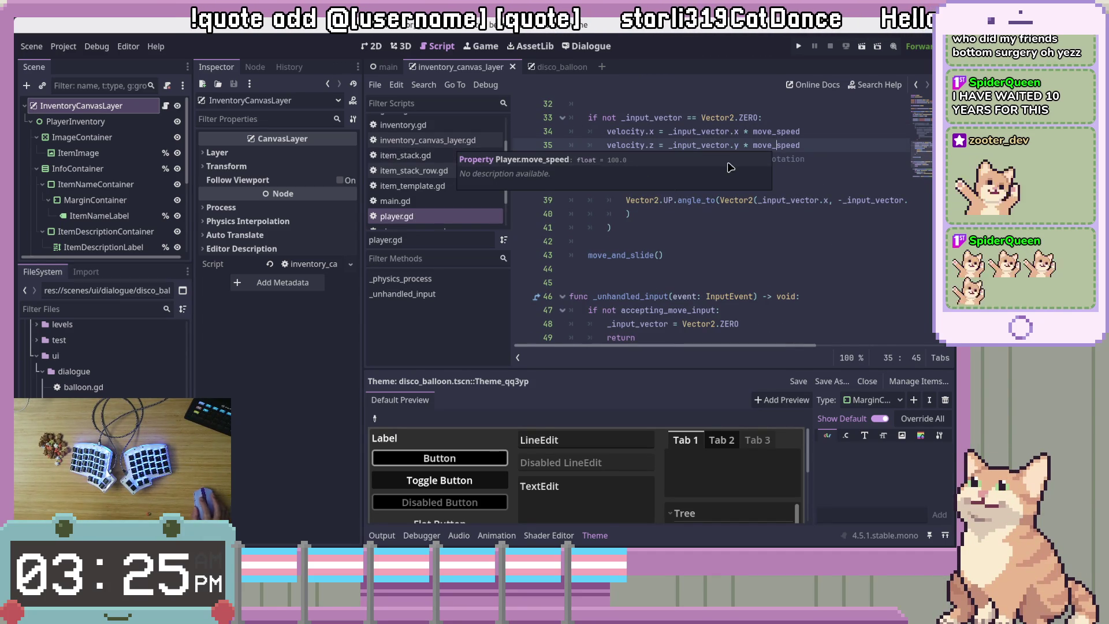
left_click(549, 66)
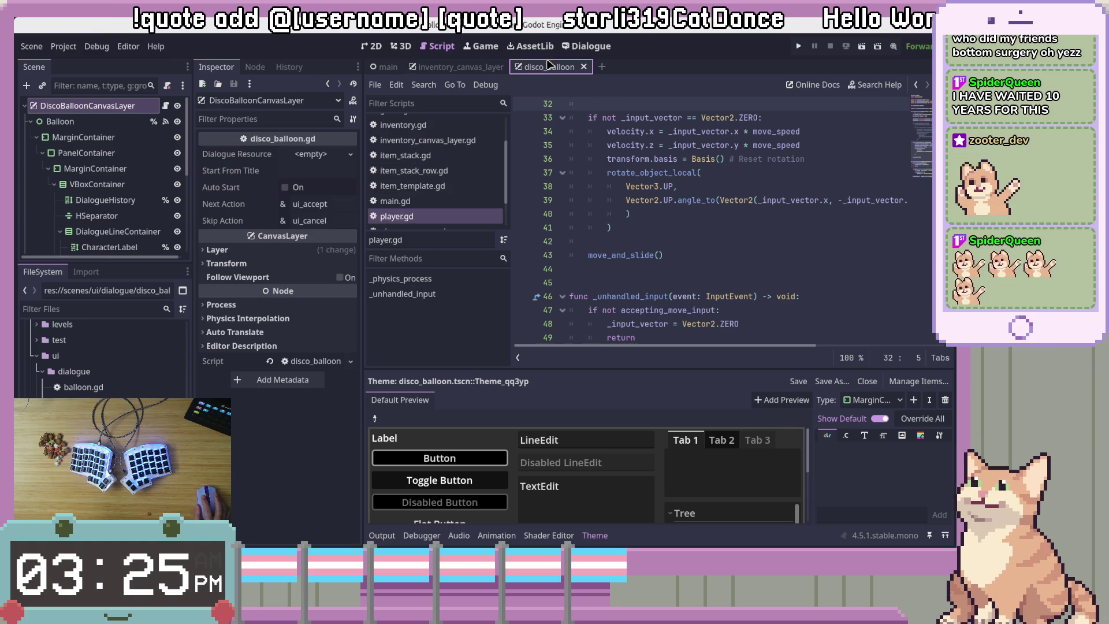
- Open the InventoryCanvasLayer's inventory_canvas_layer.gd script with the Food, Materials and Key Items tab titles
left_click(456, 66)
left_click(166, 106)
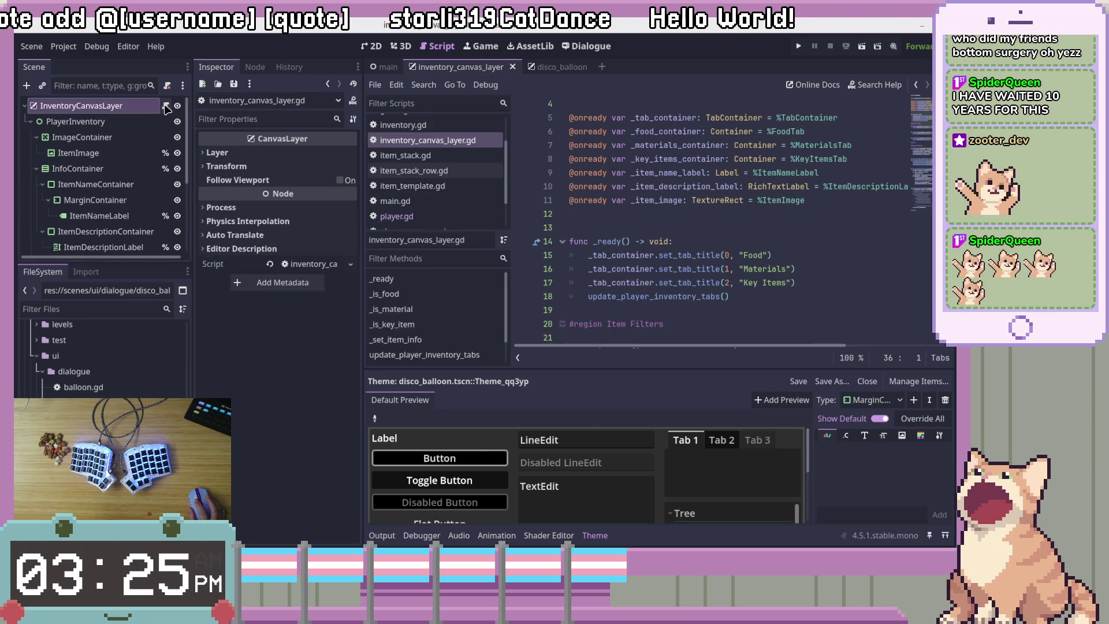
scroll(763, 266, "down", 6)
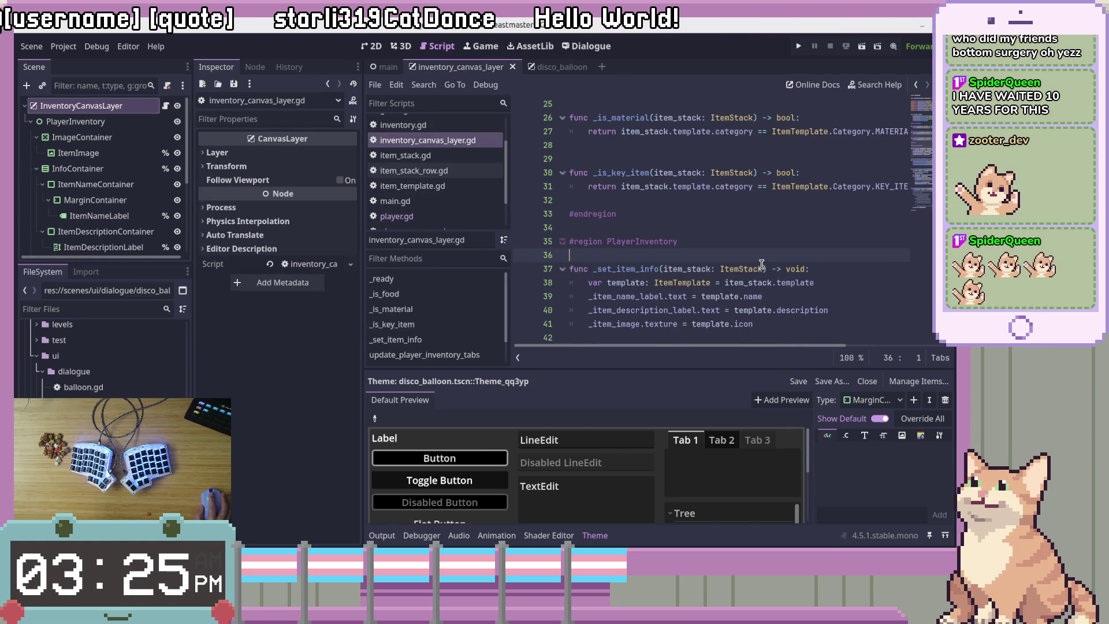
scroll(762, 265, "up", 4)
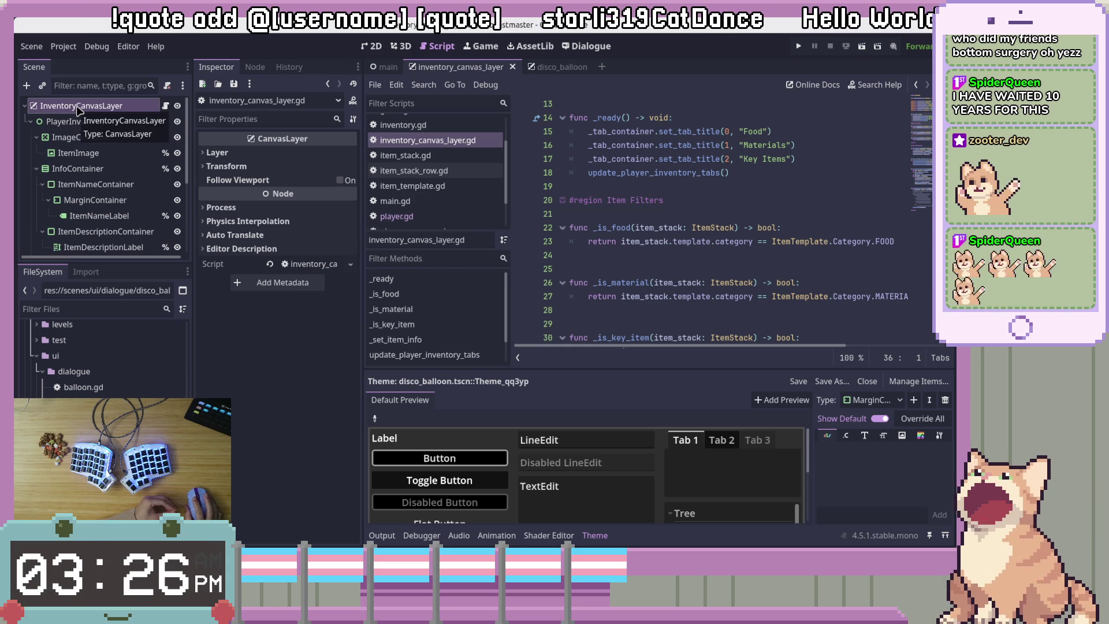
- Browse the inventory scene's node tree in the Scene panel
left_click(139, 111)
scroll(116, 173, "down", 3)
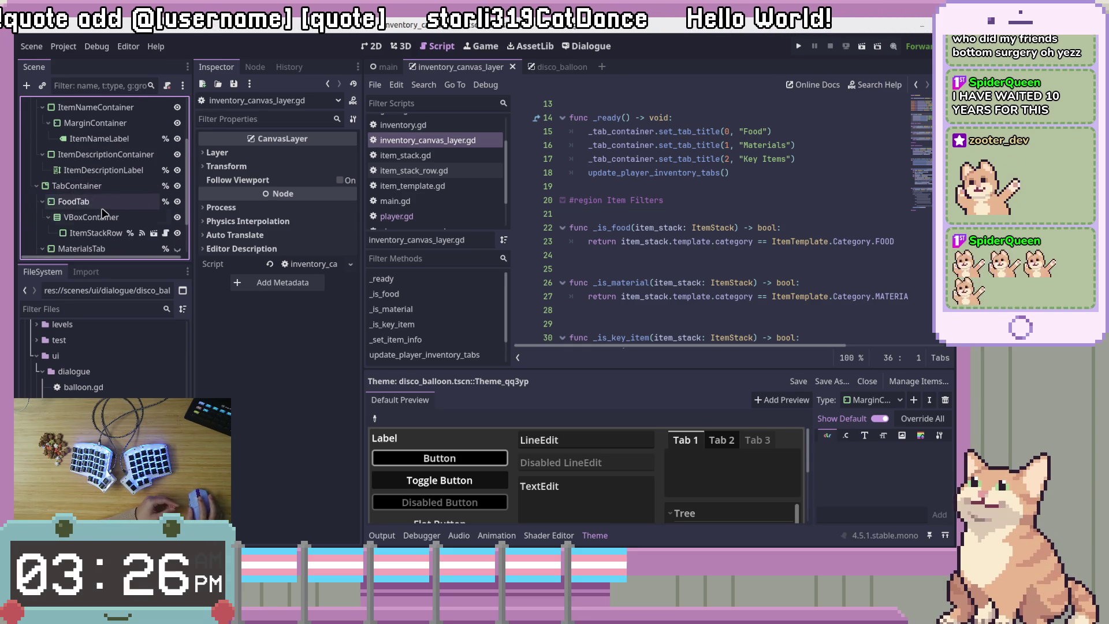
scroll(113, 213, "up", 3)
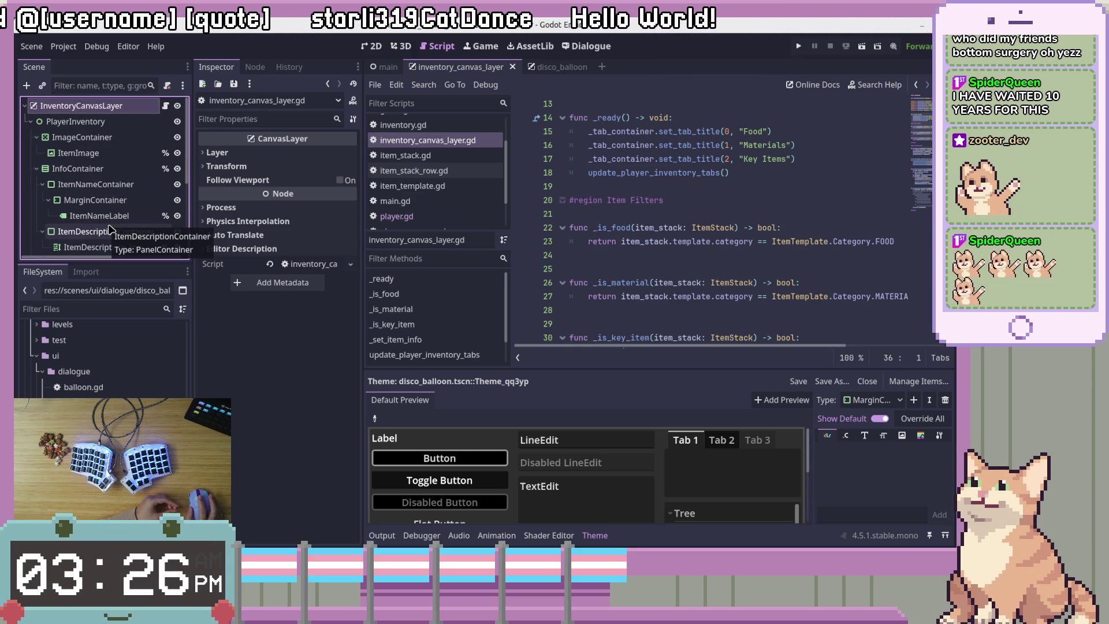
scroll(126, 223, "down", 5)
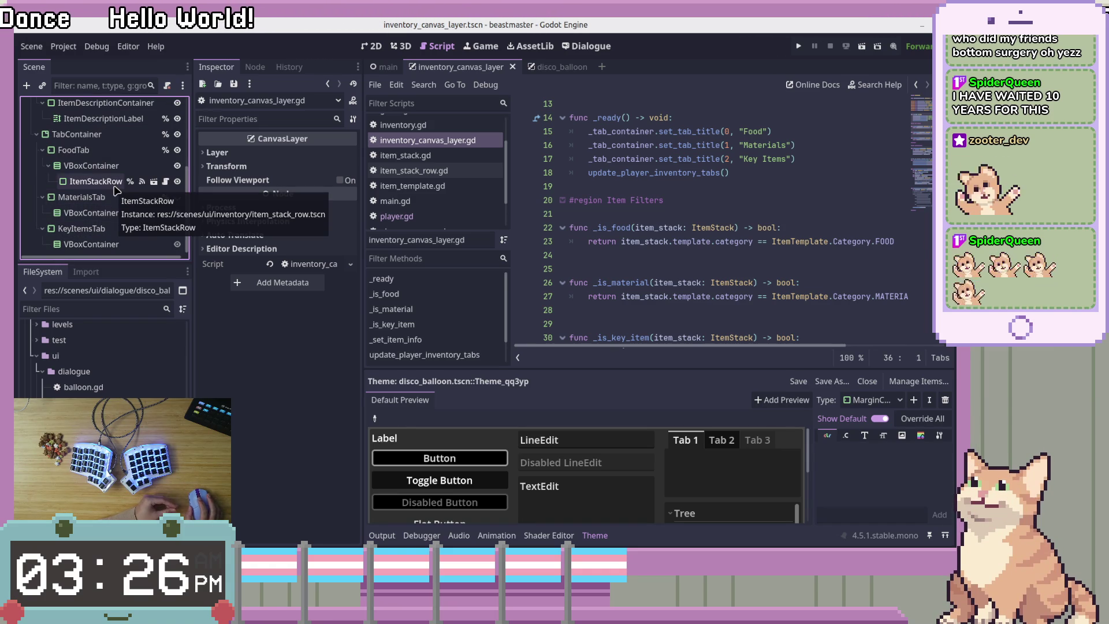
scroll(107, 173, "up", 2)
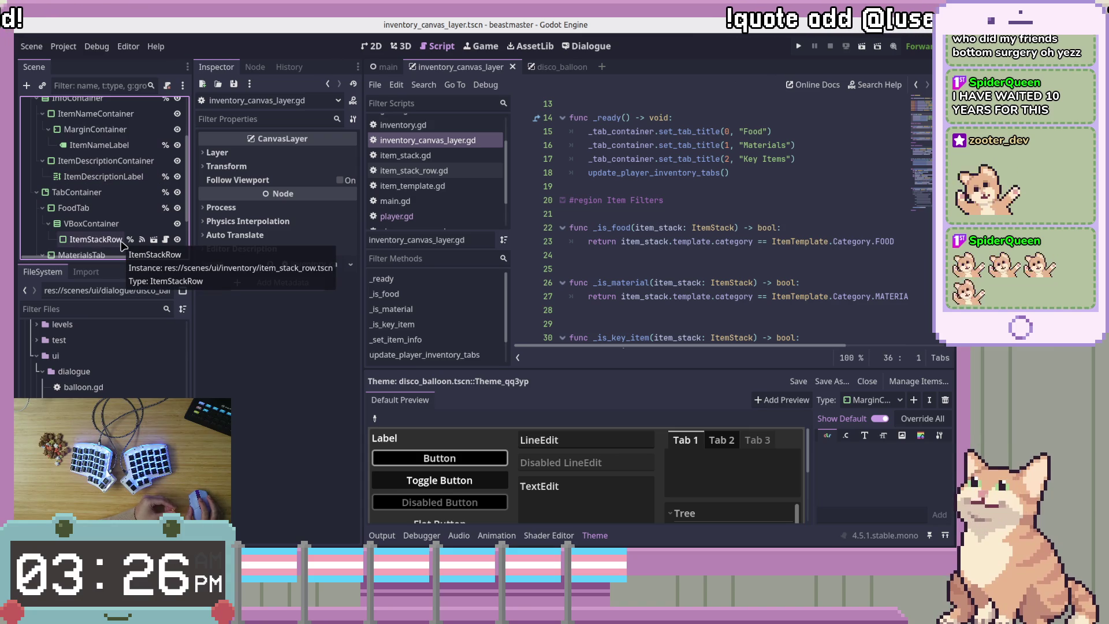
scroll(116, 231, "up", 3)
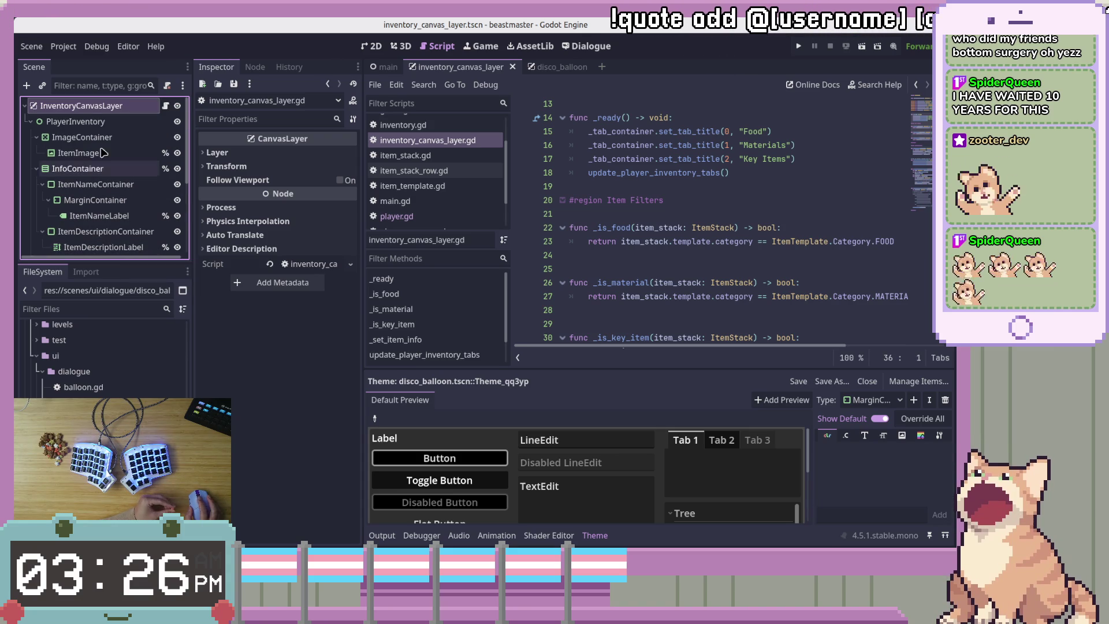